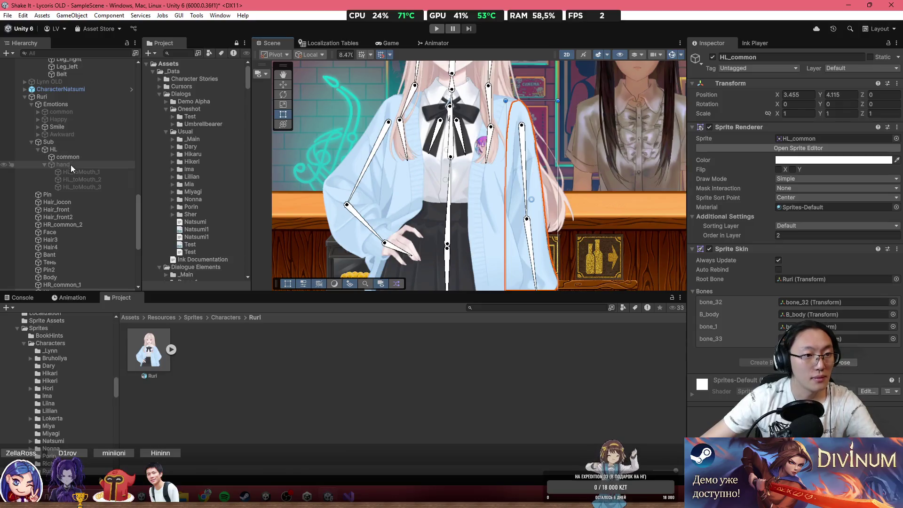
Parent HL_common under HL's common object and select the Ruri sprite asset in Project.
{"action": "scroll", "coordinate": [92, 226], "scroll_direction": "down", "scroll_amount": 5}
{"action": "mouse_move", "coordinate": [67, 212]}
{"action": "left_mouse_down"}
{"action": "mouse_move", "coordinate": [71, 59]}
{"action": "mouse_move", "coordinate": [75, 91]}
{"action": "mouse_move", "coordinate": [79, 81]}
{"action": "left_mouse_up"}
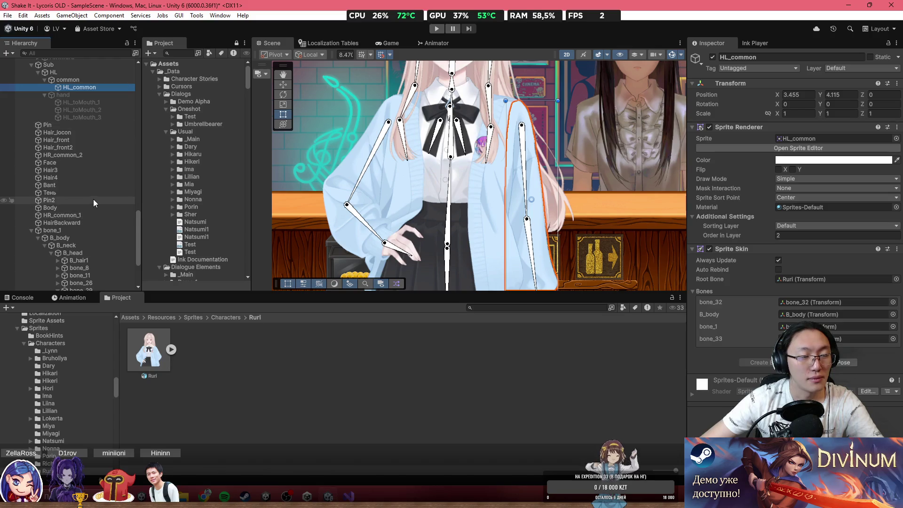
{"action": "scroll", "coordinate": [91, 193], "scroll_direction": "up", "scroll_amount": 5}
{"action": "left_click", "coordinate": [86, 164]}
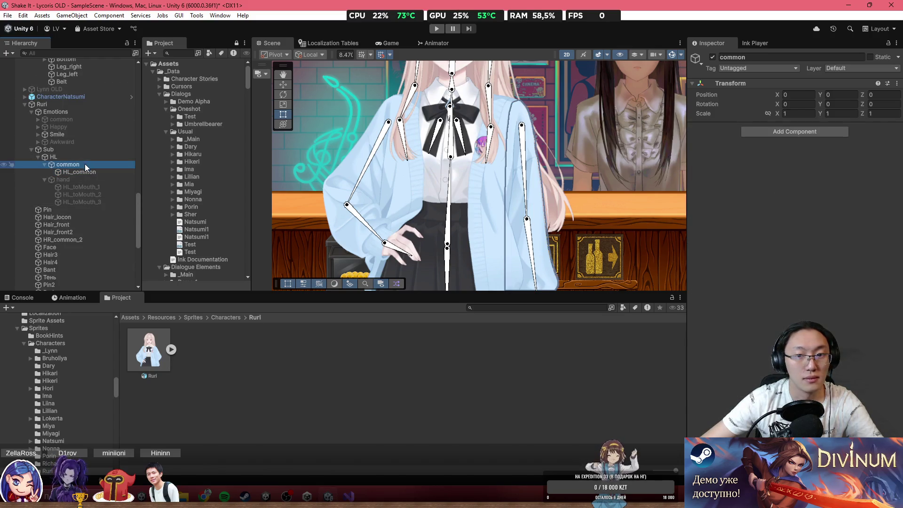
{"action": "left_click_drag", "start_coordinate": [467, 146], "coordinate": [408, 197]}
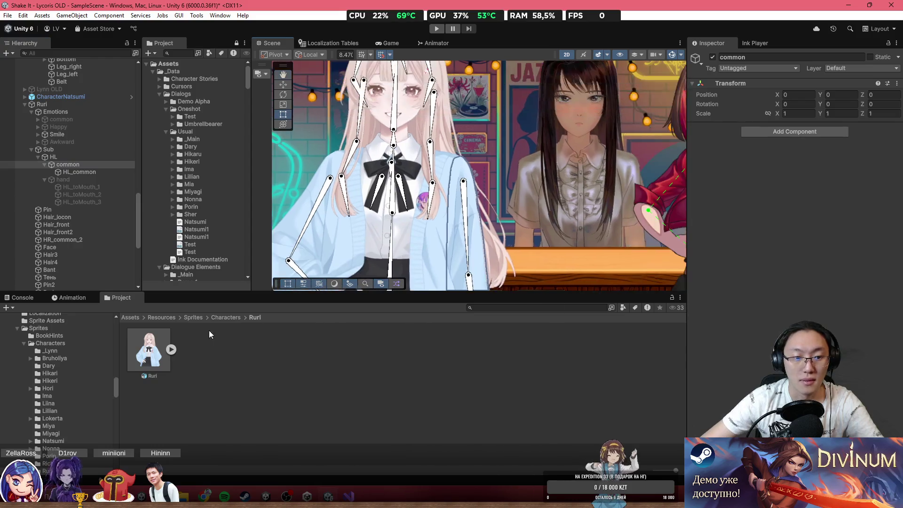
{"action": "left_click", "coordinate": [151, 349]}
Open the Ruri sprite in the Sprite Editor and switch it to the Skinning Editor.
{"action": "left_click", "coordinate": [868, 193]}
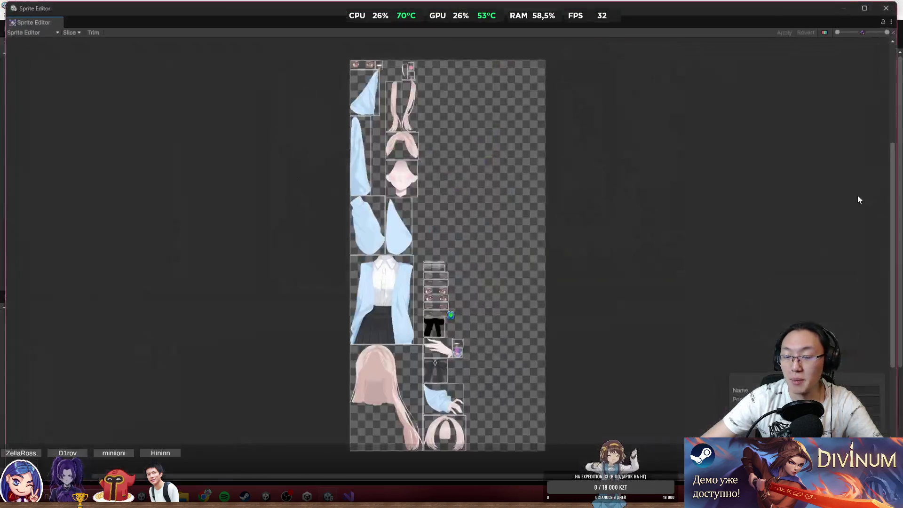
{"action": "left_click", "coordinate": [55, 34]}
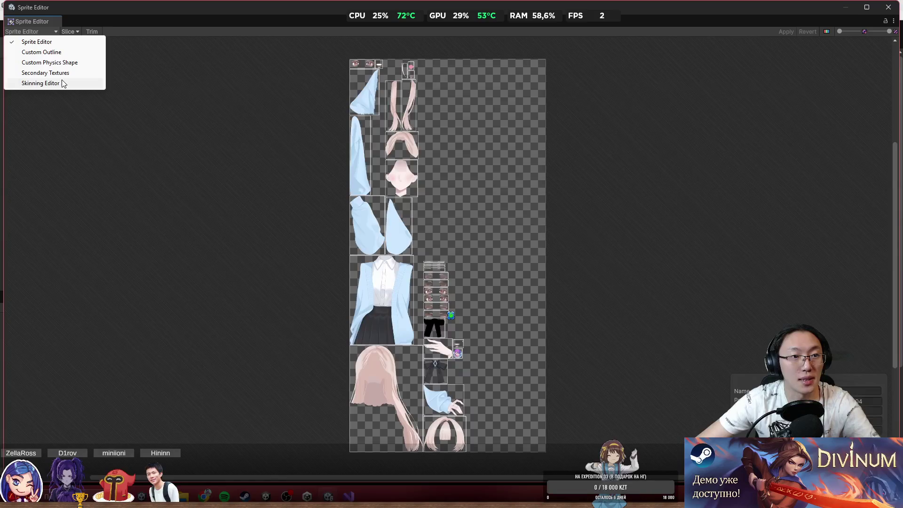
{"action": "left_click", "coordinate": [62, 82]}
Select the HL_toMouth_3 sleeve sprite and move one of its mesh vertices onto the outline.
{"action": "left_click", "coordinate": [619, 220]}
{"action": "left_click", "coordinate": [619, 221]}
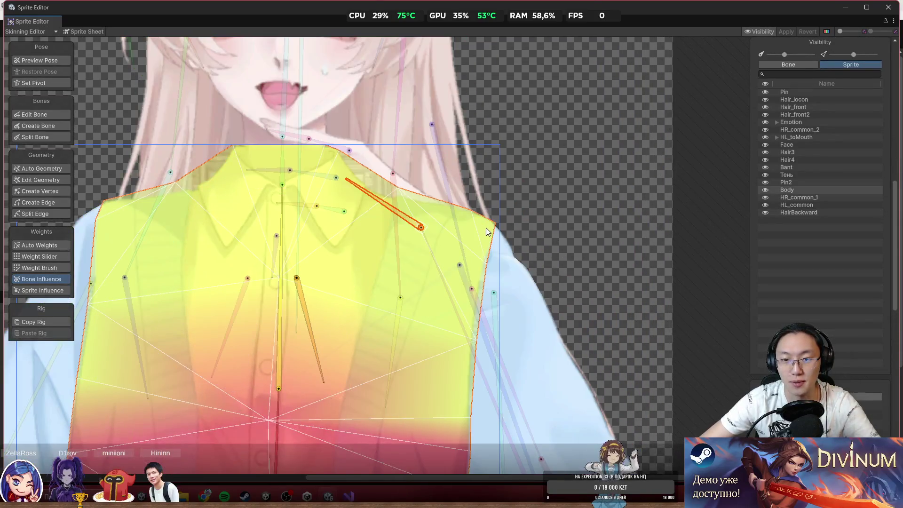
{"action": "left_click", "coordinate": [487, 228]}
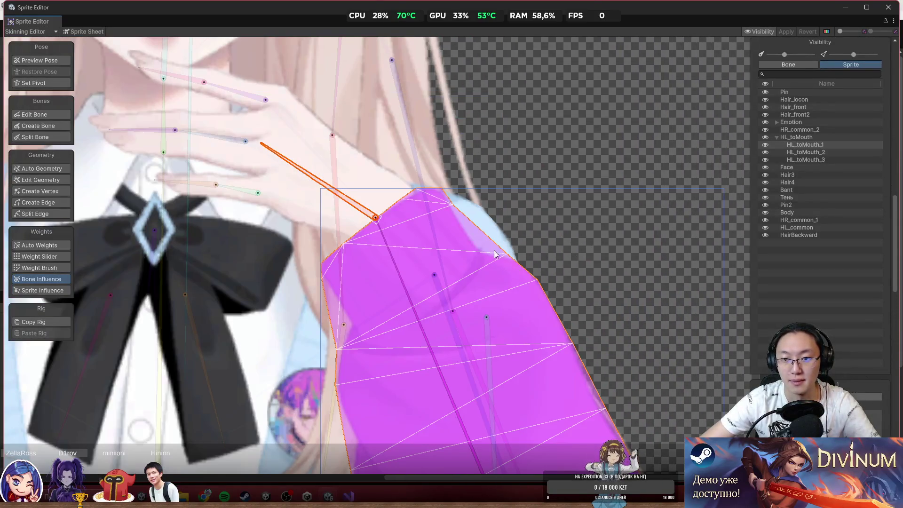
{"action": "left_click", "coordinate": [494, 254]}
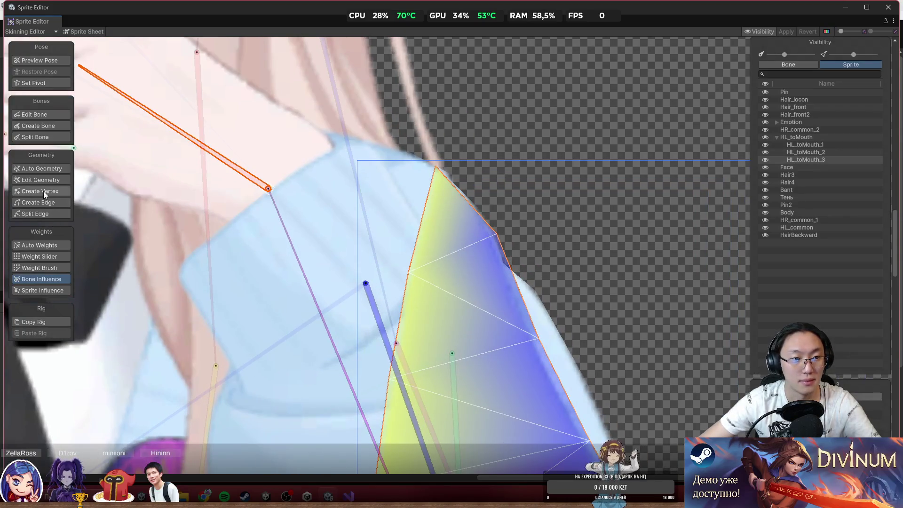
{"action": "left_click", "coordinate": [46, 182]}
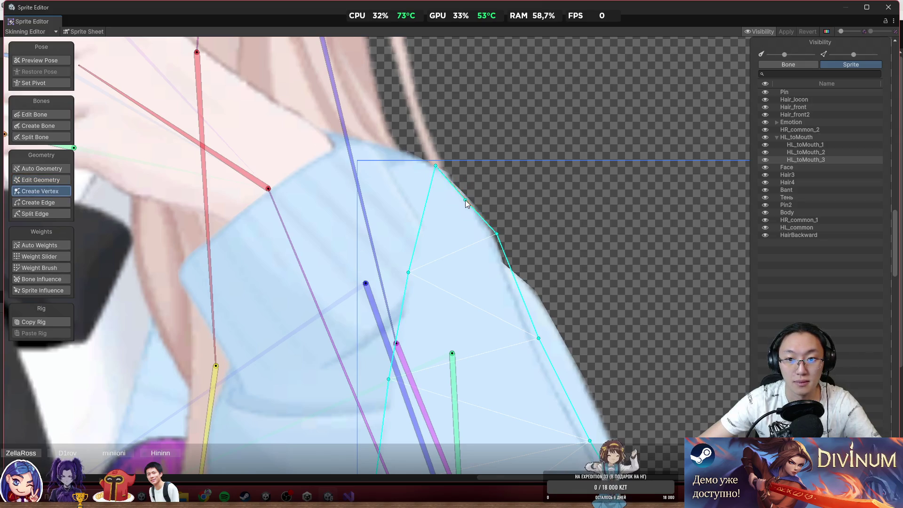
{"action": "left_click_drag", "start_coordinate": [470, 198], "coordinate": [475, 194]}
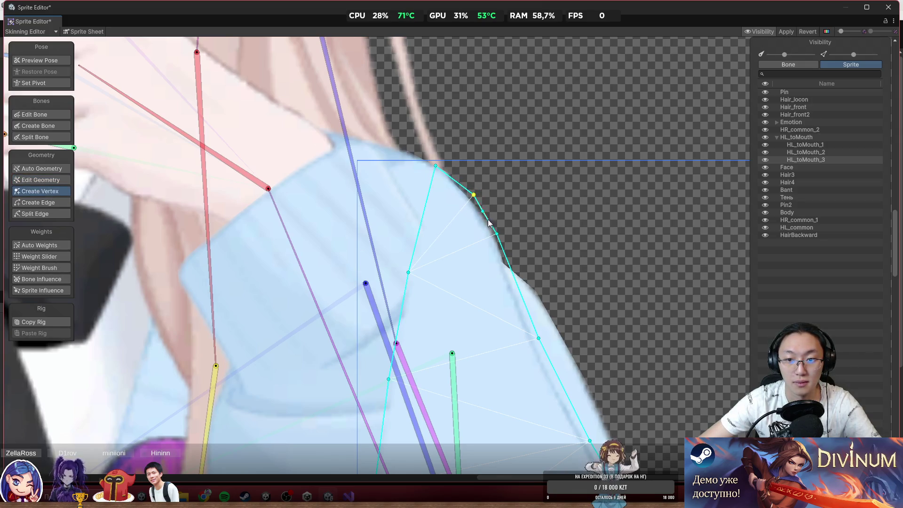
{"action": "scroll", "coordinate": [489, 221], "scroll_direction": "up", "scroll_amount": 3}
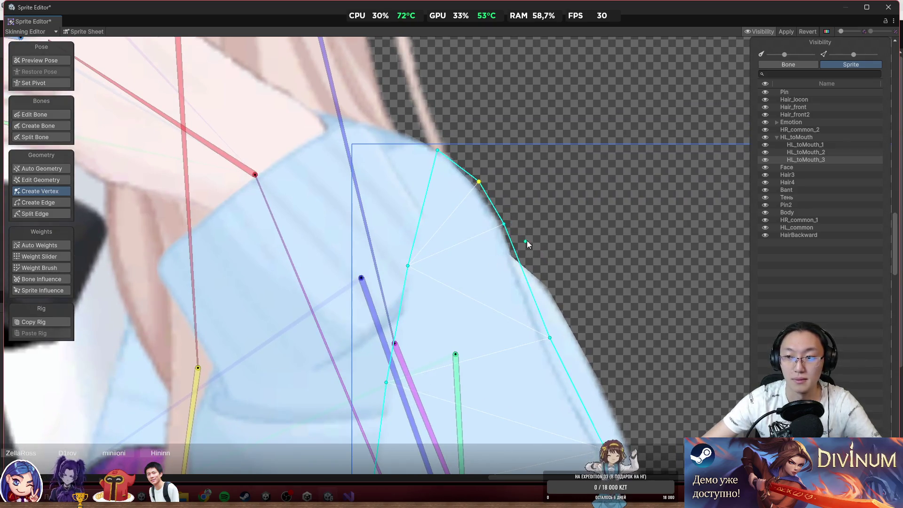
{"action": "scroll", "coordinate": [489, 225], "scroll_direction": "down", "scroll_amount": 2}
With the Weight Brush, paint the arm bone's weights onto the HL_common sleeve mesh.
{"action": "left_click", "coordinate": [67, 270]}
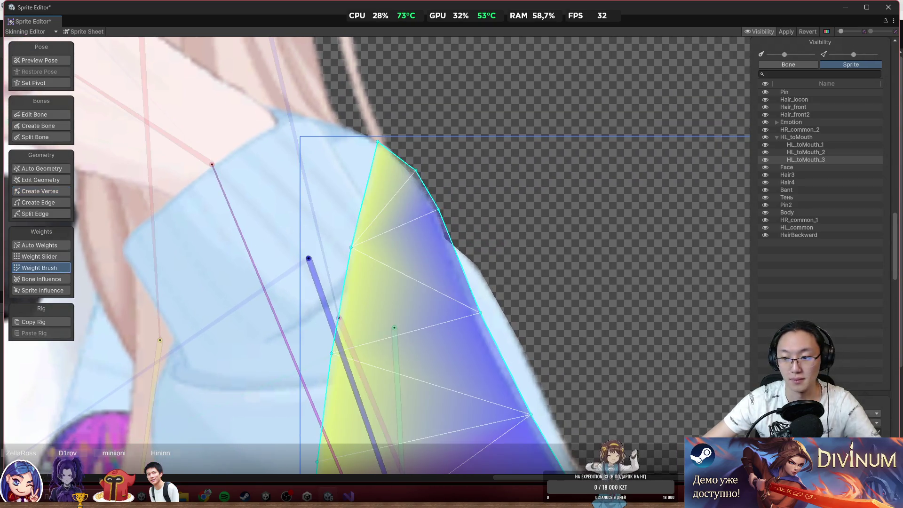
{"action": "scroll", "coordinate": [363, 234], "scroll_direction": "down", "scroll_amount": 5}
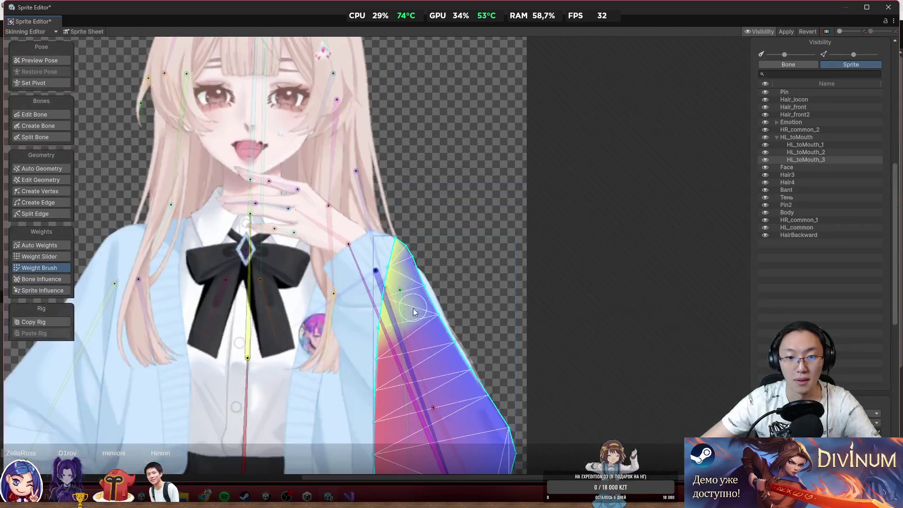
{"action": "scroll", "coordinate": [429, 361], "scroll_direction": "up", "scroll_amount": 4}
{"action": "scroll", "coordinate": [449, 351], "scroll_direction": "down", "scroll_amount": 3}
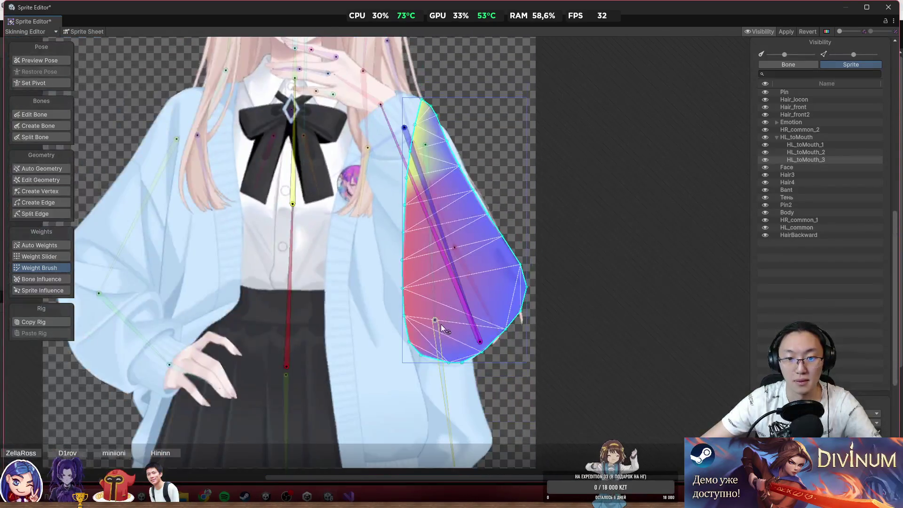
{"action": "left_click", "coordinate": [459, 301]}
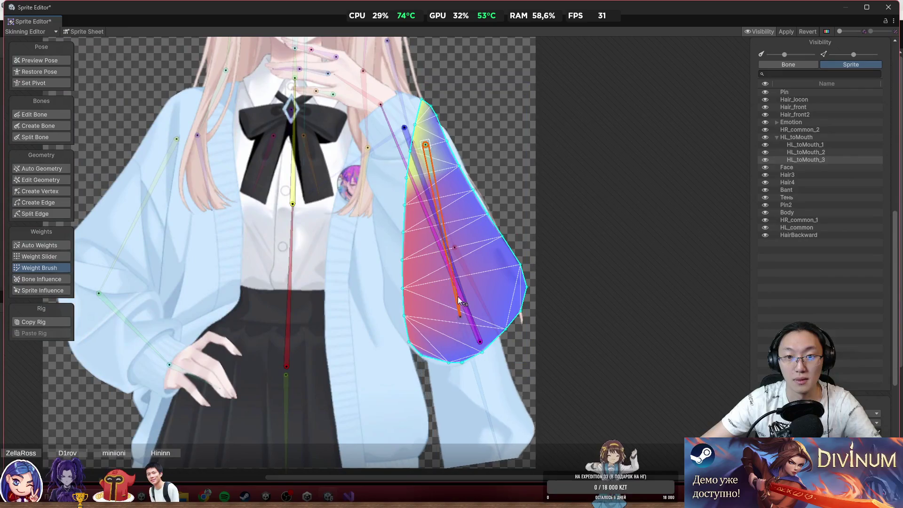
{"action": "left_click", "coordinate": [510, 101]}
{"action": "left_click", "coordinate": [487, 400]}
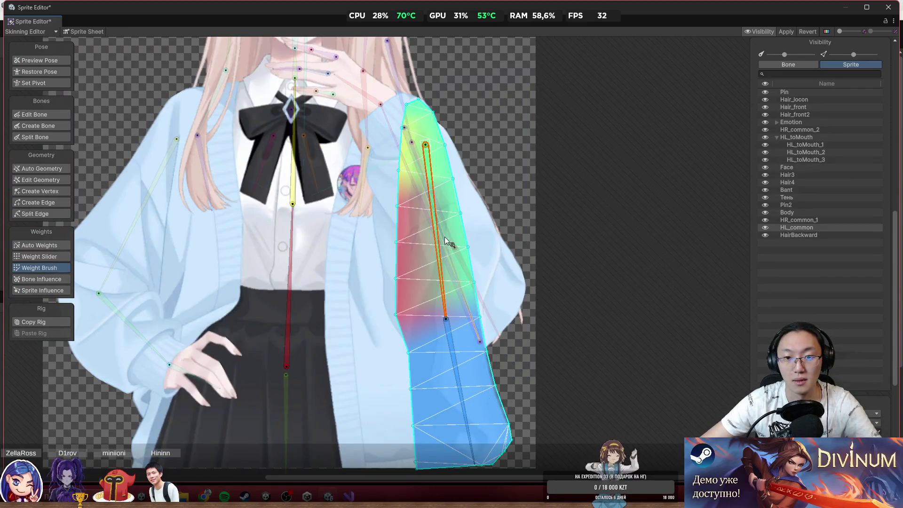
{"action": "mouse_move", "coordinate": [435, 268]}
{"action": "left_mouse_down"}
{"action": "mouse_move", "coordinate": [460, 278]}
{"action": "mouse_move", "coordinate": [416, 300]}
{"action": "mouse_move", "coordinate": [437, 199]}
{"action": "left_mouse_up"}
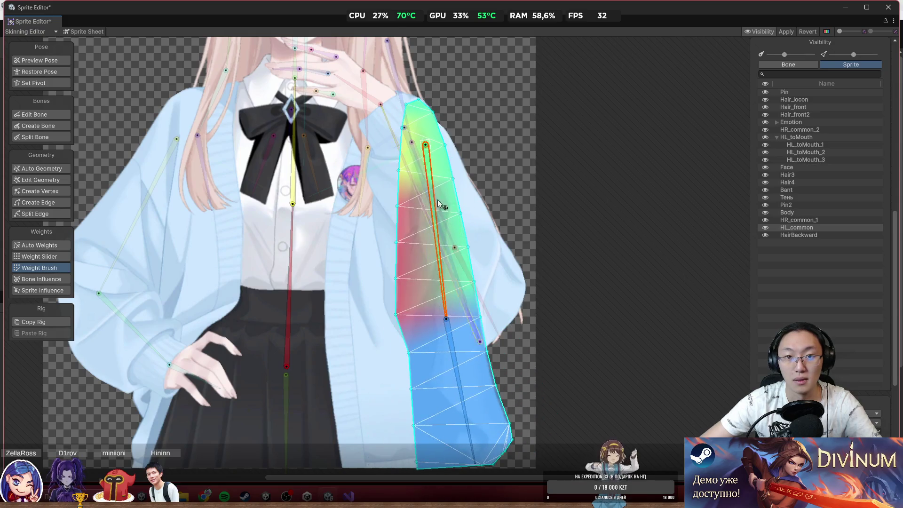
Paint torso and arm weights along the sleeve, test by swinging the bone, then apply.
{"action": "scroll", "coordinate": [437, 199], "scroll_direction": "up", "scroll_amount": 3}
{"action": "left_click", "coordinate": [214, 155]}
{"action": "left_click_drag", "start_coordinate": [427, 61], "coordinate": [441, 160]}
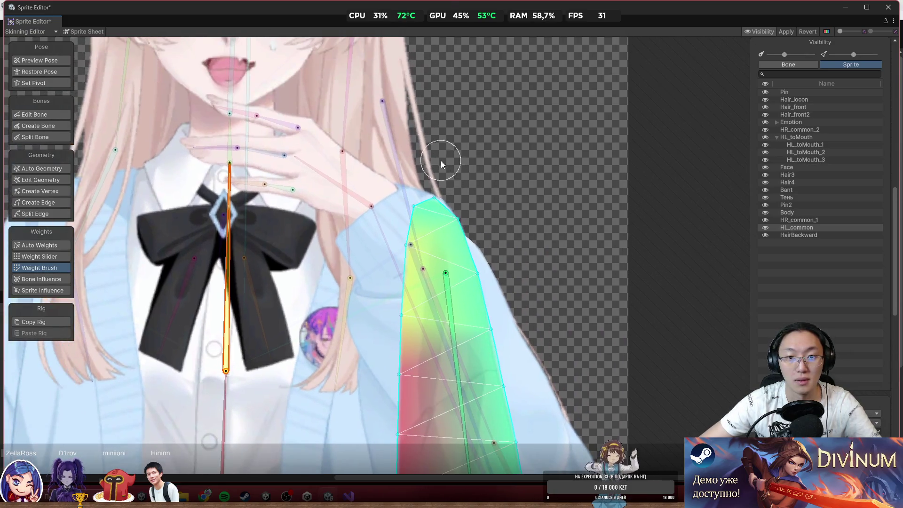
{"action": "left_click_drag", "start_coordinate": [405, 209], "coordinate": [390, 215]}
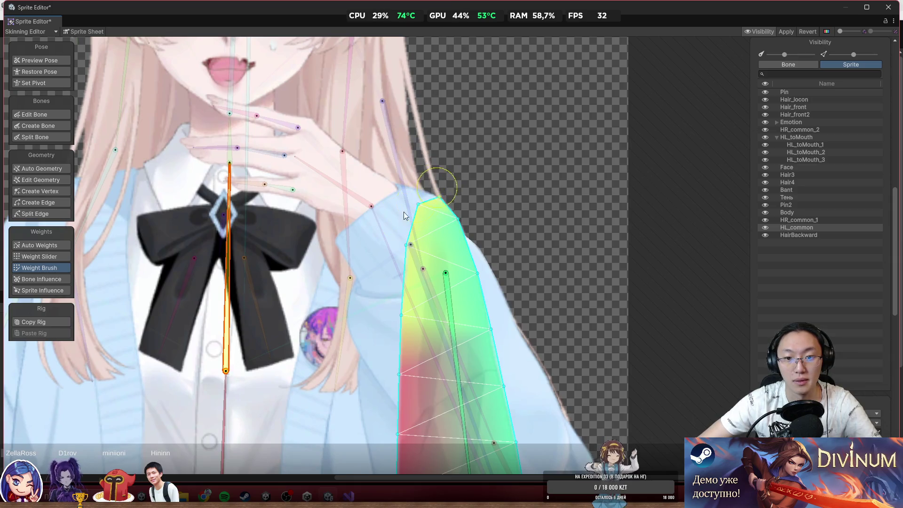
{"action": "scroll", "coordinate": [489, 120], "scroll_direction": "down", "scroll_amount": 5}
{"action": "left_click", "coordinate": [439, 203]}
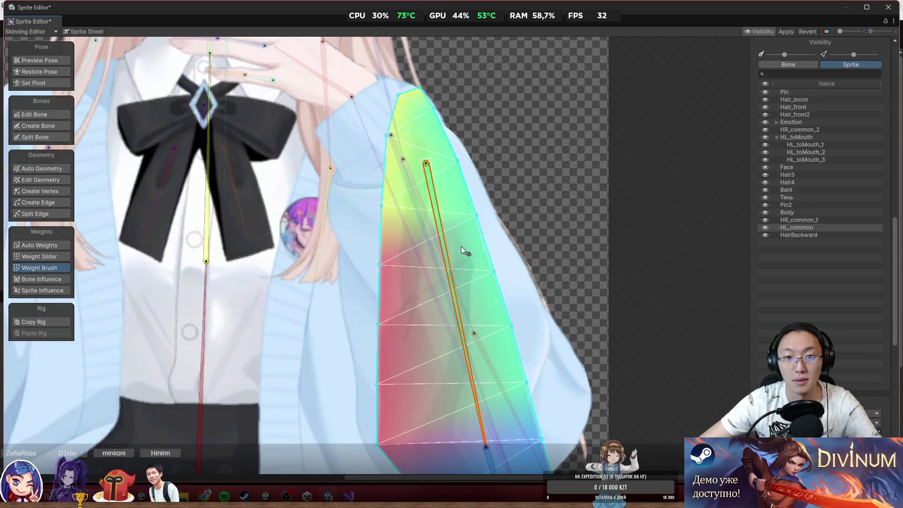
{"action": "mouse_move", "coordinate": [461, 247]}
{"action": "left_mouse_down"}
{"action": "mouse_move", "coordinate": [474, 254]}
{"action": "mouse_move", "coordinate": [445, 326]}
{"action": "mouse_move", "coordinate": [469, 337]}
{"action": "mouse_move", "coordinate": [445, 355]}
{"action": "left_mouse_up"}
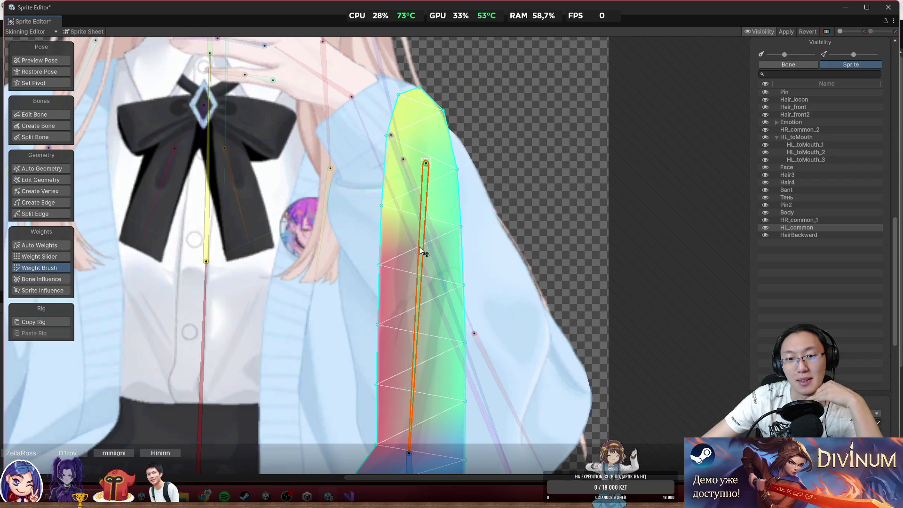
{"action": "mouse_move", "coordinate": [420, 247]}
{"action": "left_mouse_down"}
{"action": "mouse_move", "coordinate": [445, 290]}
{"action": "mouse_move", "coordinate": [490, 332]}
{"action": "mouse_move", "coordinate": [473, 372]}
{"action": "mouse_move", "coordinate": [415, 394]}
{"action": "mouse_move", "coordinate": [479, 400]}
{"action": "mouse_move", "coordinate": [437, 411]}
{"action": "mouse_move", "coordinate": [473, 416]}
{"action": "mouse_move", "coordinate": [481, 395]}
{"action": "left_mouse_up"}
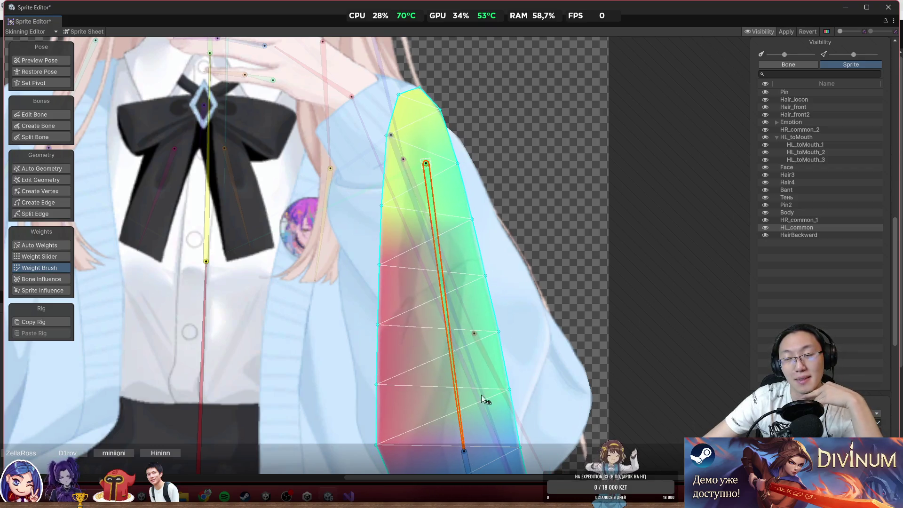
{"action": "left_click", "coordinate": [784, 33]}
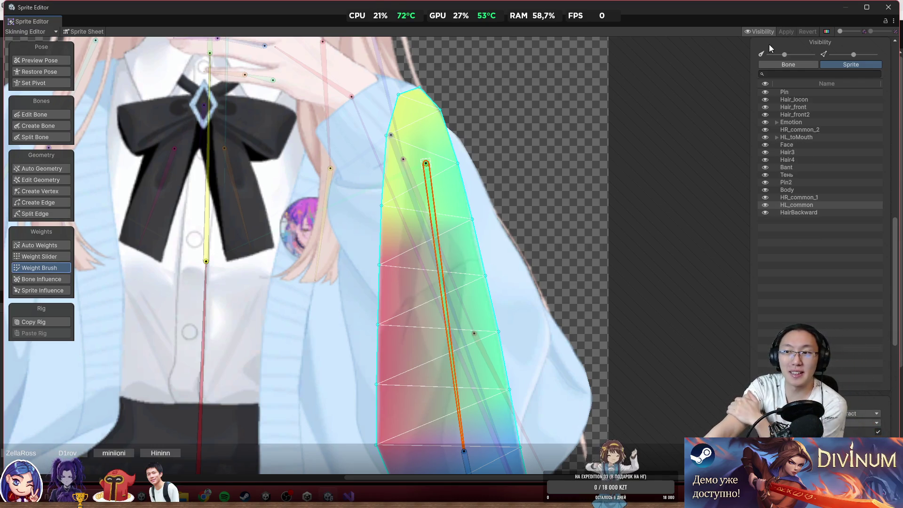
Close the Sprite Editor and rotate bone_32 to -169.874 on Z to test the sleeve bend.
{"action": "left_click", "coordinate": [887, 8]}
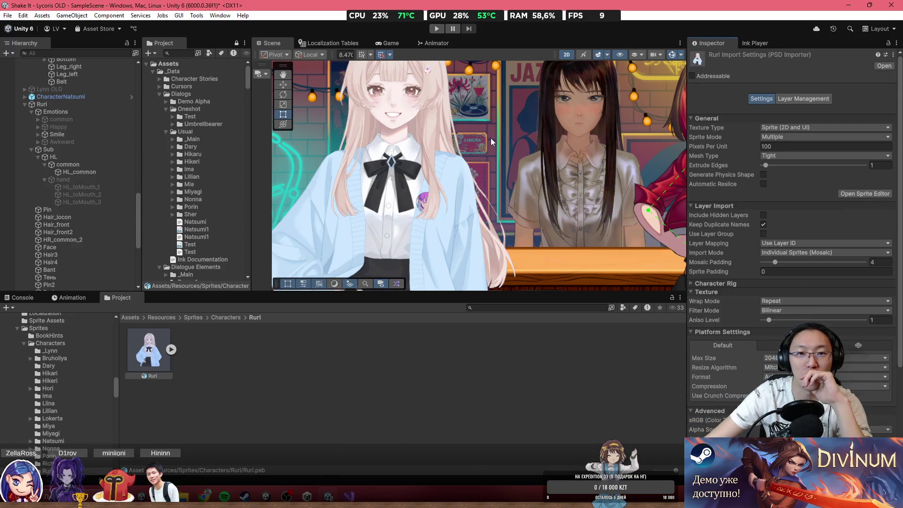
{"action": "scroll", "coordinate": [400, 157], "scroll_direction": "up", "scroll_amount": 4}
{"action": "left_click", "coordinate": [368, 167]}
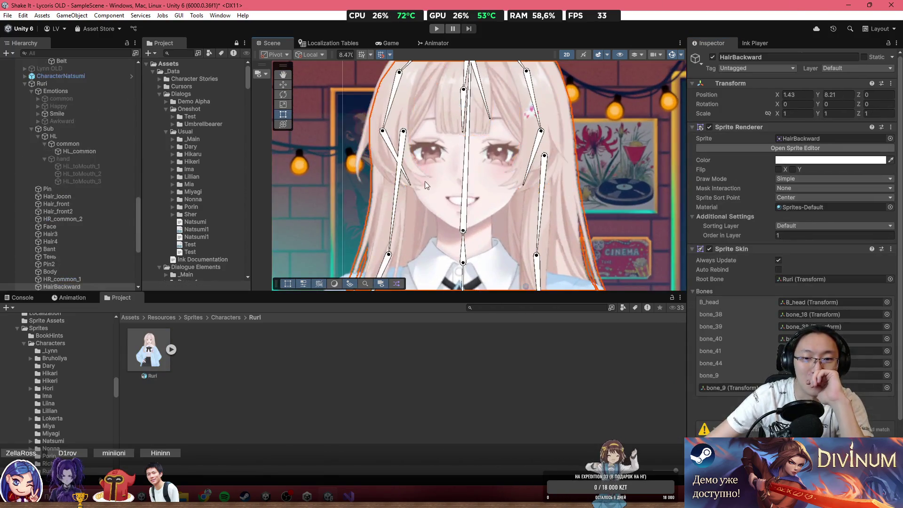
{"action": "scroll", "coordinate": [426, 185], "scroll_direction": "down", "scroll_amount": 3}
{"action": "mouse_move", "coordinate": [547, 179]}
{"action": "left_mouse_down"}
{"action": "mouse_move", "coordinate": [560, 187]}
{"action": "mouse_move", "coordinate": [559, 267]}
{"action": "left_mouse_up"}
{"action": "scroll", "coordinate": [625, 205], "scroll_direction": "down", "scroll_amount": 1}
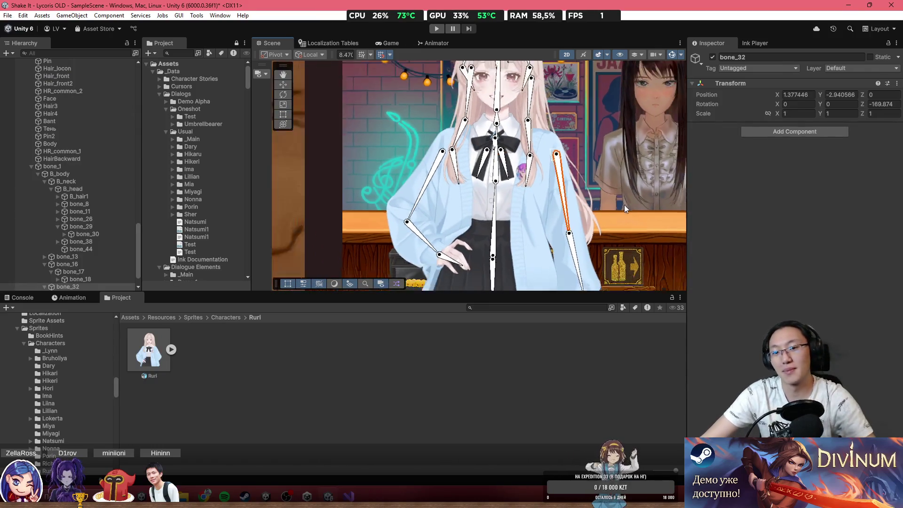
{"action": "scroll", "coordinate": [625, 204], "scroll_direction": "down", "scroll_amount": 1}
{"action": "left_click", "coordinate": [630, 196]}
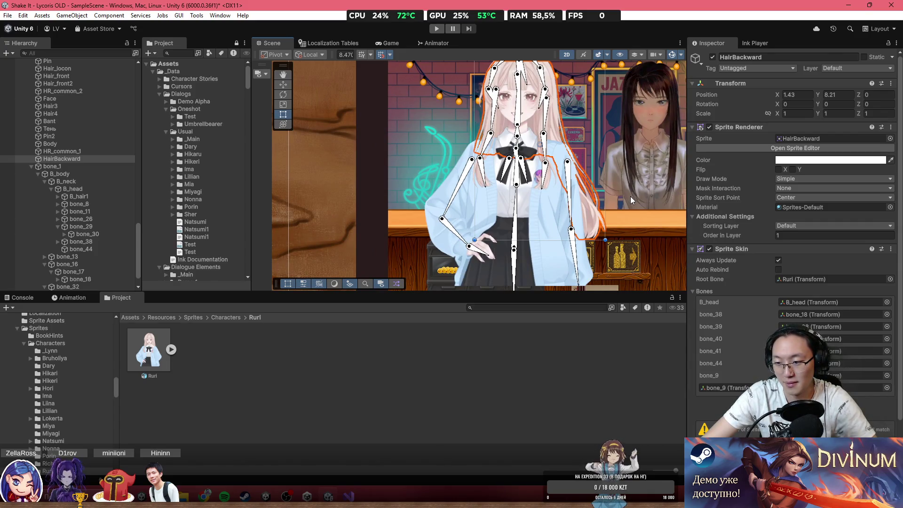
{"action": "scroll", "coordinate": [631, 203], "scroll_direction": "down", "scroll_amount": 5}
Zoom around the scene to inspect the characters, then minimize the Unity editor.
{"action": "left_click", "coordinate": [503, 92]}
{"action": "scroll", "coordinate": [448, 195], "scroll_direction": "up", "scroll_amount": 3}
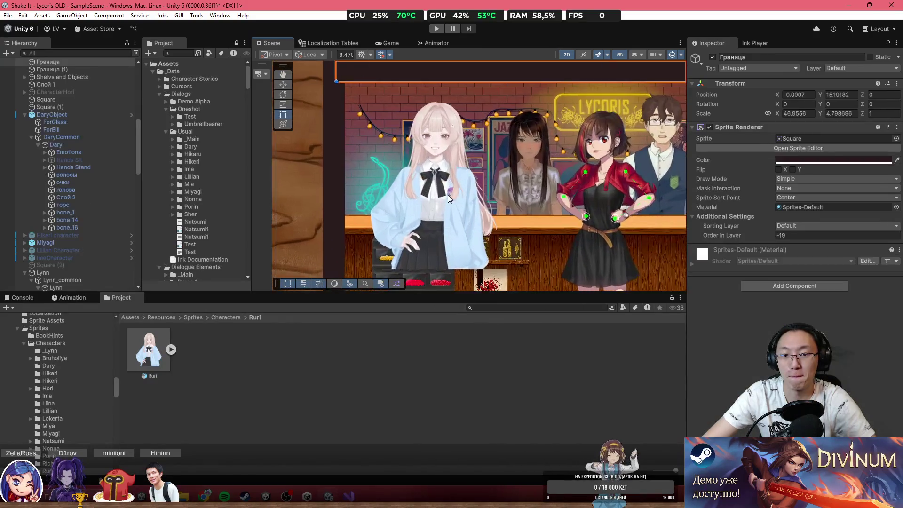
{"action": "scroll", "coordinate": [448, 195], "scroll_direction": "up", "scroll_amount": 4}
{"action": "scroll", "coordinate": [472, 166], "scroll_direction": "up", "scroll_amount": 3}
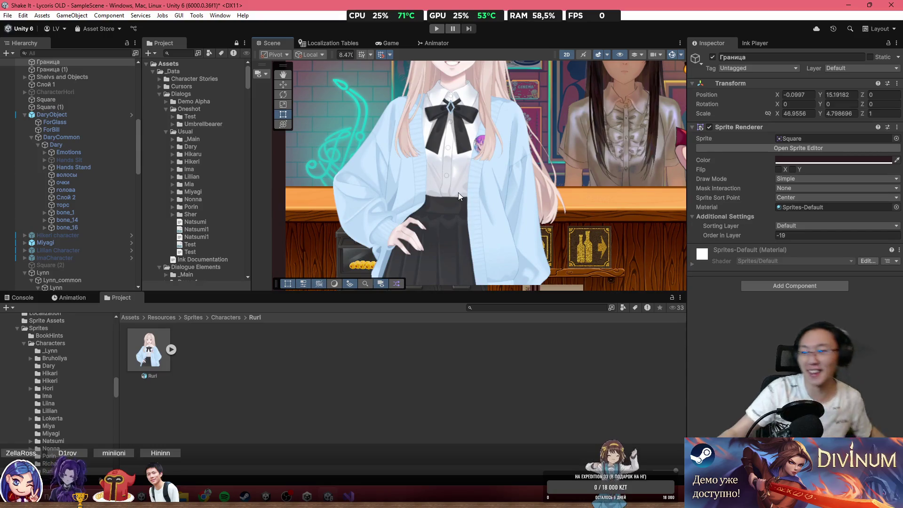
{"action": "scroll", "coordinate": [73, 230], "scroll_direction": "down", "scroll_amount": 3}
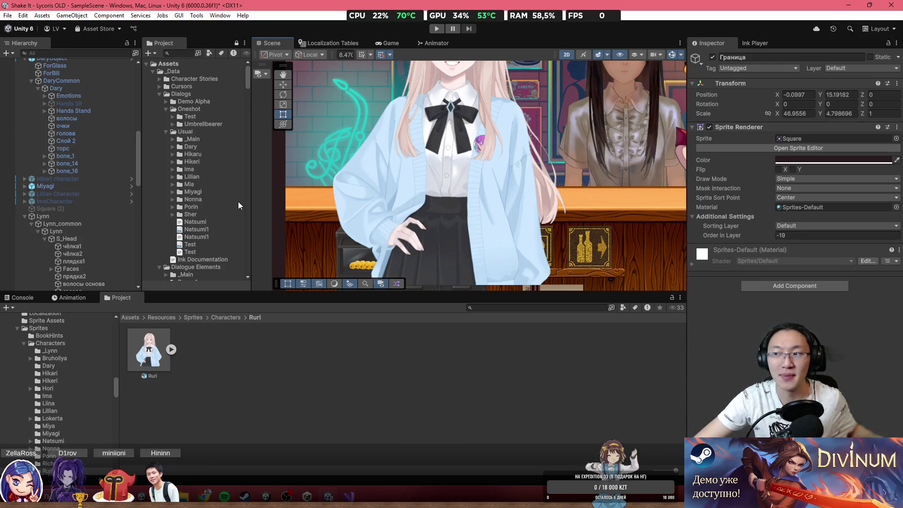
{"action": "scroll", "coordinate": [427, 231], "scroll_direction": "down", "scroll_amount": 3}
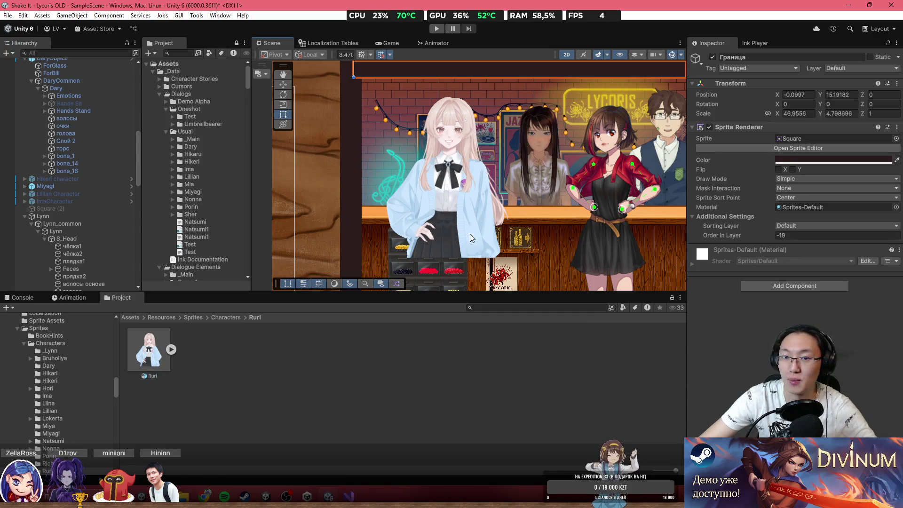
{"action": "scroll", "coordinate": [388, 169], "scroll_direction": "up", "scroll_amount": 5}
{"action": "scroll", "coordinate": [438, 186], "scroll_direction": "up", "scroll_amount": 2}
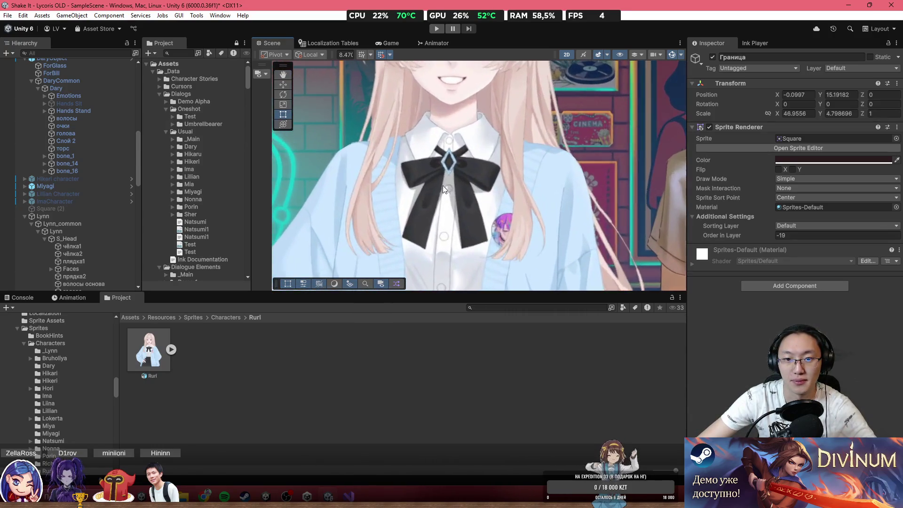
{"action": "scroll", "coordinate": [445, 197], "scroll_direction": "down", "scroll_amount": 5}
{"action": "scroll", "coordinate": [447, 206], "scroll_direction": "down", "scroll_amount": 2}
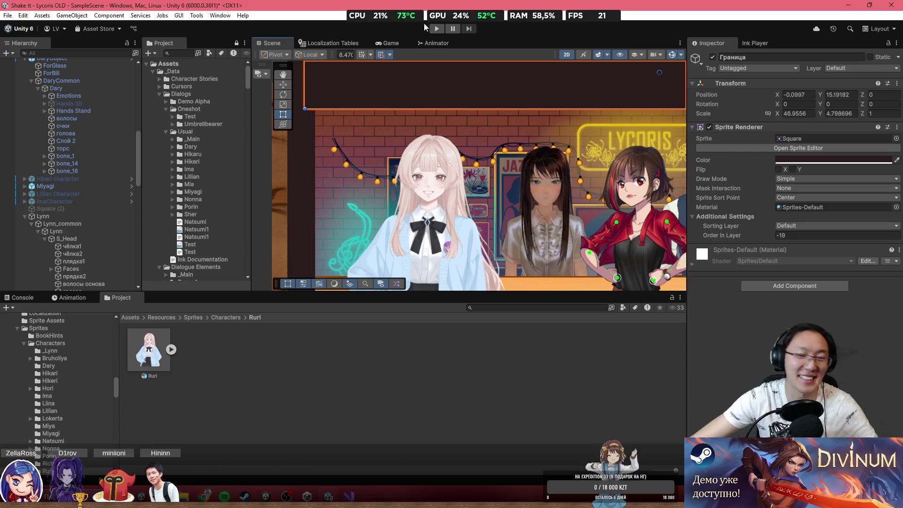
{"action": "scroll", "coordinate": [457, 207], "scroll_direction": "down", "scroll_amount": 3}
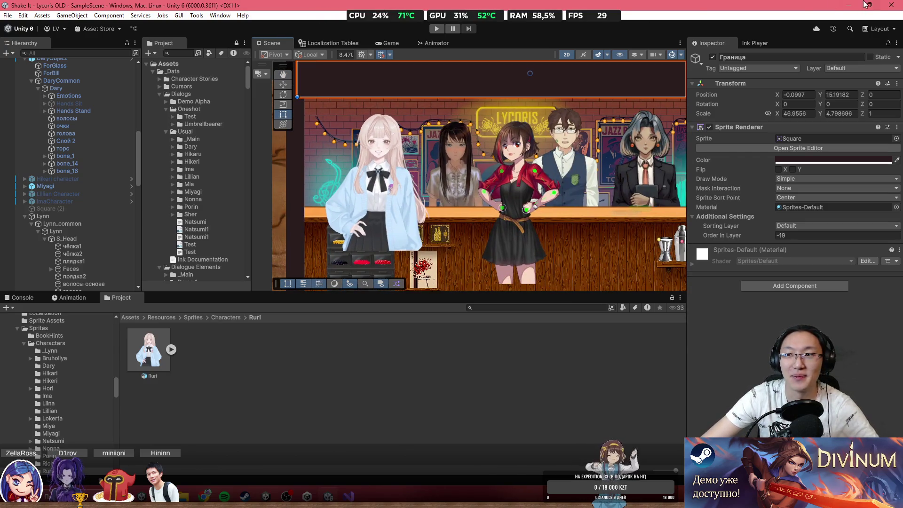
{"action": "left_click", "coordinate": [848, 8]}
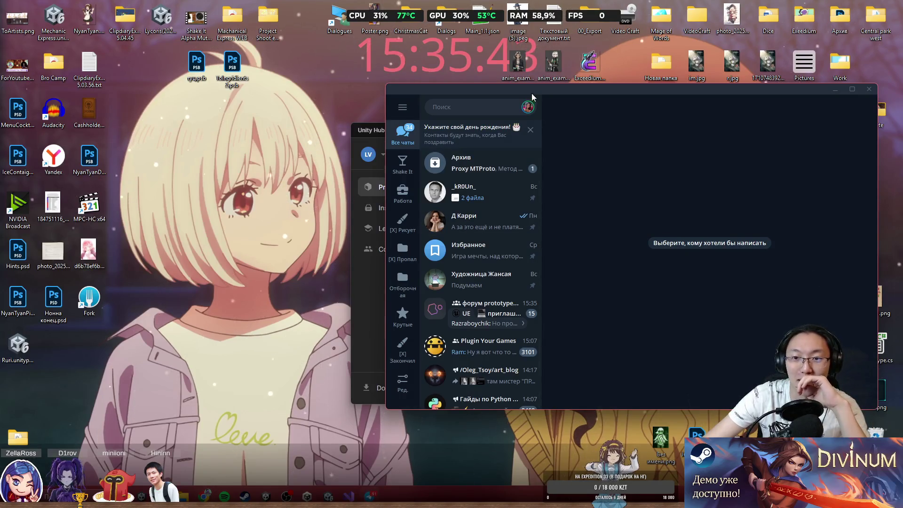
{"action": "left_click_drag", "start_coordinate": [531, 99], "coordinate": [902, 131]}
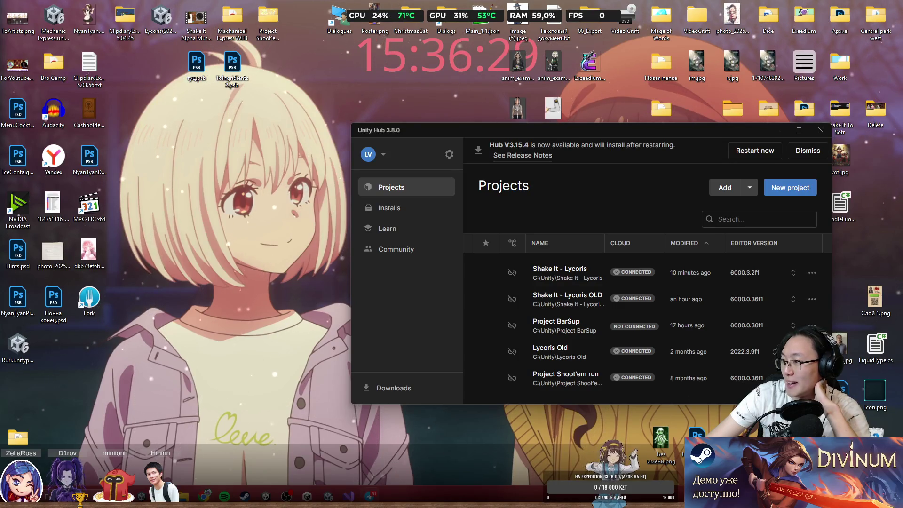
Open одежда.png from Telegram Desktop downloads in Photoshop 2025, assigning the sRGB working profile.
{"action": "key", "text": "alt+Tab"}
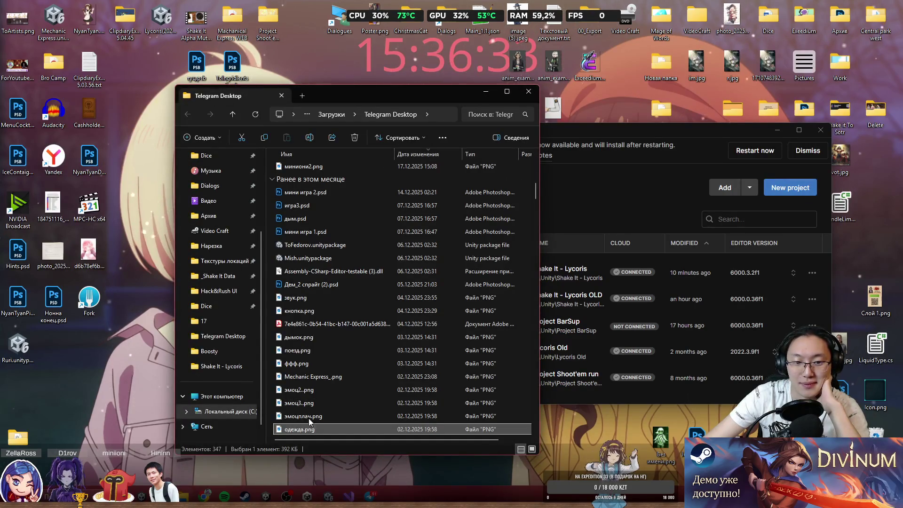
{"action": "right_click", "coordinate": [299, 430]}
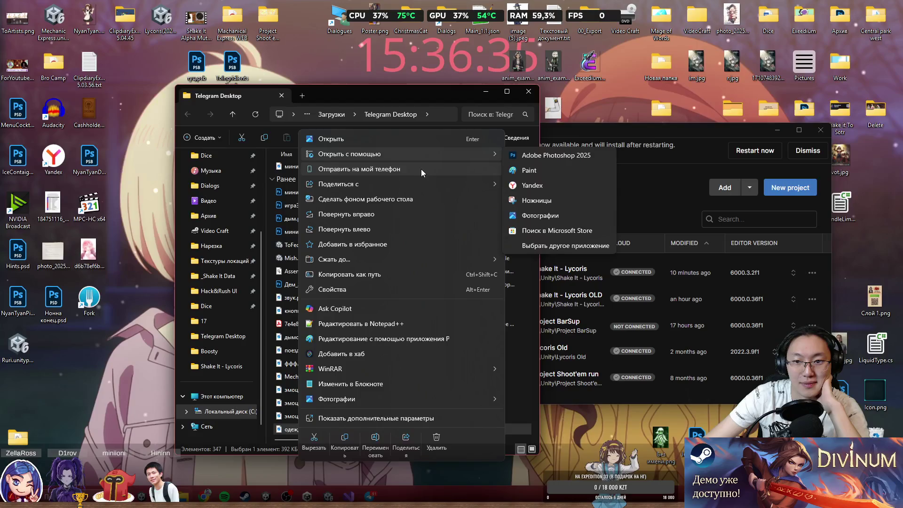
{"action": "mouse_move", "coordinate": [445, 151]}
{"action": "left_click", "coordinate": [547, 157]}
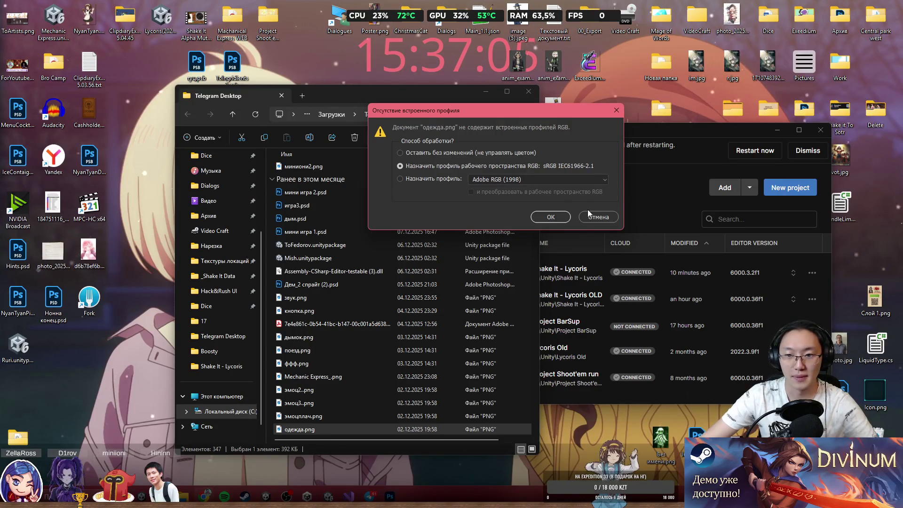
{"action": "left_click", "coordinate": [551, 216]}
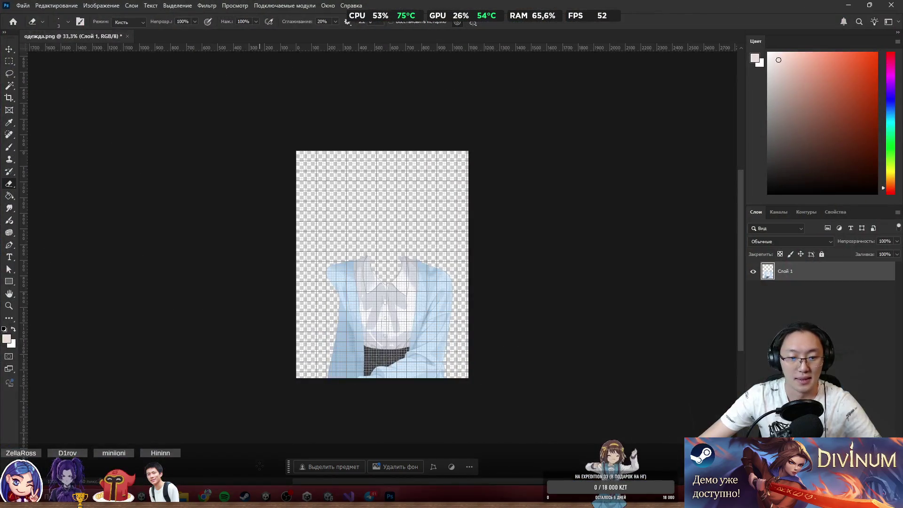
Place the ten character part PNGs onto the canvas, committing each as its own layer.
{"action": "left_click", "coordinate": [185, 496]}
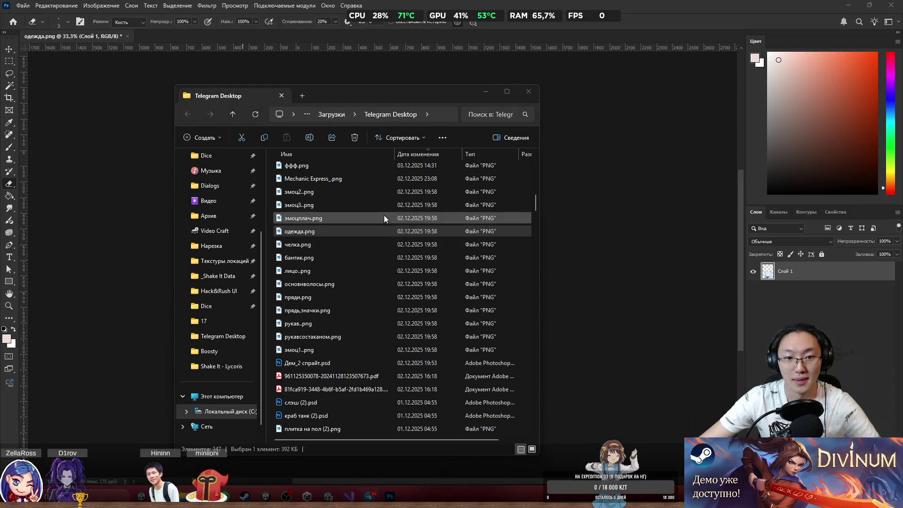
{"action": "scroll", "coordinate": [380, 221], "scroll_direction": "up", "scroll_amount": 1}
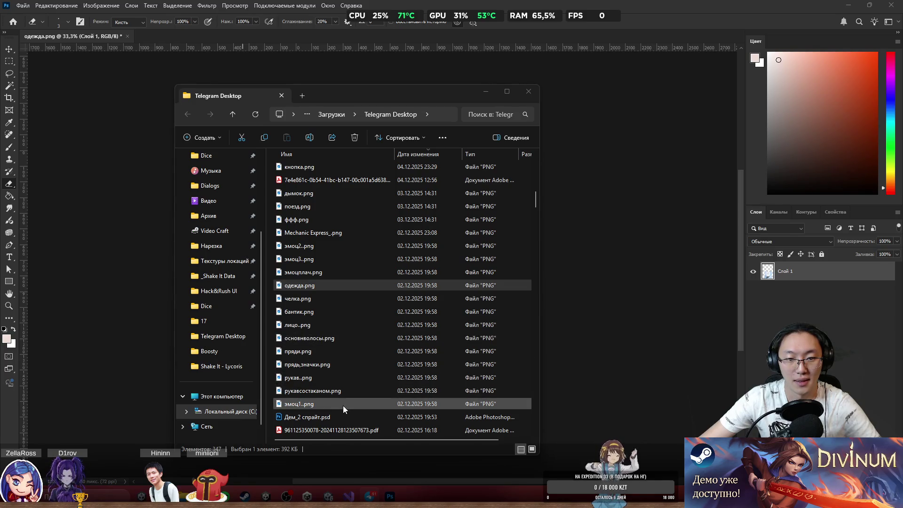
{"action": "mouse_move", "coordinate": [343, 405]}
{"action": "left_mouse_down"}
{"action": "mouse_move", "coordinate": [313, 300]}
{"action": "mouse_move", "coordinate": [315, 247]}
{"action": "mouse_move", "coordinate": [141, 235]}
{"action": "mouse_move", "coordinate": [141, 262]}
{"action": "left_mouse_up"}
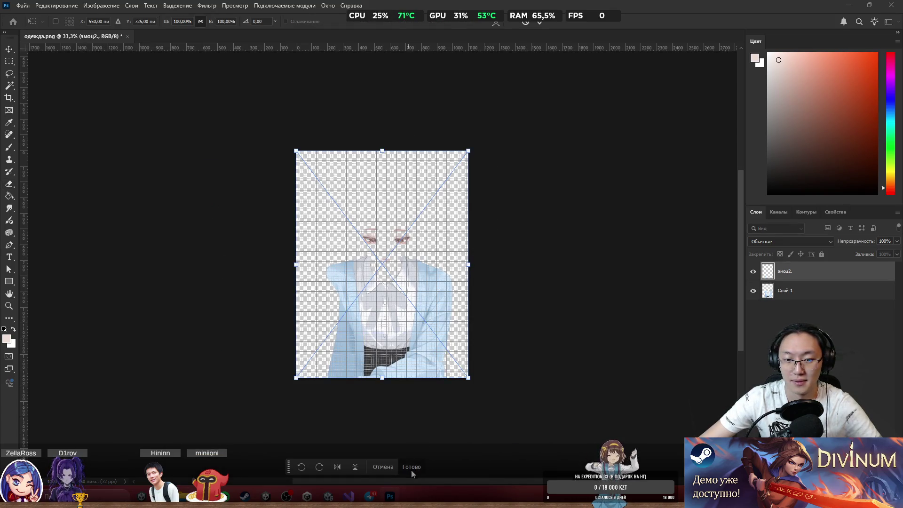
{"action": "left_click", "coordinate": [411, 470]}
{"action": "left_click", "coordinate": [412, 468]}
{"action": "left_click", "coordinate": [412, 467]}
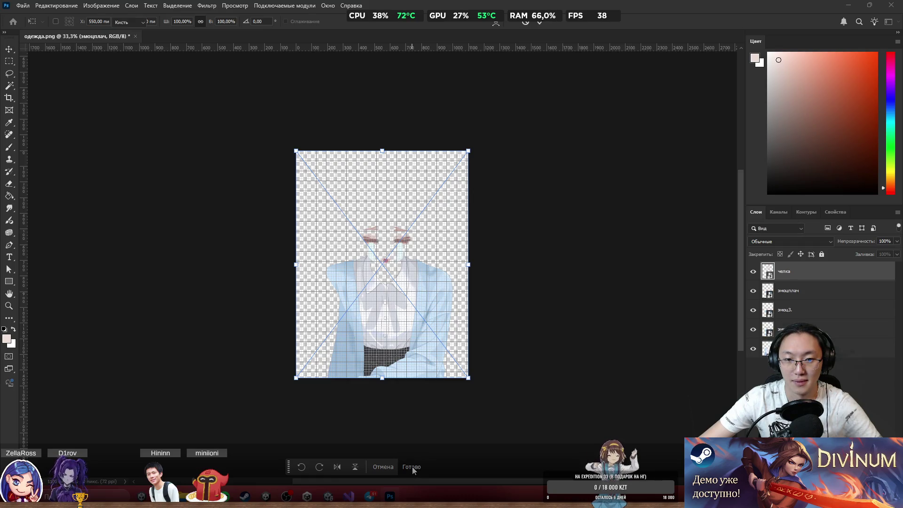
{"action": "left_click", "coordinate": [412, 467]}
{"action": "left_click", "coordinate": [412, 467]}
{"action": "left_click", "coordinate": [412, 467]}
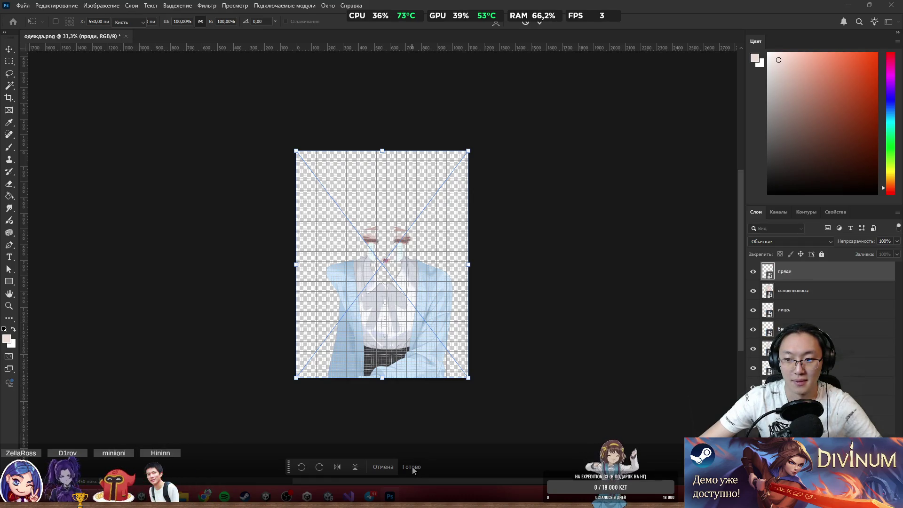
{"action": "left_click", "coordinate": [412, 467]}
{"action": "left_click", "coordinate": [412, 467]}
{"action": "left_click", "coordinate": [412, 467]}
{"action": "left_click", "coordinate": [412, 467]}
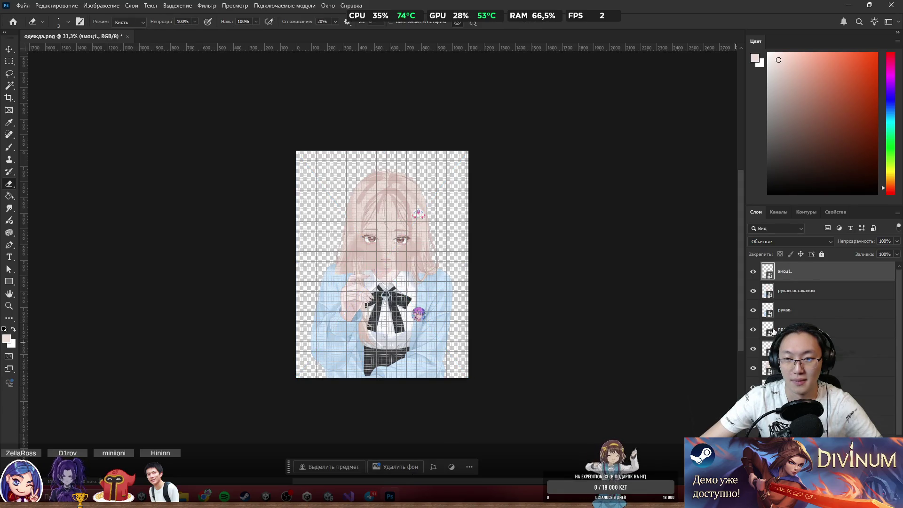
Step through the рукавсостаканом, рукав., челка and эмоц2. layers.
{"action": "left_click", "coordinate": [819, 292]}
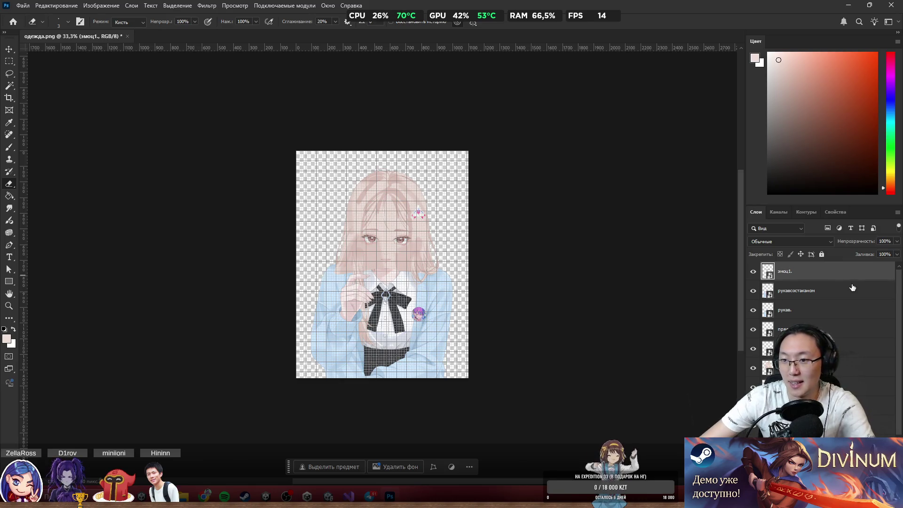
{"action": "left_click", "coordinate": [840, 310]}
{"action": "key", "text": "alt+bracketleft"}
{"action": "key", "text": "alt+bracketleft"}
{"action": "key", "text": "alt+bracketleft"}
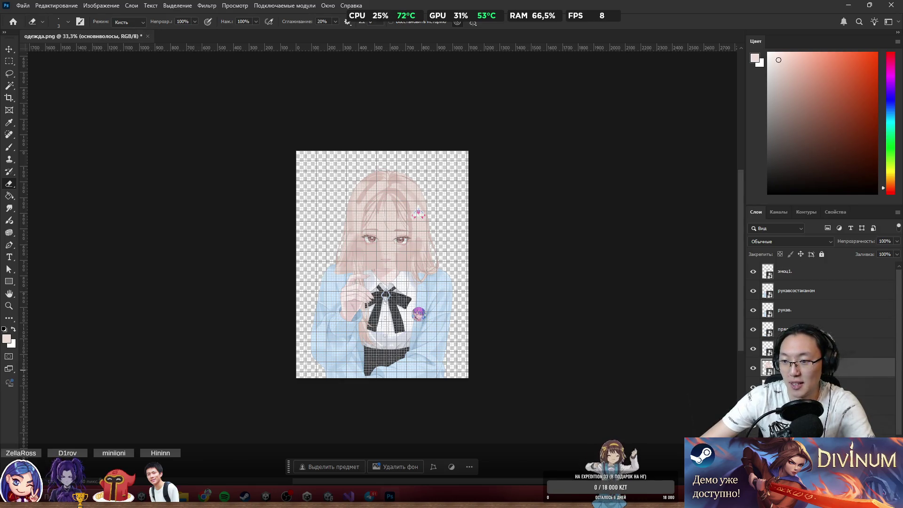
{"action": "key", "text": "alt+bracketleft"}
{"action": "key", "text": "alt+bracketleft"}
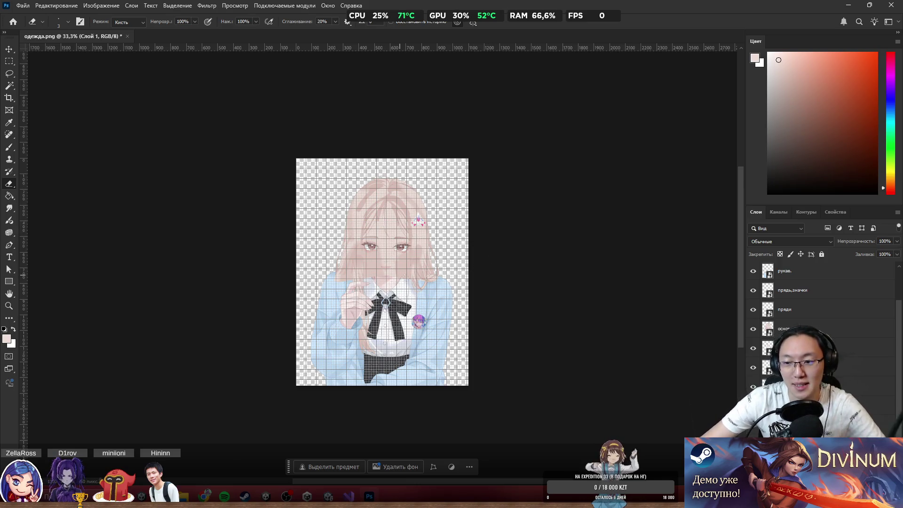
Browse the hair, emotion, лицо and челка layers to check the stacking order.
{"action": "scroll", "coordinate": [500, 249], "scroll_direction": "up", "scroll_amount": 2}
{"action": "left_click", "coordinate": [790, 329]}
{"action": "scroll", "coordinate": [783, 300], "scroll_direction": "up", "scroll_amount": 2}
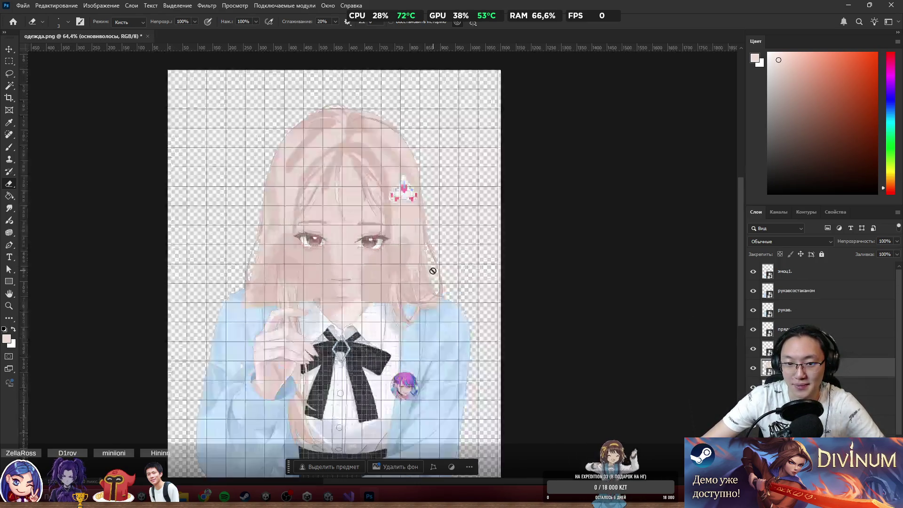
{"action": "scroll", "coordinate": [459, 264], "scroll_direction": "up", "scroll_amount": 5}
{"action": "left_click", "coordinate": [820, 278]}
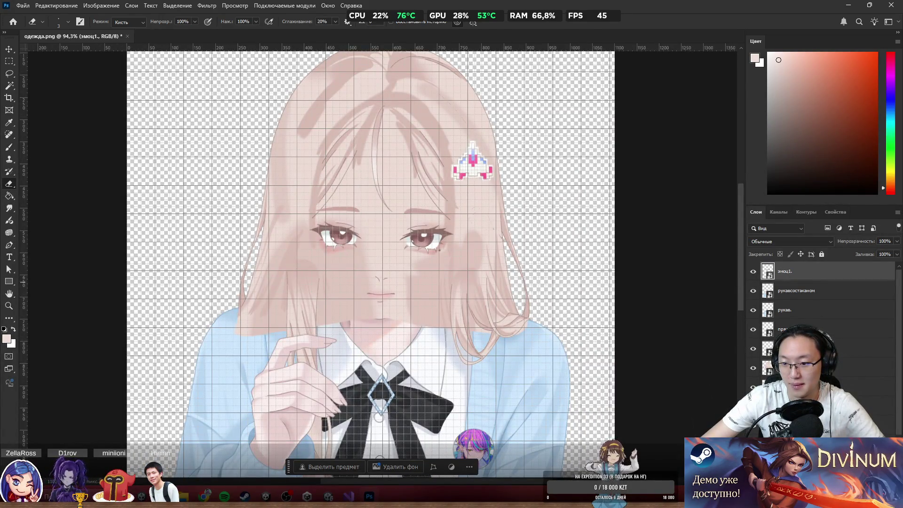
{"action": "key", "text": "ctrl+z"}
{"action": "scroll", "coordinate": [824, 292], "scroll_direction": "down", "scroll_amount": 2}
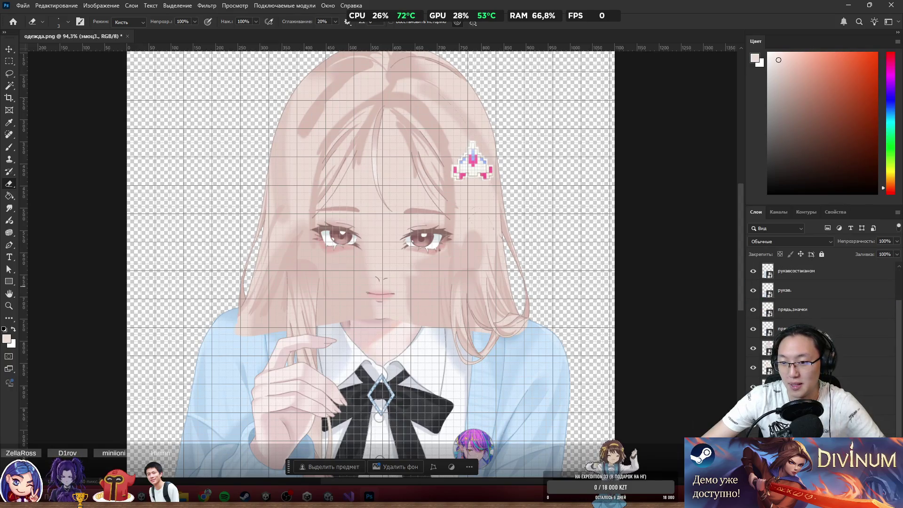
{"action": "key", "text": "alt+bracketright"}
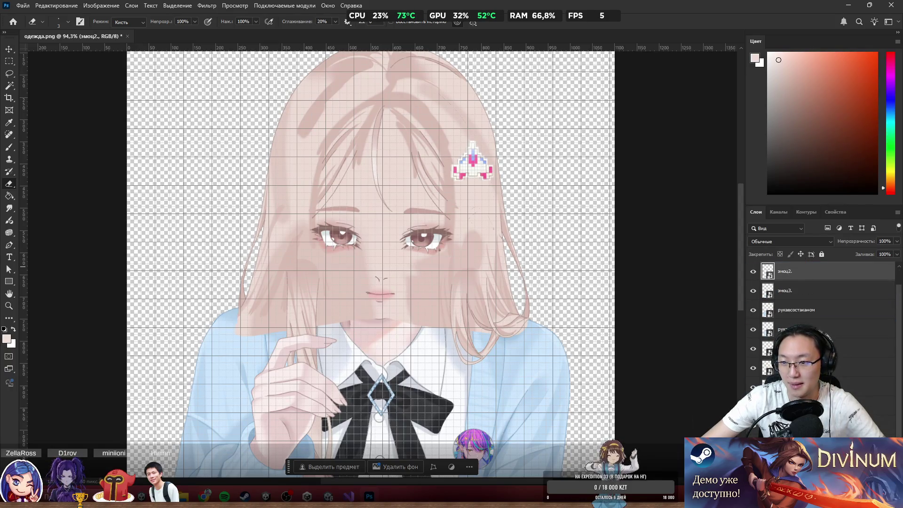
{"action": "scroll", "coordinate": [823, 306], "scroll_direction": "down", "scroll_amount": 1}
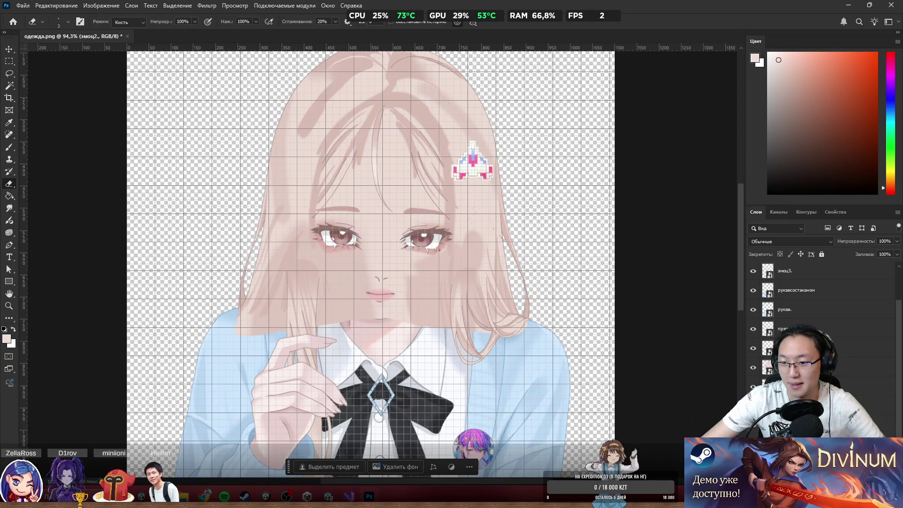
{"action": "key", "text": "alt+bracketright"}
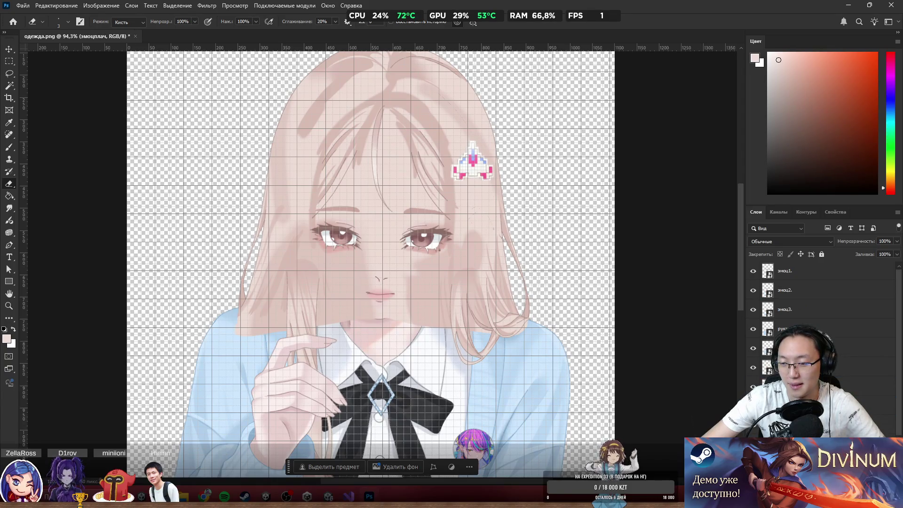
{"action": "key", "text": "alt+bracketright"}
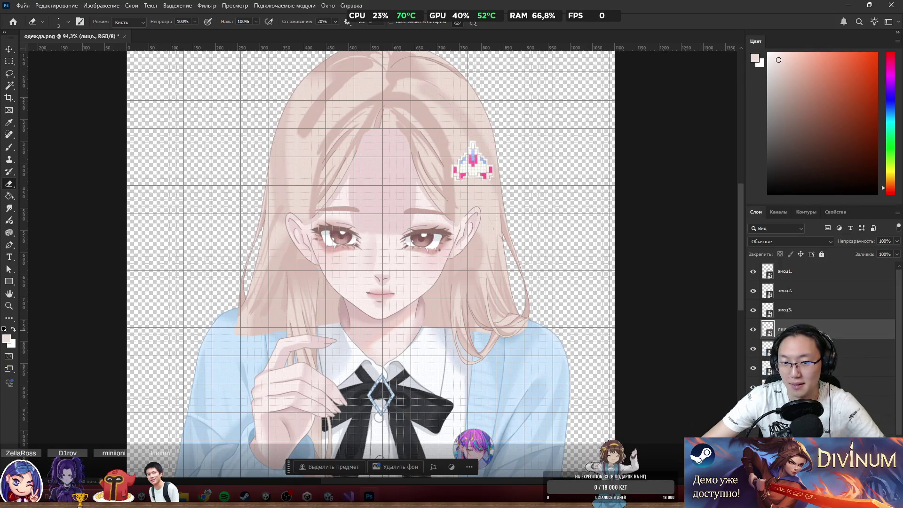
{"action": "key", "text": "alt+bracketleft"}
{"action": "key", "text": "alt+bracketleft"}
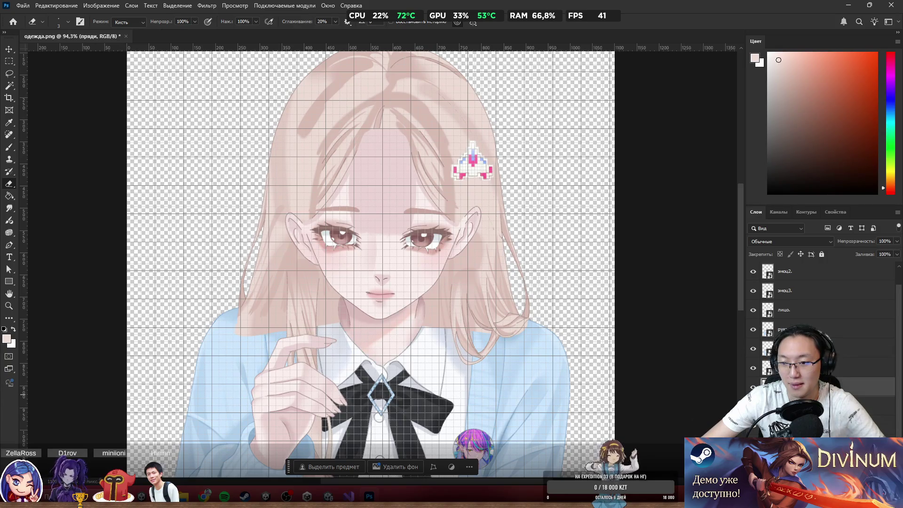
{"action": "key", "text": "alt+bracketleft"}
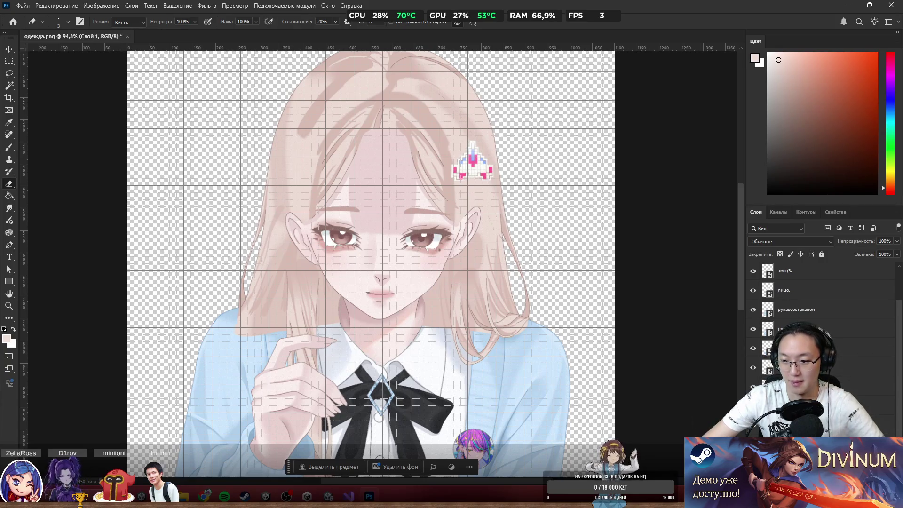
{"action": "key", "text": "alt+period"}
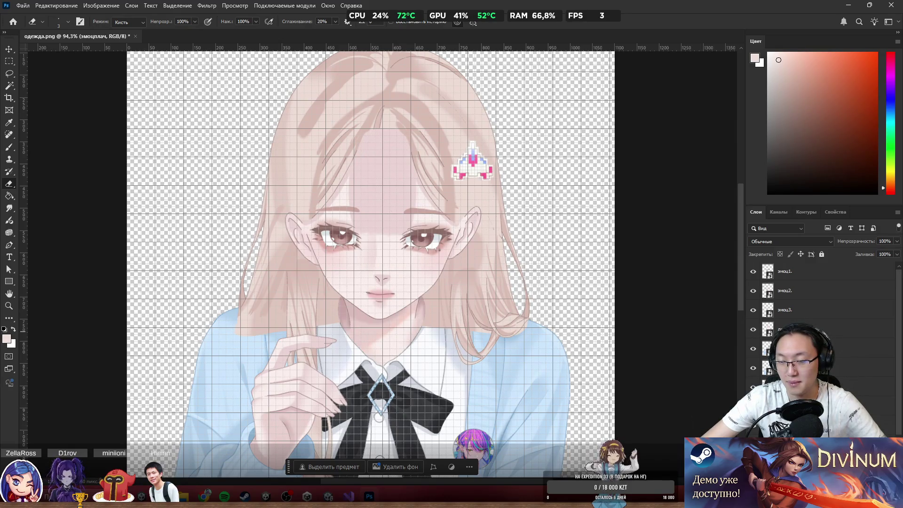
{"action": "scroll", "coordinate": [823, 301], "scroll_direction": "down", "scroll_amount": 1}
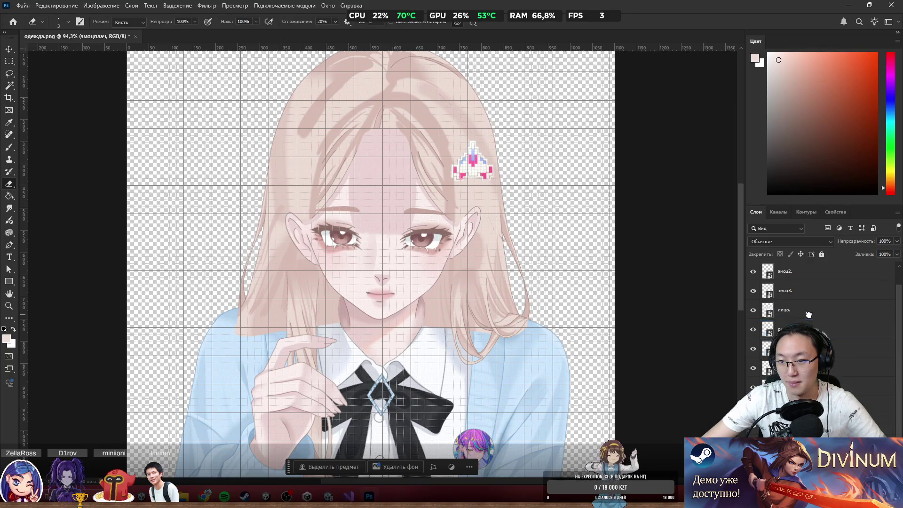
Move прядь,значки above лицо, then select the челка and бантик layers.
{"action": "left_click_drag", "start_coordinate": [807, 358], "coordinate": [806, 310]}
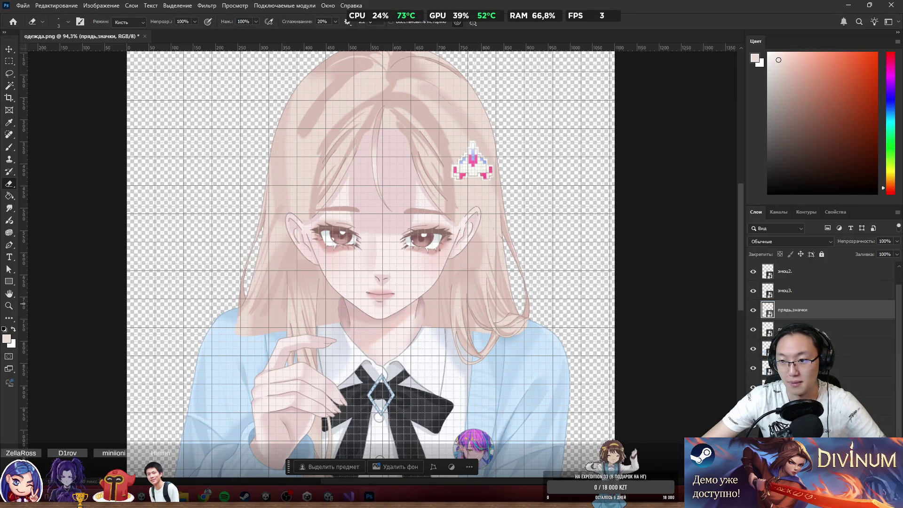
{"action": "left_click", "coordinate": [806, 330]}
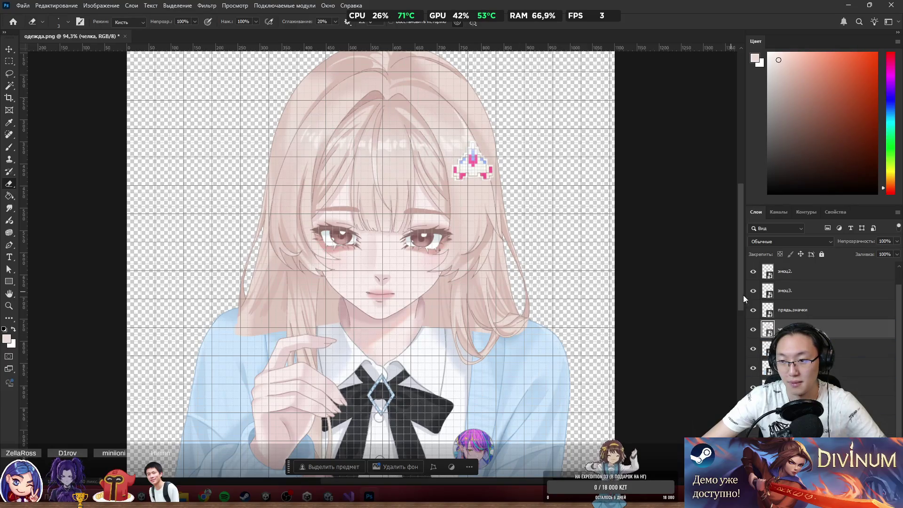
{"action": "scroll", "coordinate": [823, 301], "scroll_direction": "down", "scroll_amount": 1}
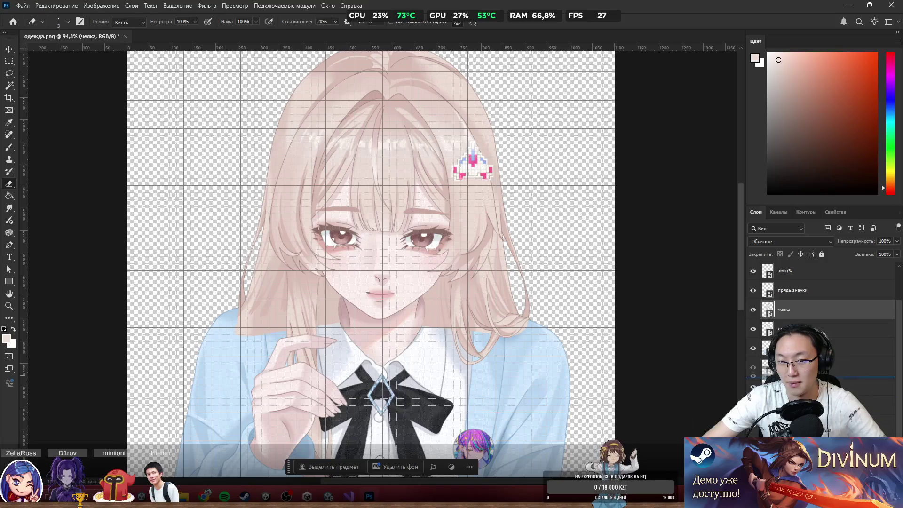
{"action": "left_click", "coordinate": [807, 425]}
{"action": "scroll", "coordinate": [352, 238], "scroll_direction": "up", "scroll_amount": 1}
Select основноволосы and undo/redo the last edit to compare the neck hair.
{"action": "scroll", "coordinate": [352, 239], "scroll_direction": "down", "scroll_amount": 3}
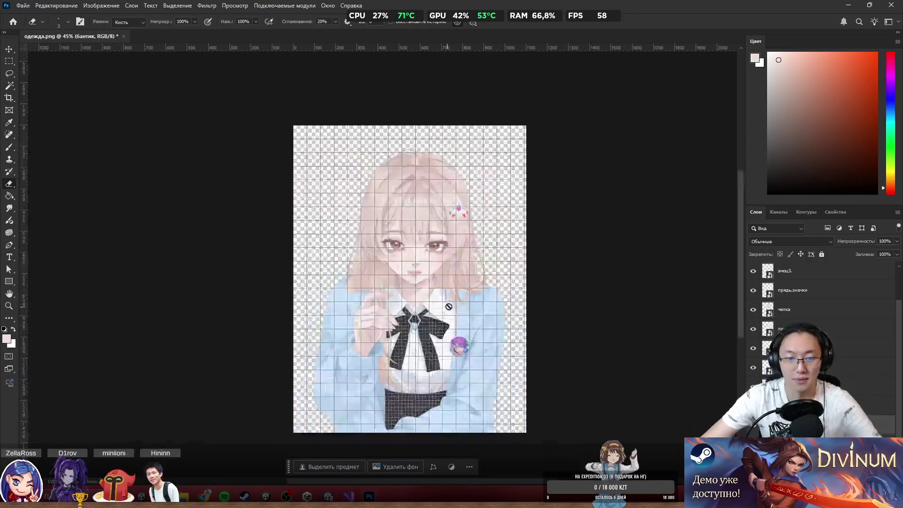
{"action": "scroll", "coordinate": [352, 239], "scroll_direction": "up", "scroll_amount": 4}
{"action": "left_click", "coordinate": [347, 226], "text": "ctrl"}
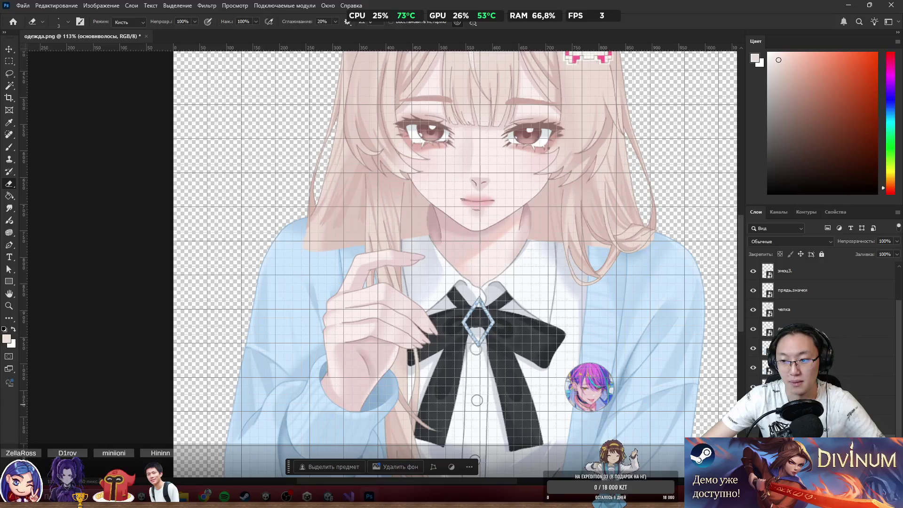
{"action": "key", "text": "ctrl+z"}
{"action": "key", "text": "ctrl+shift+z"}
{"action": "key", "text": "ctrl+z"}
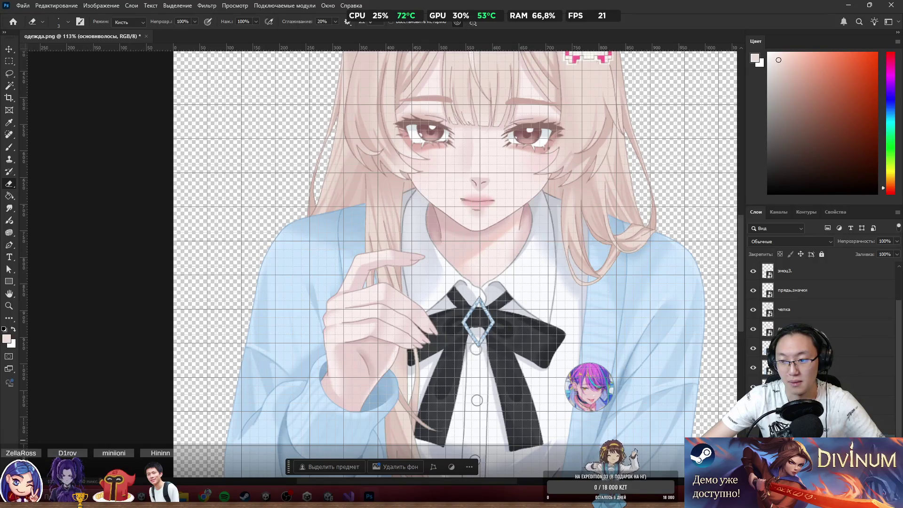
{"action": "key", "text": "ctrl+0"}
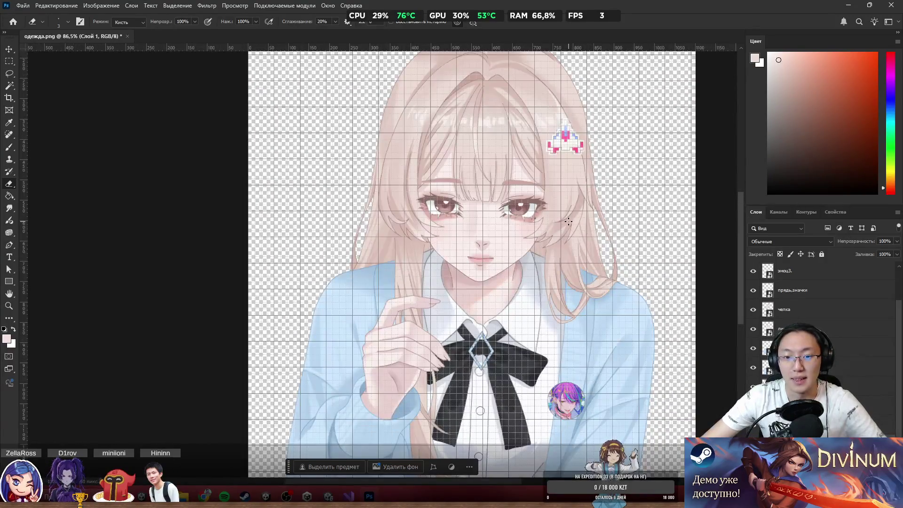
Hide the canvas grid and bring прядь,значки to the top of the layer stack.
{"action": "scroll", "coordinate": [541, 260], "scroll_direction": "down", "scroll_amount": 5}
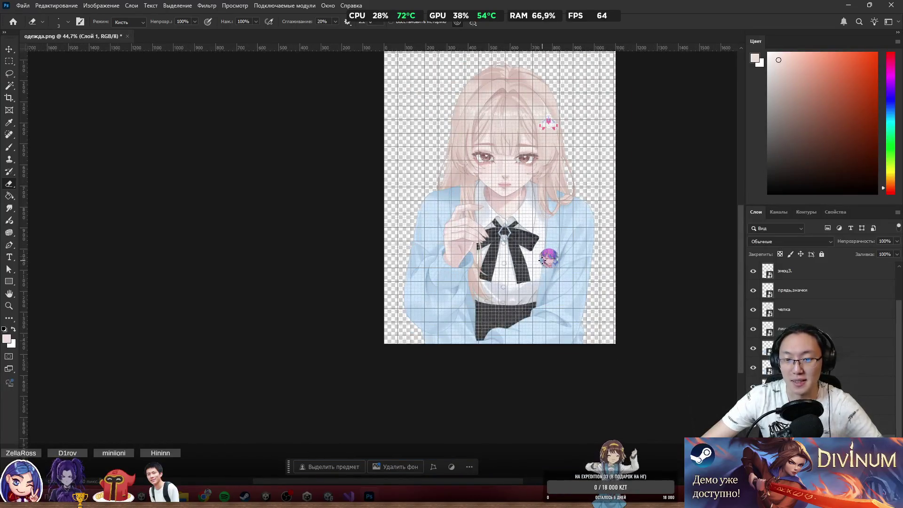
{"action": "scroll", "coordinate": [541, 261], "scroll_direction": "up", "scroll_amount": 3}
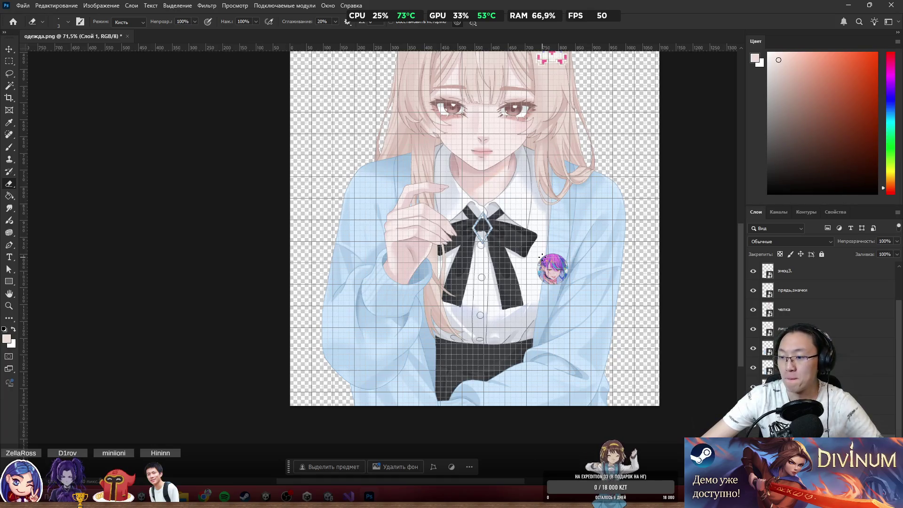
{"action": "scroll", "coordinate": [539, 232], "scroll_direction": "up", "scroll_amount": 1}
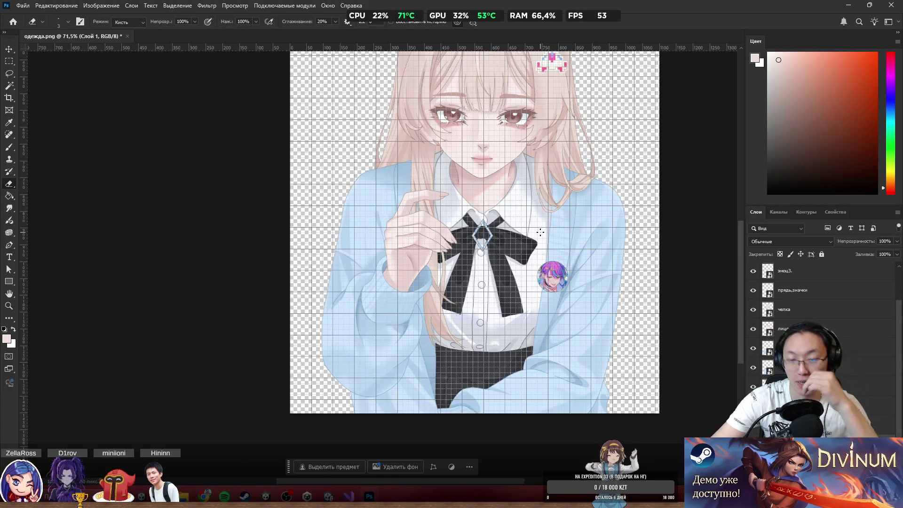
{"action": "scroll", "coordinate": [509, 204], "scroll_direction": "up", "scroll_amount": 5}
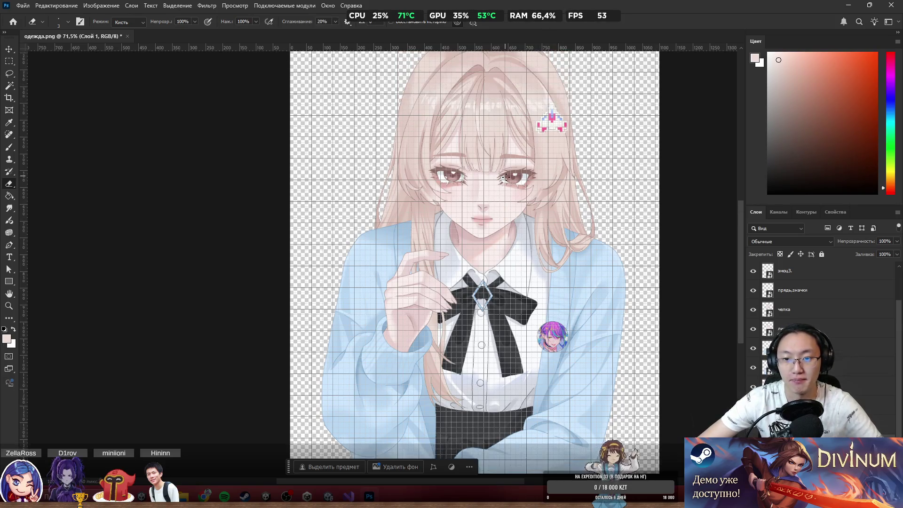
{"action": "scroll", "coordinate": [501, 232], "scroll_direction": "up", "scroll_amount": 4}
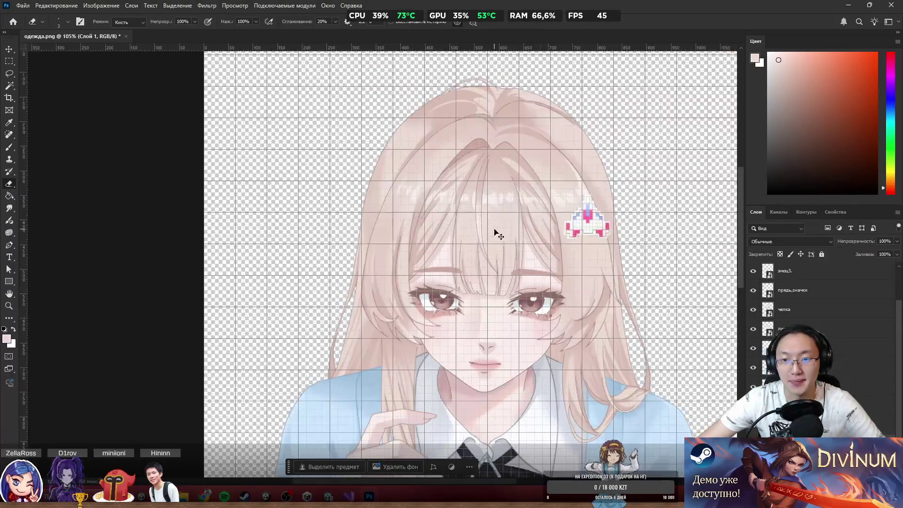
{"action": "scroll", "coordinate": [501, 232], "scroll_direction": "down", "scroll_amount": 6}
{"action": "scroll", "coordinate": [492, 281], "scroll_direction": "up", "scroll_amount": 3}
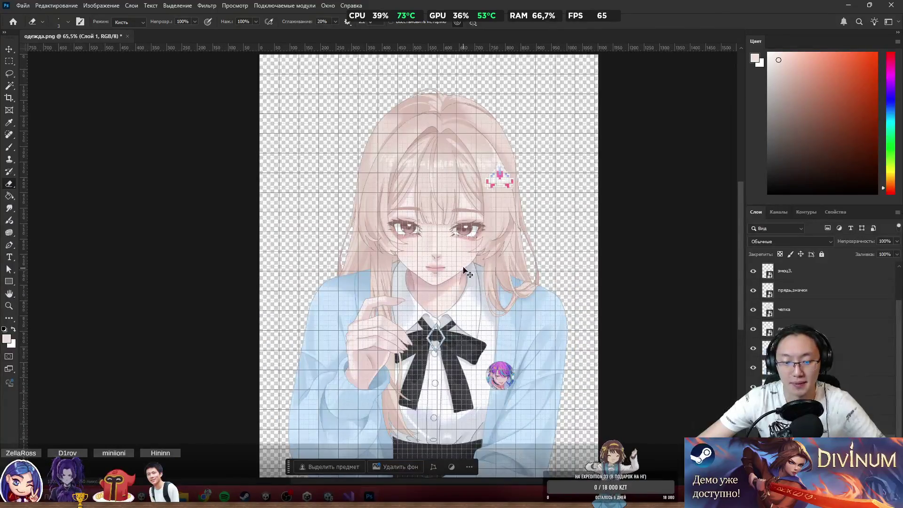
{"action": "key", "text": "ctrl+apostrophe"}
{"action": "scroll", "coordinate": [447, 251], "scroll_direction": "up", "scroll_amount": 6}
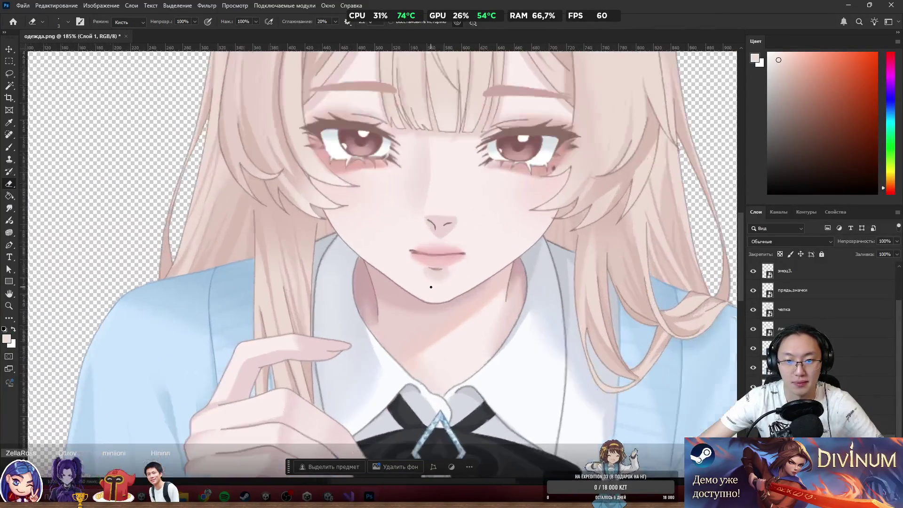
{"action": "scroll", "coordinate": [484, 287], "scroll_direction": "down", "scroll_amount": 3}
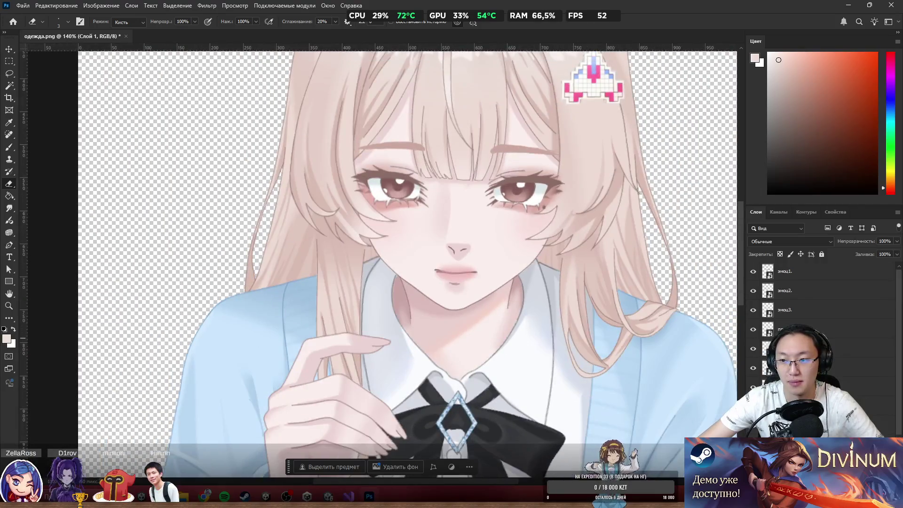
{"action": "key", "text": "ctrl+e"}
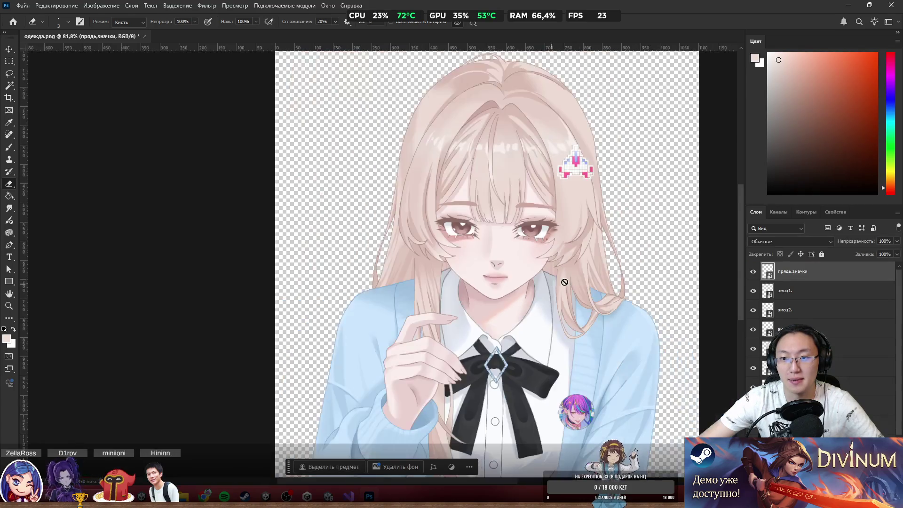
Toggle the hair clip and emotion layers' visibility to compare the face expressions.
{"action": "key", "text": "ctrl+0"}
{"action": "left_click", "coordinate": [754, 274]}
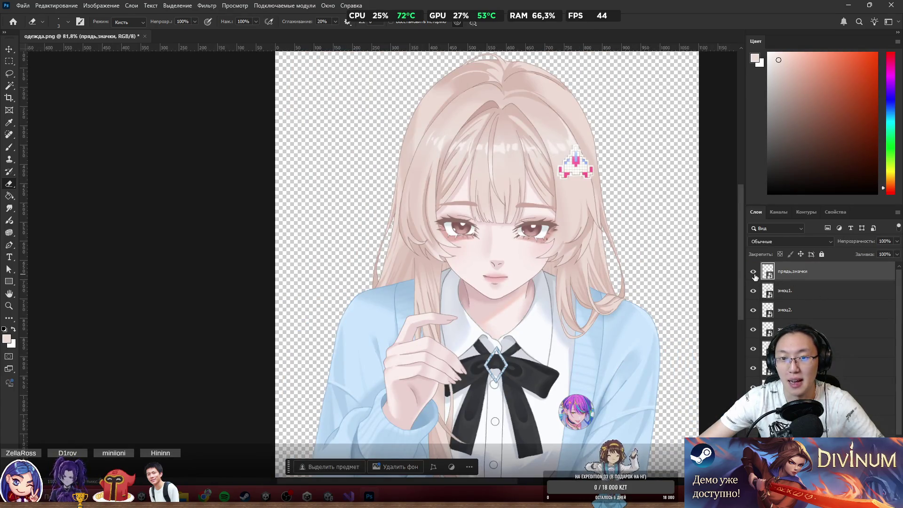
{"action": "left_click", "coordinate": [754, 274]}
{"action": "left_click", "coordinate": [754, 273]}
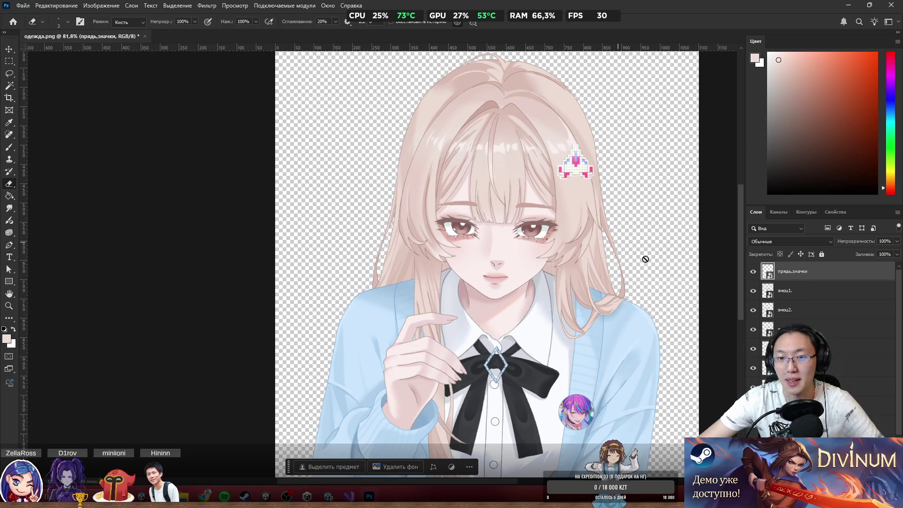
{"action": "left_click", "coordinate": [752, 291]}
{"action": "left_click", "coordinate": [752, 291]}
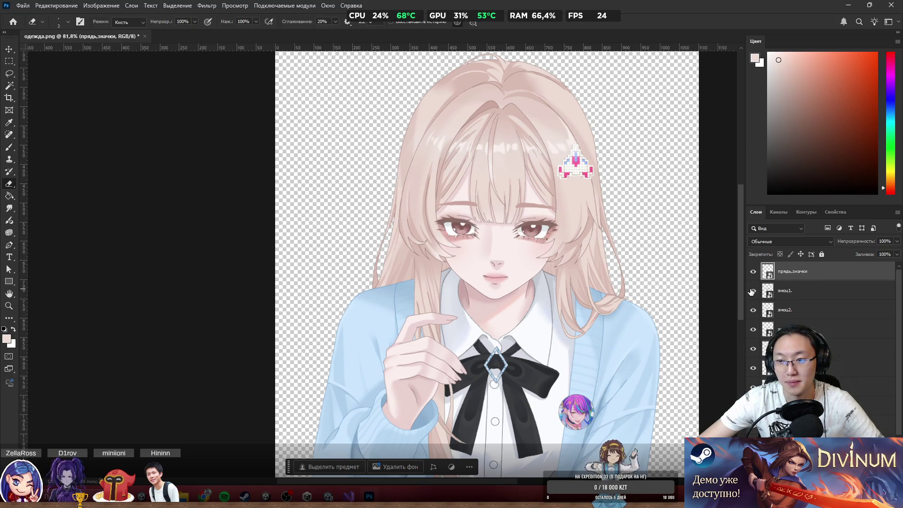
{"action": "left_click", "coordinate": [753, 291]}
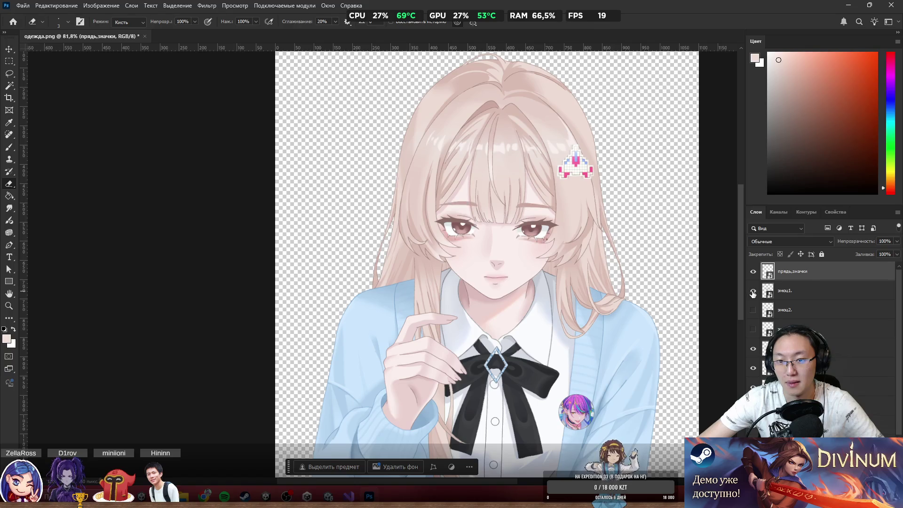
{"action": "left_click", "coordinate": [753, 291]}
{"action": "left_click", "coordinate": [753, 310]}
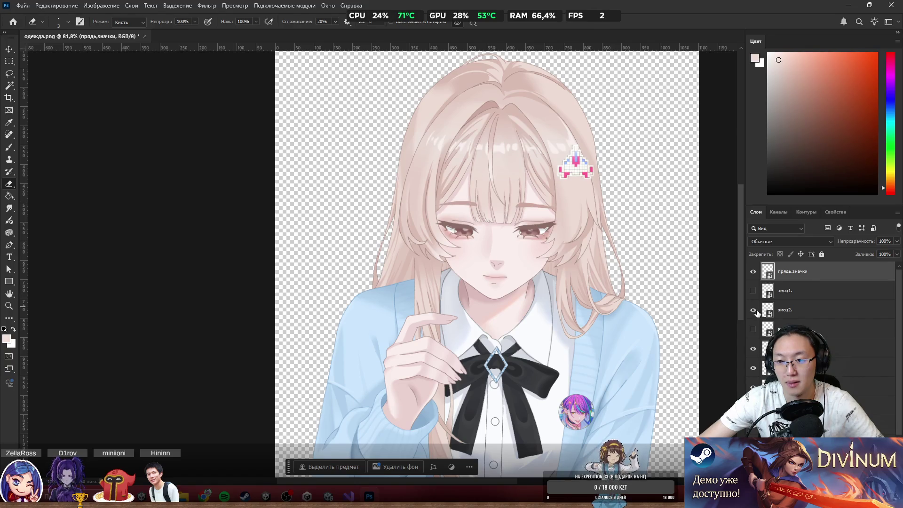
{"action": "left_click", "coordinate": [753, 310]}
{"action": "left_click", "coordinate": [753, 329]}
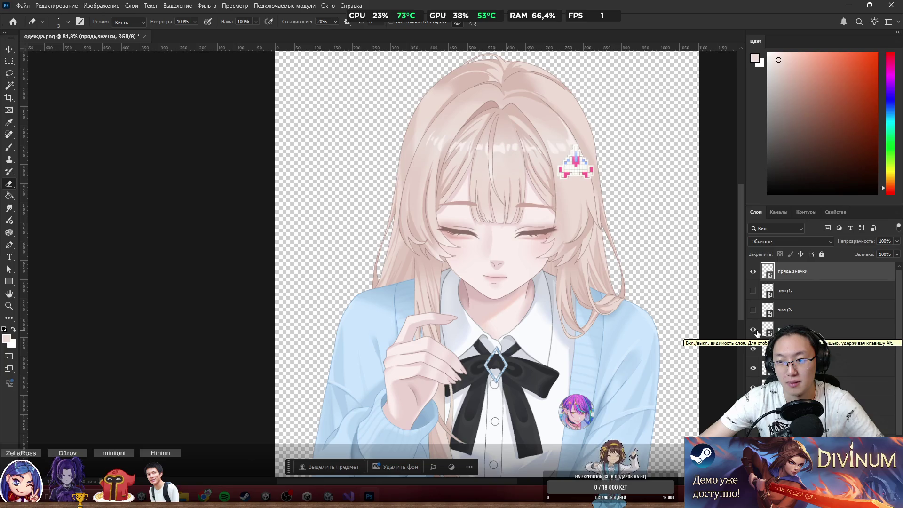
{"action": "left_click", "coordinate": [754, 329]}
{"action": "left_click", "coordinate": [753, 310]}
{"action": "scroll", "coordinate": [820, 301], "scroll_direction": "down", "scroll_amount": 2}
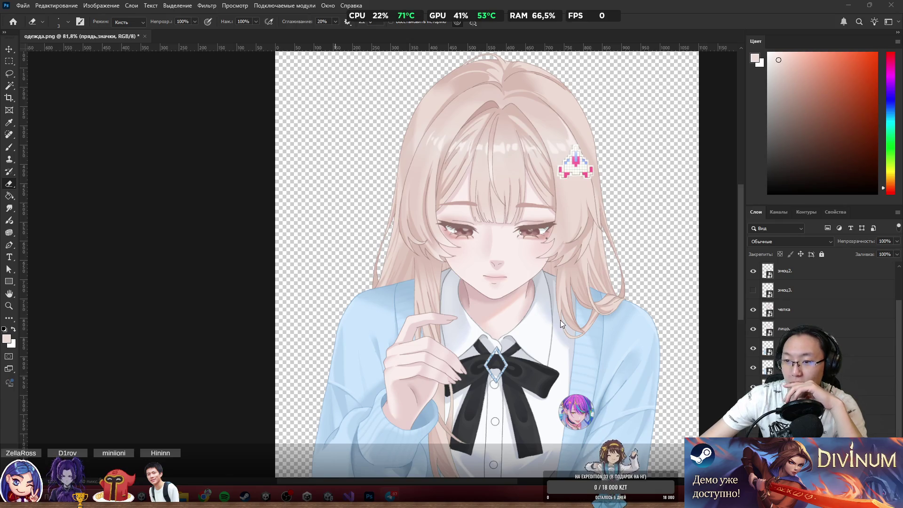
Move эмоцплач above челка, hide it and эмоц2, and leave only эмоц1 visible.
{"action": "left_click", "coordinate": [879, 425]}
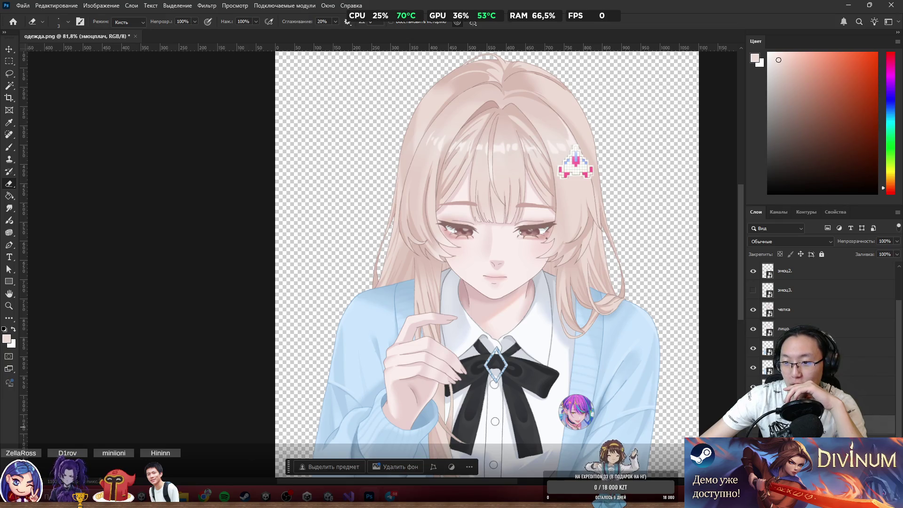
{"action": "left_click_drag", "start_coordinate": [879, 425], "coordinate": [778, 310]}
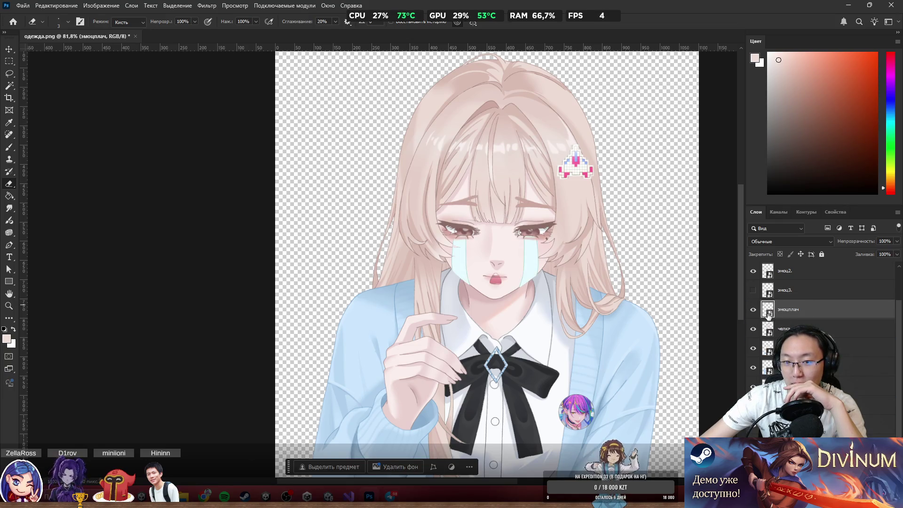
{"action": "scroll", "coordinate": [778, 319], "scroll_direction": "up", "scroll_amount": 2}
{"action": "left_click", "coordinate": [754, 310]}
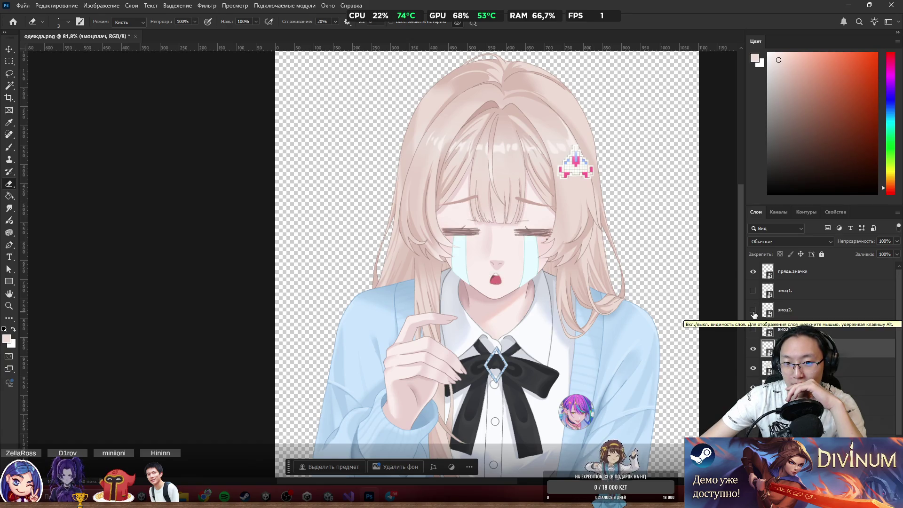
{"action": "left_click", "coordinate": [753, 349]}
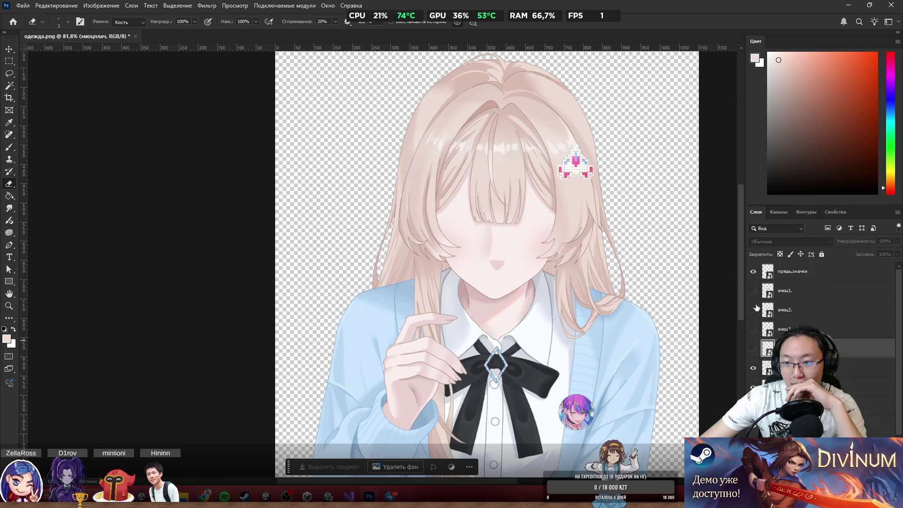
{"action": "left_click", "coordinate": [753, 291]}
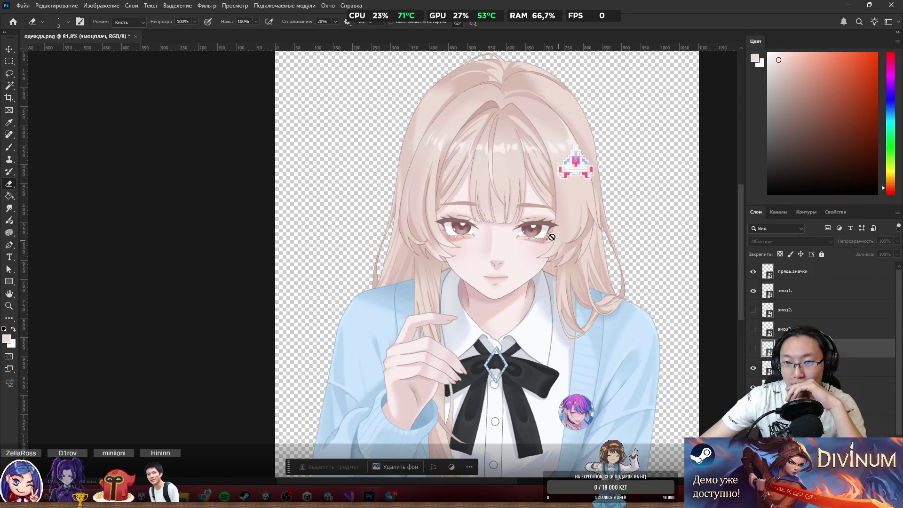
Move the челка bangs layer under прядь,значки and shift the bangs back in line with the hair.
{"action": "key", "text": "v"}
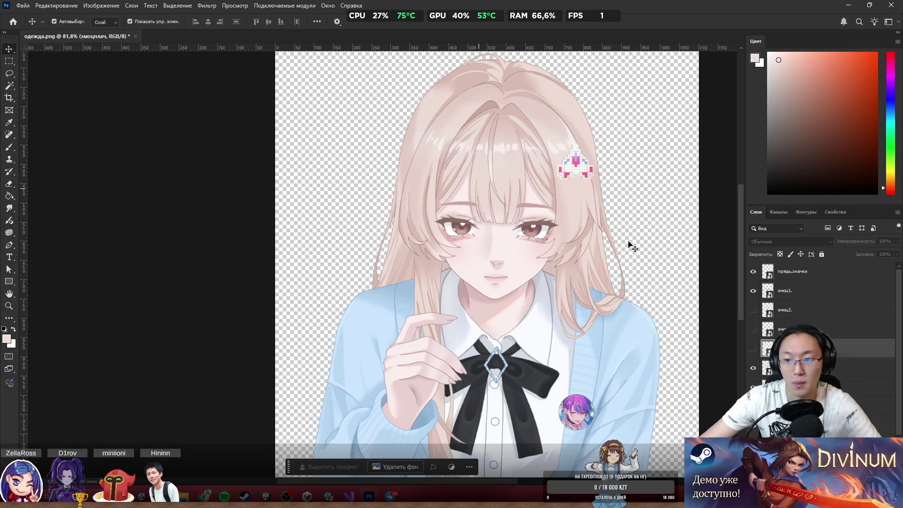
{"action": "left_click_drag", "start_coordinate": [790, 367], "coordinate": [793, 290]}
{"action": "scroll", "coordinate": [503, 245], "scroll_direction": "up", "scroll_amount": 3}
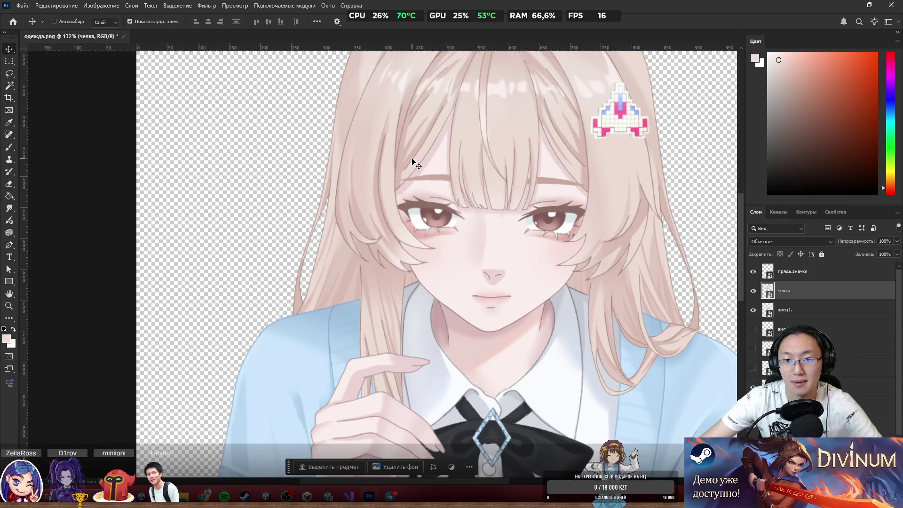
{"action": "mouse_move", "coordinate": [412, 161]}
{"action": "left_mouse_down"}
{"action": "mouse_move", "coordinate": [434, 164]}
{"action": "mouse_move", "coordinate": [421, 161]}
{"action": "mouse_move", "coordinate": [444, 188]}
{"action": "mouse_move", "coordinate": [386, 205]}
{"action": "mouse_move", "coordinate": [405, 210]}
{"action": "mouse_move", "coordinate": [383, 193]}
{"action": "mouse_move", "coordinate": [397, 217]}
{"action": "mouse_move", "coordinate": [379, 222]}
{"action": "mouse_move", "coordinate": [391, 226]}
{"action": "left_mouse_up"}
{"action": "left_click_drag", "start_coordinate": [566, 155], "coordinate": [581, 182]}
Preview the closed-eye and crying expressions, then leave the open-eyed эмоц1 face visible.
{"action": "scroll", "coordinate": [607, 282], "scroll_direction": "down", "scroll_amount": 2}
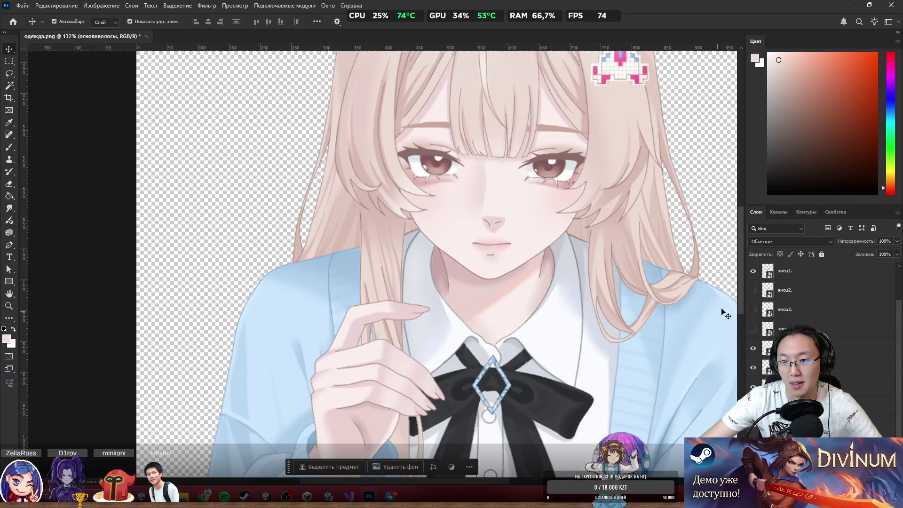
{"action": "scroll", "coordinate": [727, 313], "scroll_direction": "up", "scroll_amount": 1}
{"action": "scroll", "coordinate": [758, 298], "scroll_direction": "up", "scroll_amount": 1}
{"action": "left_click", "coordinate": [753, 310]}
{"action": "left_click", "coordinate": [753, 348]}
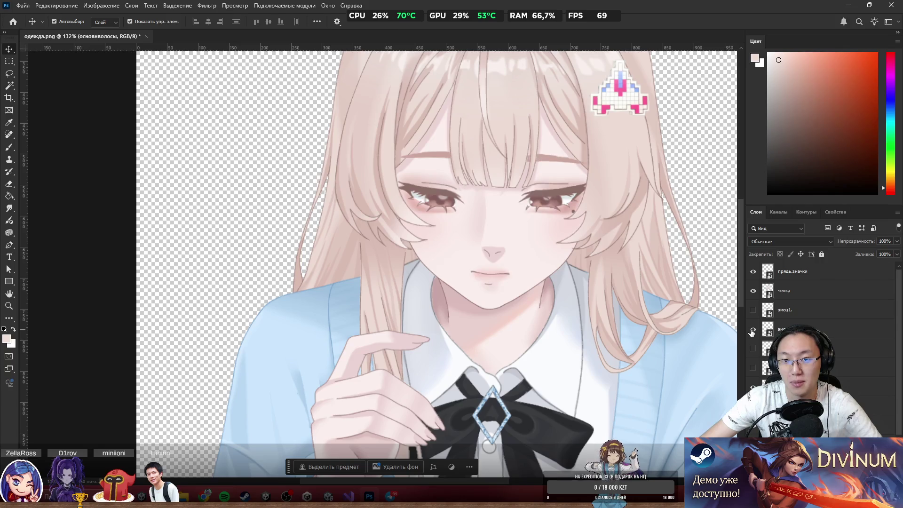
{"action": "left_click", "coordinate": [753, 348]}
{"action": "left_click", "coordinate": [753, 350]}
{"action": "left_click", "coordinate": [753, 350]}
{"action": "left_click", "coordinate": [753, 367]}
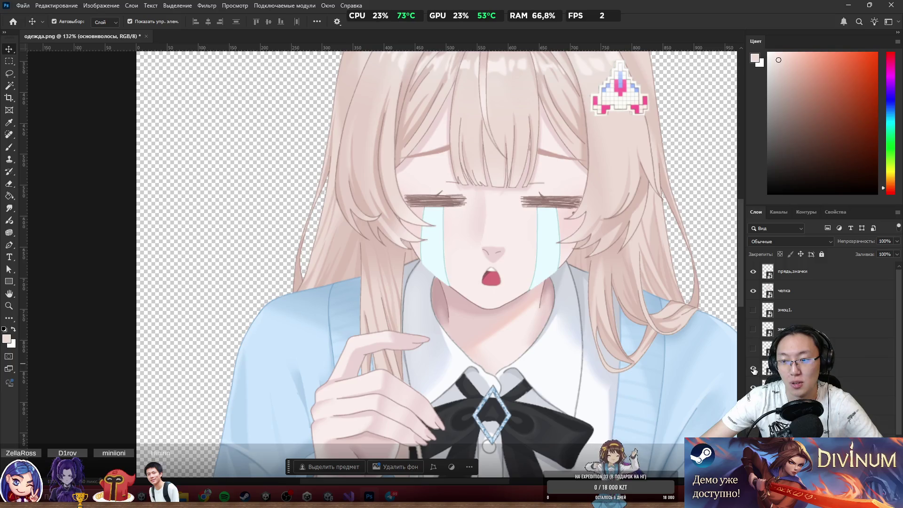
{"action": "left_click", "coordinate": [754, 367]}
{"action": "left_click", "coordinate": [754, 309]}
{"action": "scroll", "coordinate": [518, 239], "scroll_direction": "down", "scroll_amount": 2}
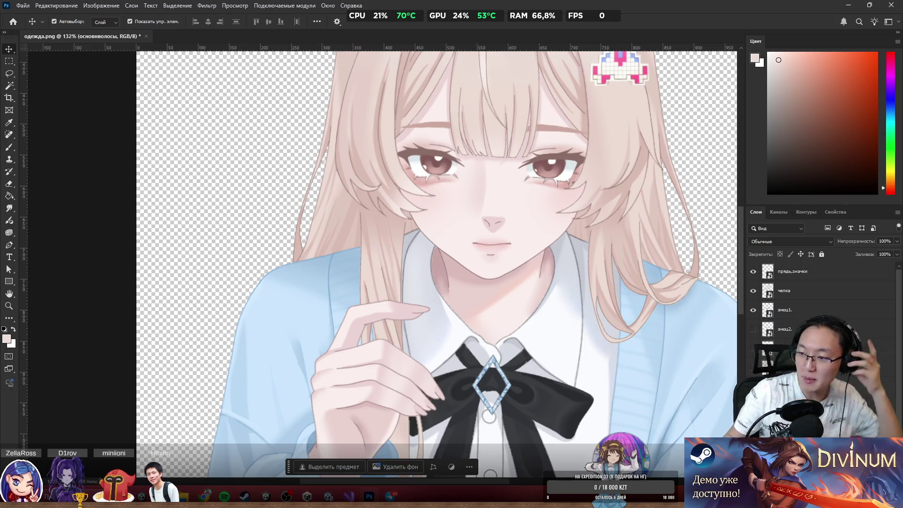
Fit the whole одежда.png character image in the window with Ctrl+0.
{"action": "scroll", "coordinate": [824, 320], "scroll_direction": "down", "scroll_amount": 2}
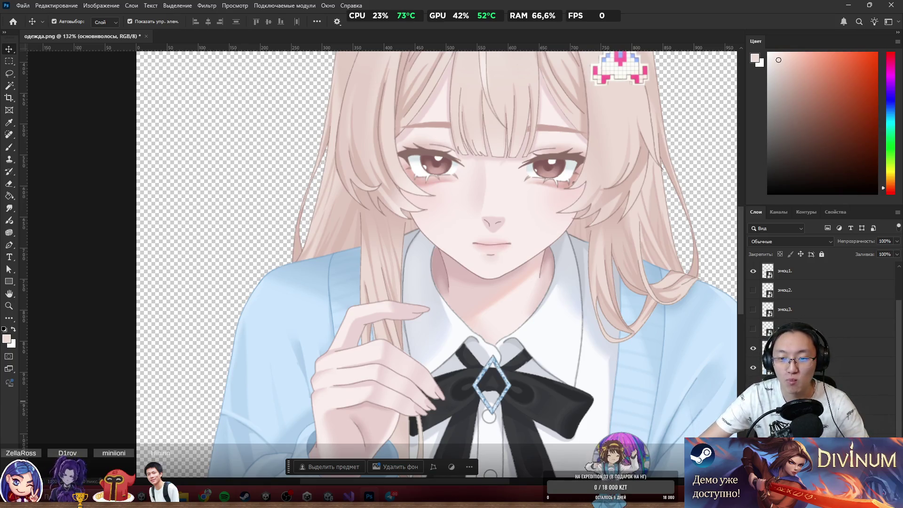
{"action": "key", "text": "ctrl+0"}
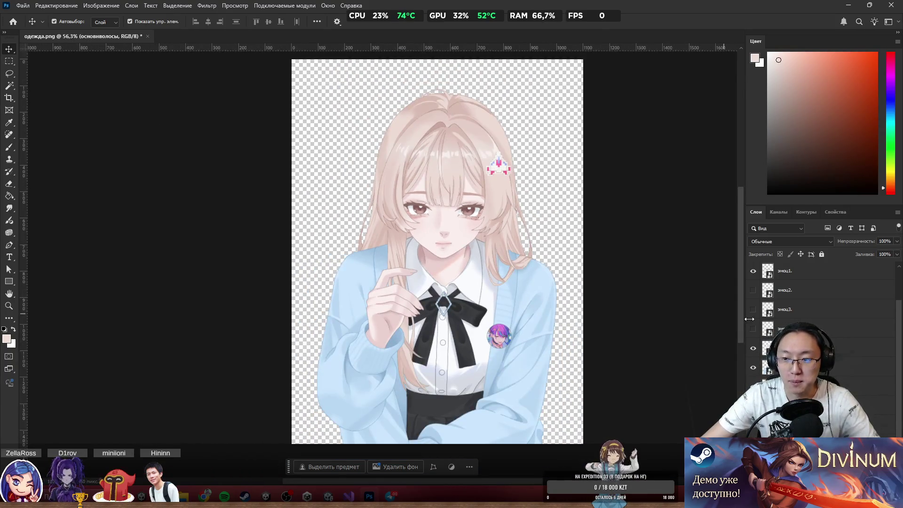
Turn on the эмоц4 crying expression and hide the эмоц1 face.
{"action": "left_click", "coordinate": [752, 271]}
{"action": "left_click", "coordinate": [752, 271]}
{"action": "left_click", "coordinate": [752, 328]}
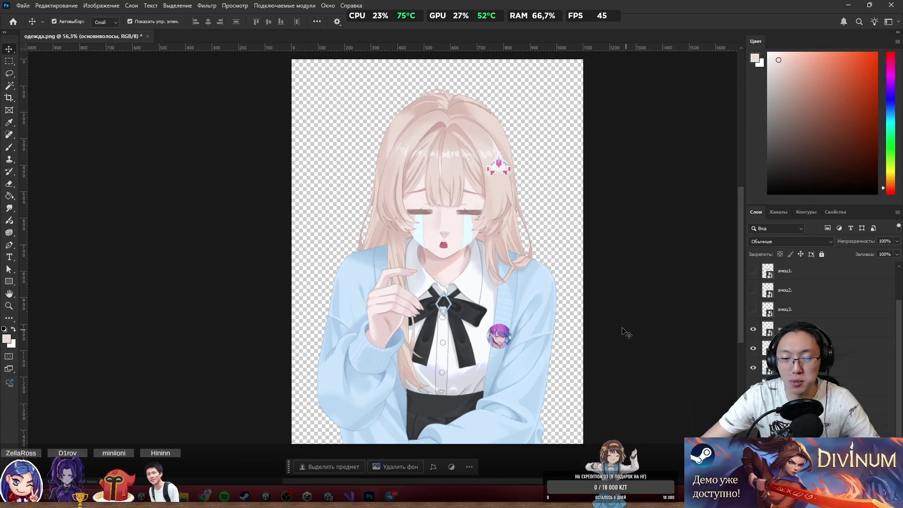
{"action": "scroll", "coordinate": [491, 257], "scroll_direction": "up", "scroll_amount": 3}
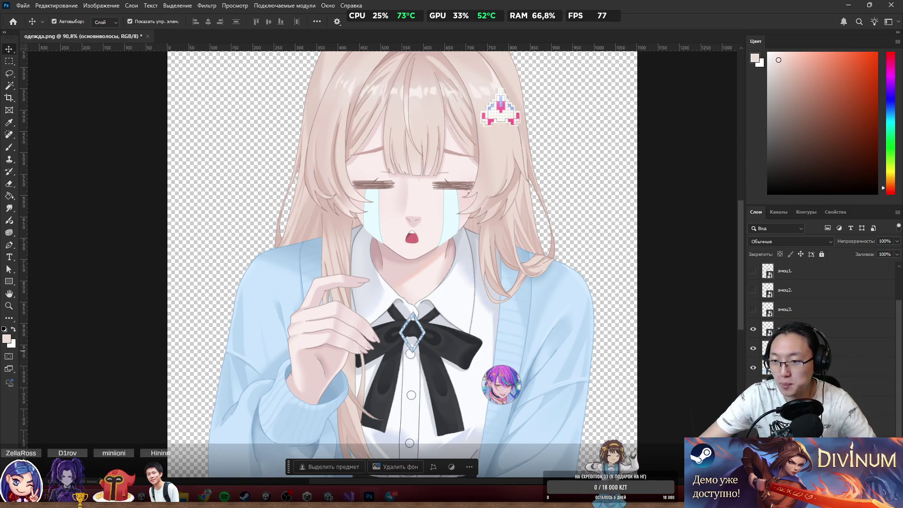
{"action": "scroll", "coordinate": [757, 308], "scroll_direction": "up", "scroll_amount": 2}
{"action": "left_click", "coordinate": [753, 310]}
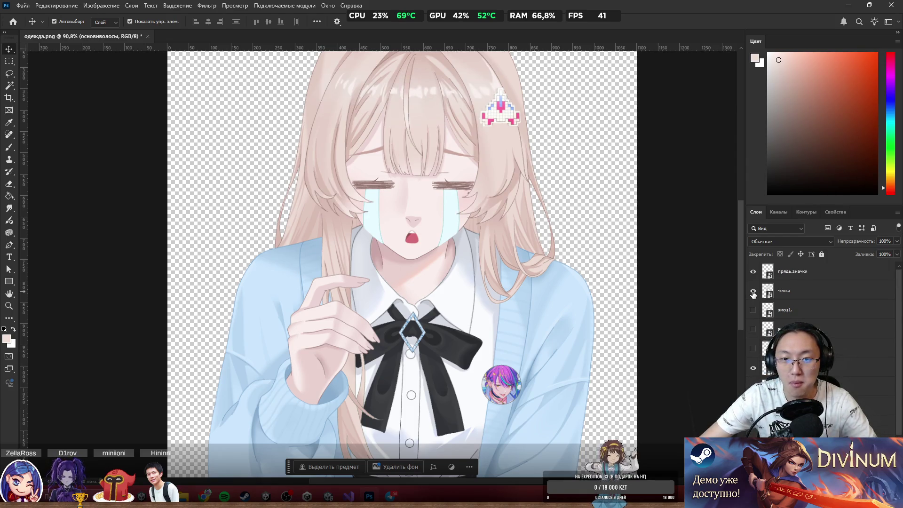
Try moving the pink hair pin and the hair layer on the canvas.
{"action": "scroll", "coordinate": [497, 255], "scroll_direction": "down", "scroll_amount": 3}
{"action": "scroll", "coordinate": [497, 255], "scroll_direction": "up", "scroll_amount": 3}
{"action": "mouse_move", "coordinate": [491, 215]}
{"action": "left_mouse_down"}
{"action": "mouse_move", "coordinate": [489, 241]}
{"action": "mouse_move", "coordinate": [447, 145]}
{"action": "left_mouse_up"}
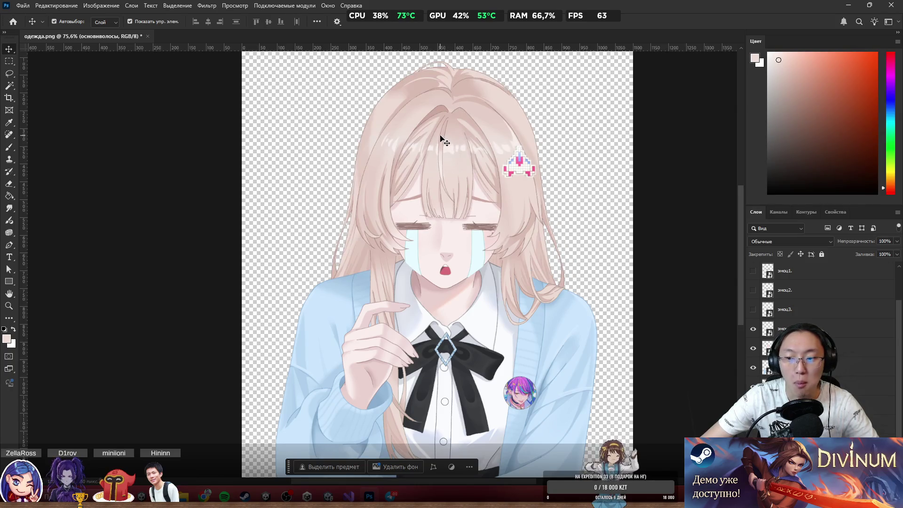
{"action": "scroll", "coordinate": [440, 136], "scroll_direction": "up", "scroll_amount": 3}
{"action": "scroll", "coordinate": [562, 203], "scroll_direction": "down", "scroll_amount": 3}
{"action": "mouse_move", "coordinate": [564, 202]}
{"action": "left_mouse_down"}
{"action": "mouse_move", "coordinate": [624, 181]}
{"action": "mouse_move", "coordinate": [633, 197]}
{"action": "left_mouse_up"}
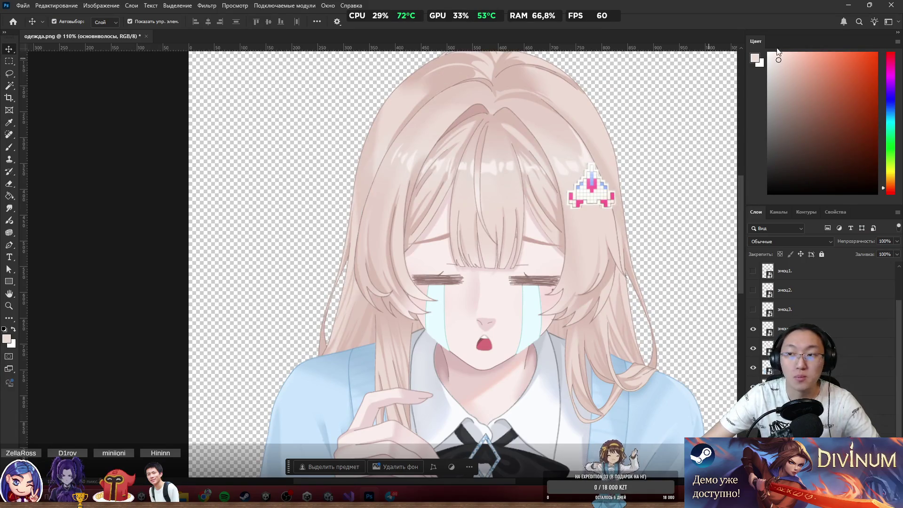
Open the Ruri character file in Photoshop from the Unity project.
{"action": "left_click", "coordinate": [849, 5]}
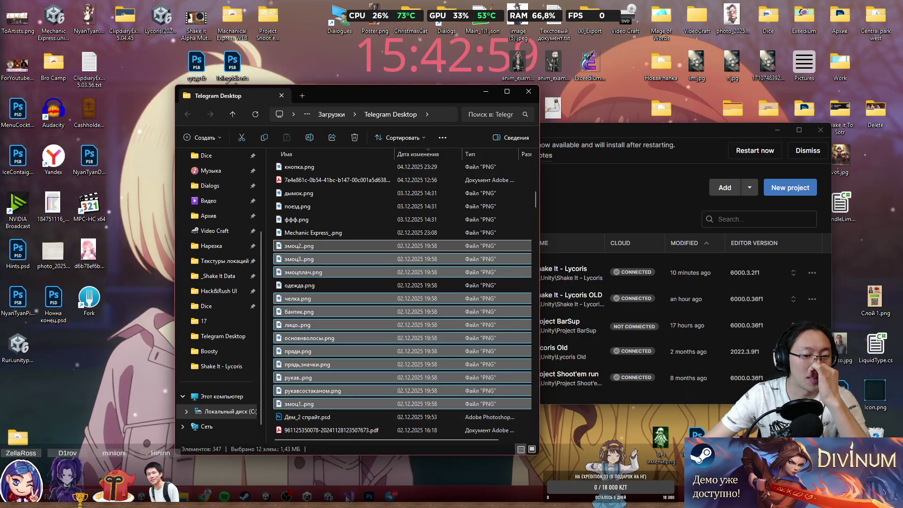
{"action": "left_click", "coordinate": [327, 496]}
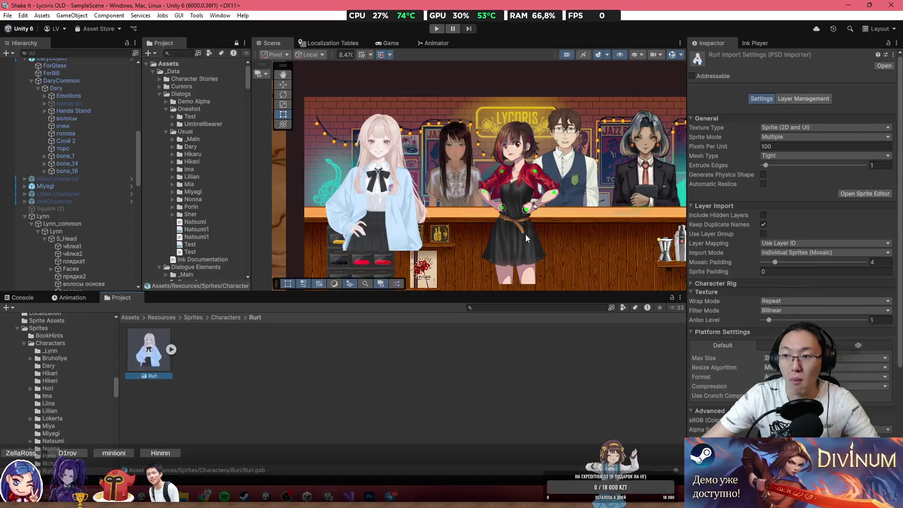
{"action": "double_click", "coordinate": [150, 348]}
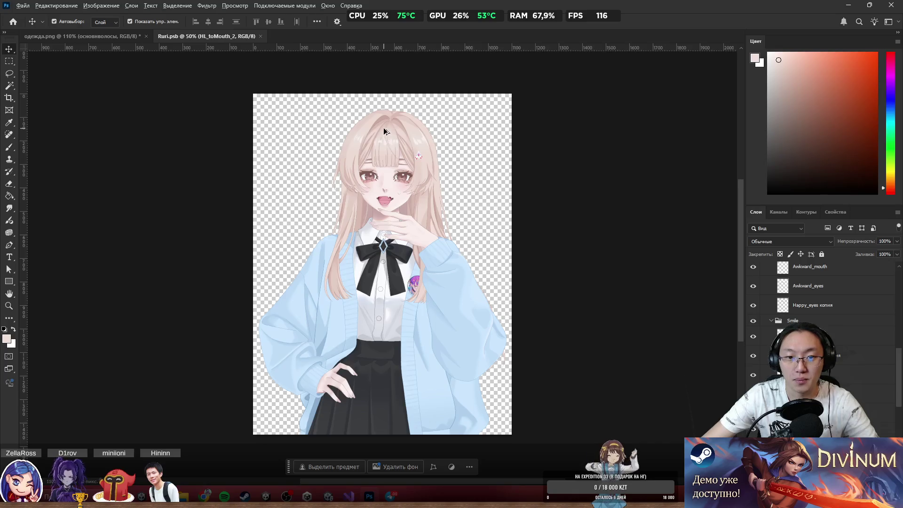
{"action": "scroll", "coordinate": [462, 231], "scroll_direction": "up", "scroll_amount": 5}
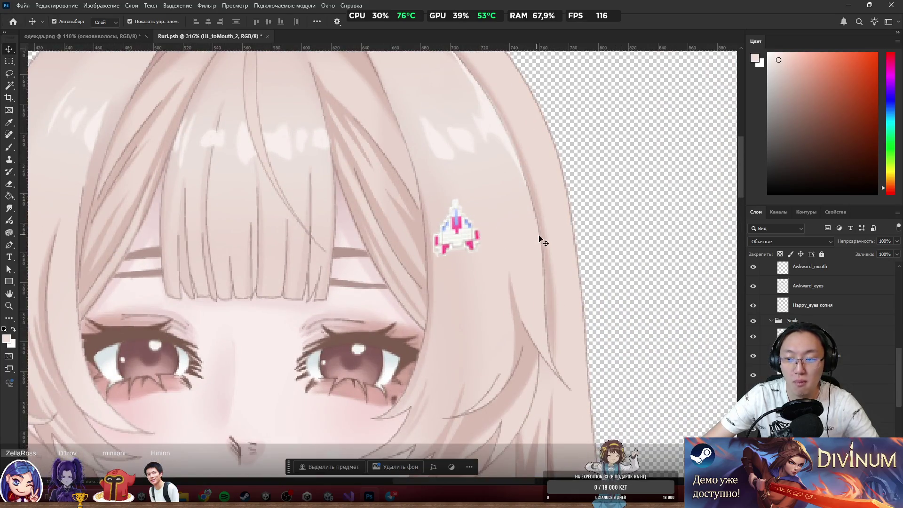
{"action": "scroll", "coordinate": [583, 235], "scroll_direction": "down", "scroll_amount": 5}
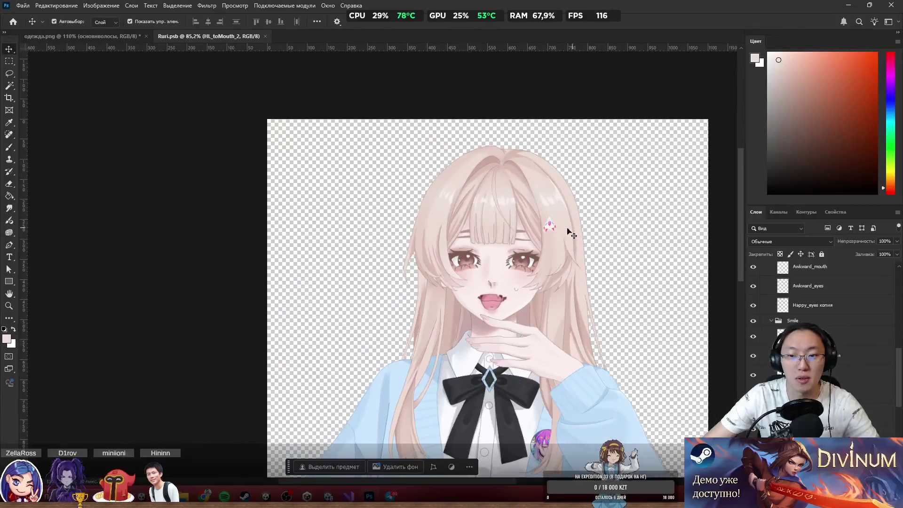
{"action": "left_click", "coordinate": [550, 229]}
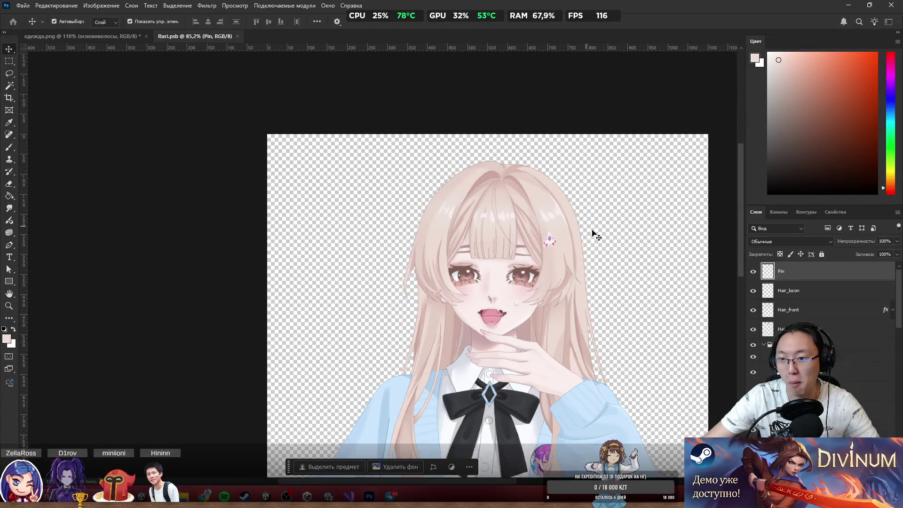
{"action": "scroll", "coordinate": [595, 233], "scroll_direction": "up", "scroll_amount": 2}
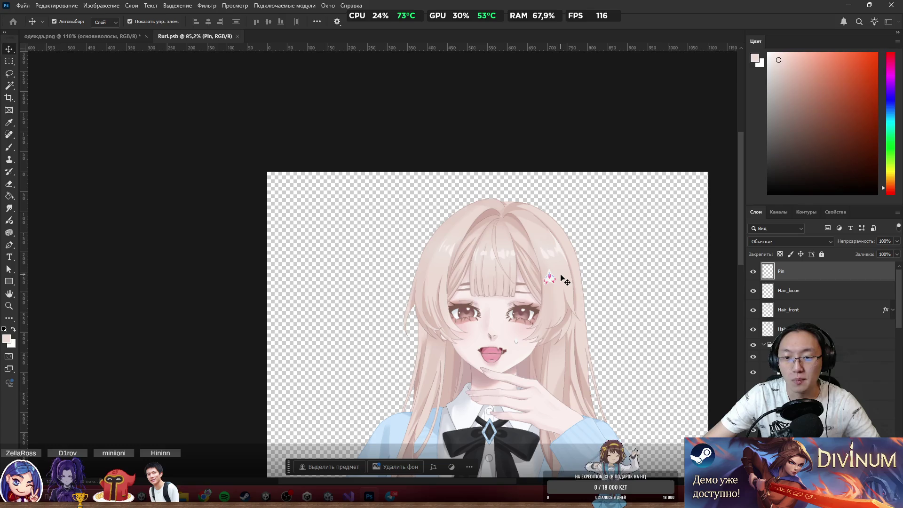
{"action": "right_click", "coordinate": [800, 273]}
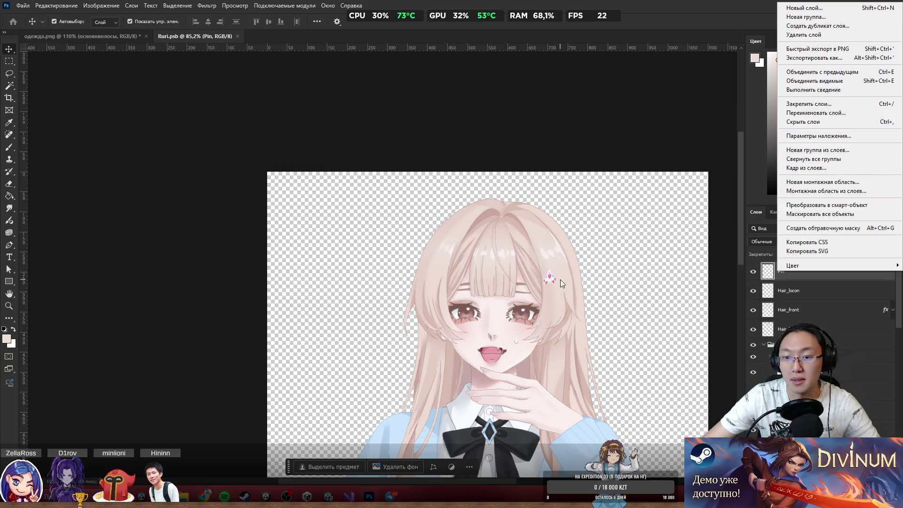
{"action": "left_click", "coordinate": [815, 271]}
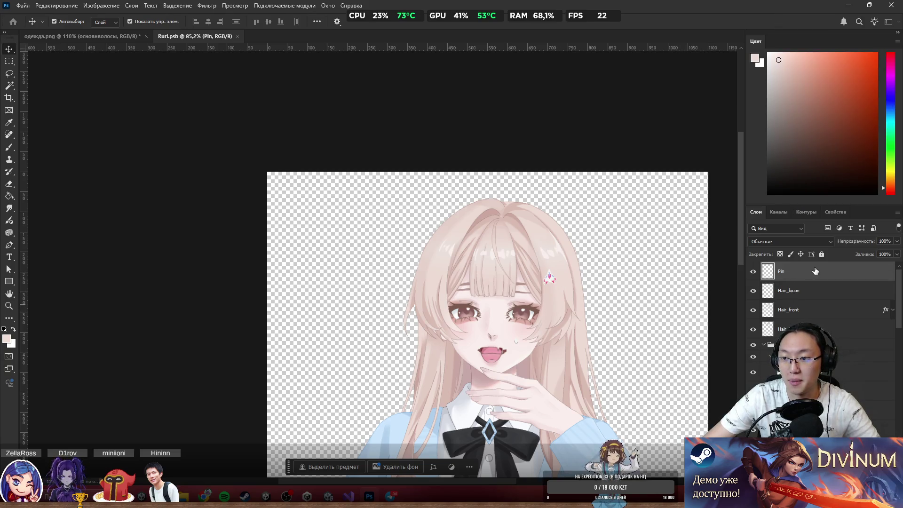
In одежда.png, select the Pin layer, closing its blending options unchanged.
{"action": "left_click", "coordinate": [107, 36]}
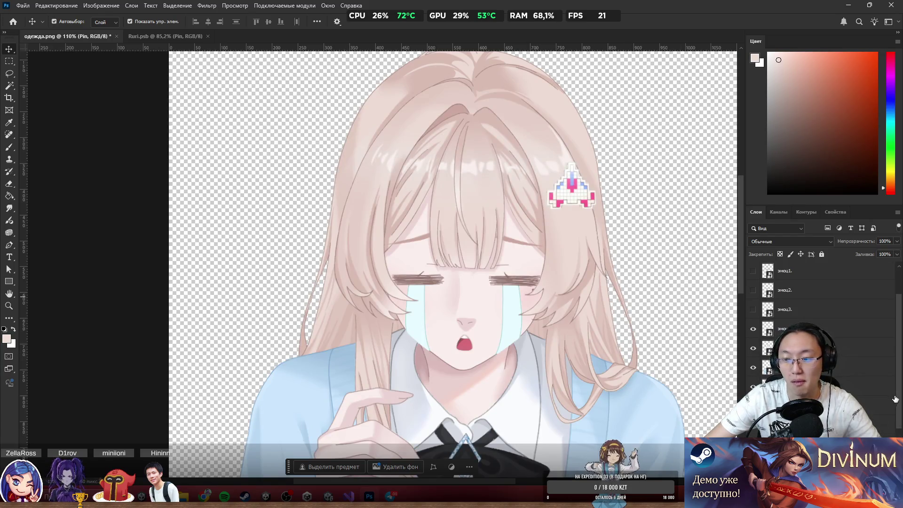
{"action": "scroll", "coordinate": [864, 381], "scroll_direction": "down", "scroll_amount": 3}
{"action": "scroll", "coordinate": [823, 330], "scroll_direction": "up", "scroll_amount": 1}
{"action": "left_click", "coordinate": [823, 387]}
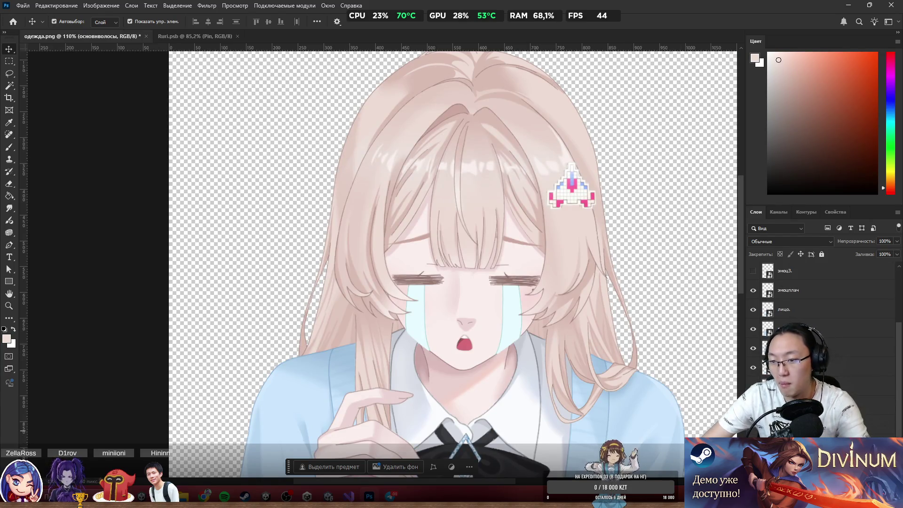
{"action": "left_click", "coordinate": [823, 348]}
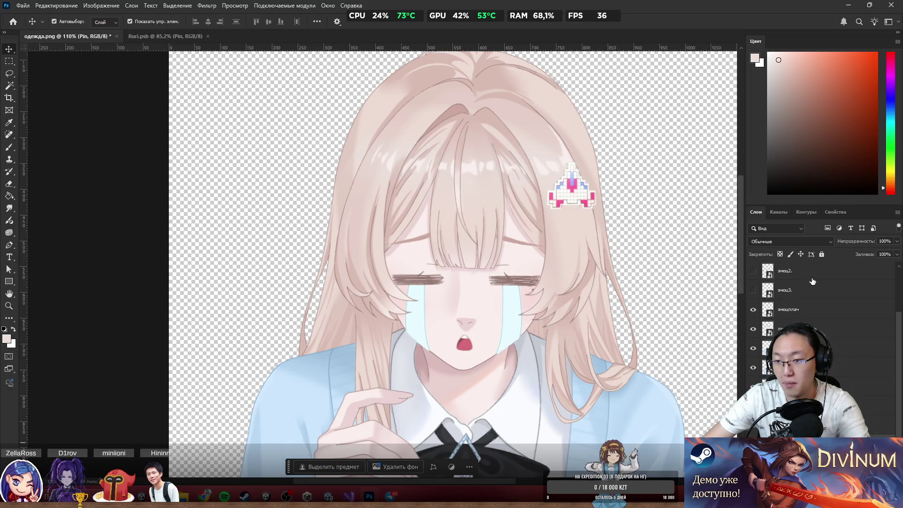
{"action": "double_click", "coordinate": [823, 348]}
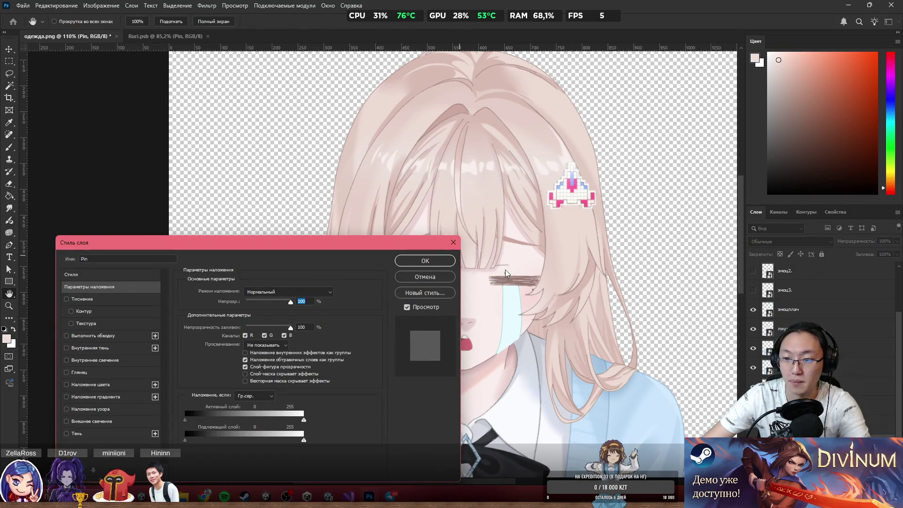
{"action": "key", "text": "Escape"}
Show the эмоц2 layer and place the small pink pin onto the large hair pin.
{"action": "left_click", "coordinate": [753, 271]}
{"action": "mouse_move", "coordinate": [795, 271]}
{"action": "left_mouse_down"}
{"action": "mouse_move", "coordinate": [823, 260]}
{"action": "mouse_move", "coordinate": [827, 268]}
{"action": "left_mouse_up"}
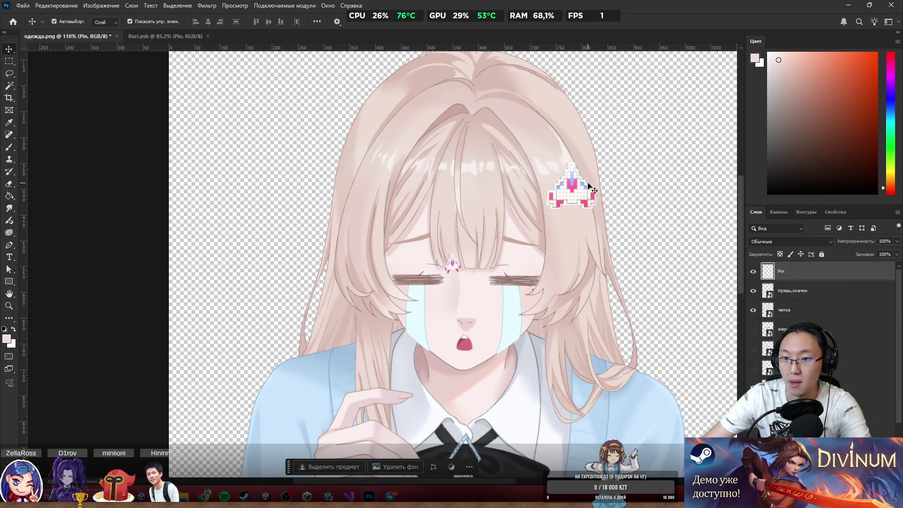
{"action": "key", "text": "ctrl+z"}
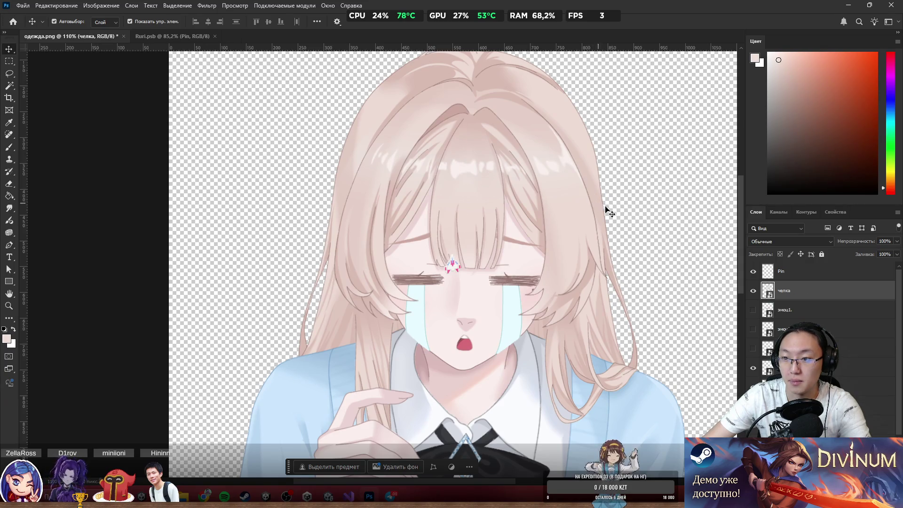
{"action": "key", "text": "ctrl+shift+z"}
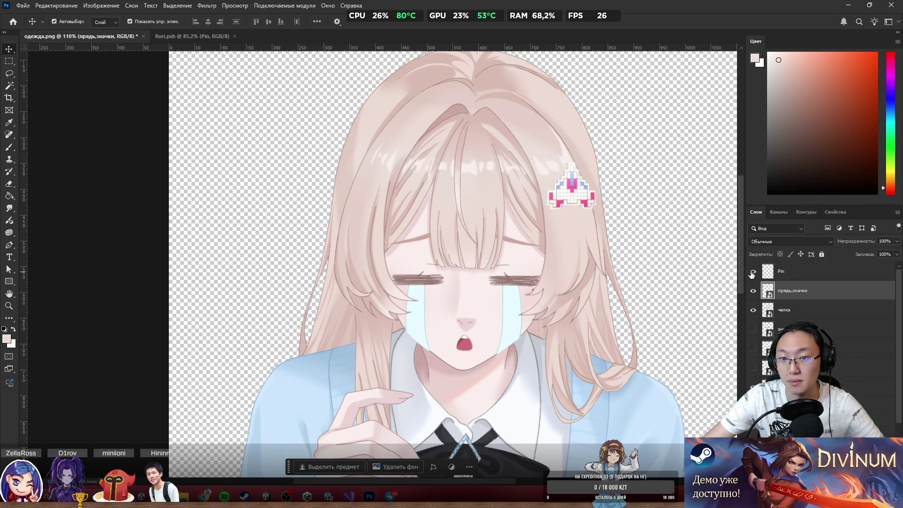
{"action": "mouse_move", "coordinate": [456, 268]}
{"action": "left_mouse_down"}
{"action": "mouse_move", "coordinate": [545, 181]}
{"action": "mouse_move", "coordinate": [561, 180]}
{"action": "mouse_move", "coordinate": [572, 200]}
{"action": "mouse_move", "coordinate": [696, 162]}
{"action": "mouse_move", "coordinate": [701, 153]}
{"action": "mouse_move", "coordinate": [706, 160]}
{"action": "left_mouse_up"}
{"action": "key", "text": "ctrl+z"}
Erase the stray large hair pin from the hair in одежда.png.
{"action": "key", "text": "e"}
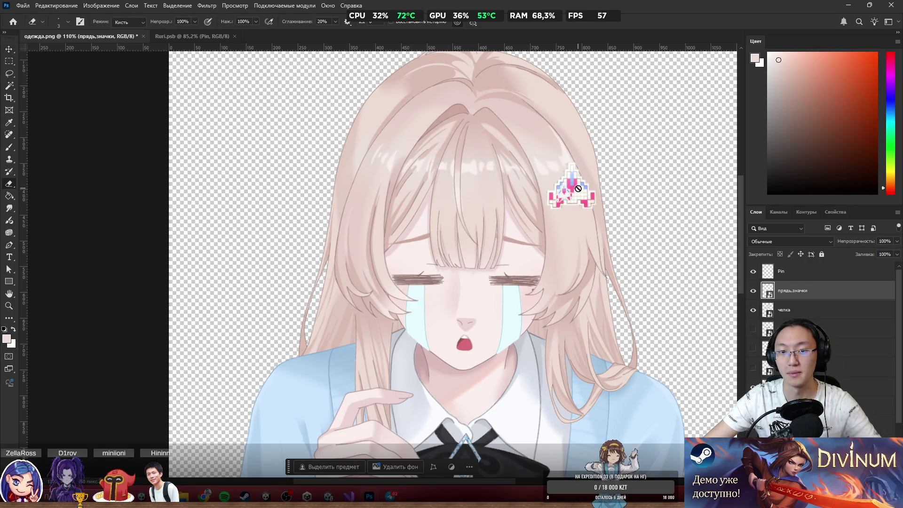
{"action": "left_click", "coordinate": [558, 208]}
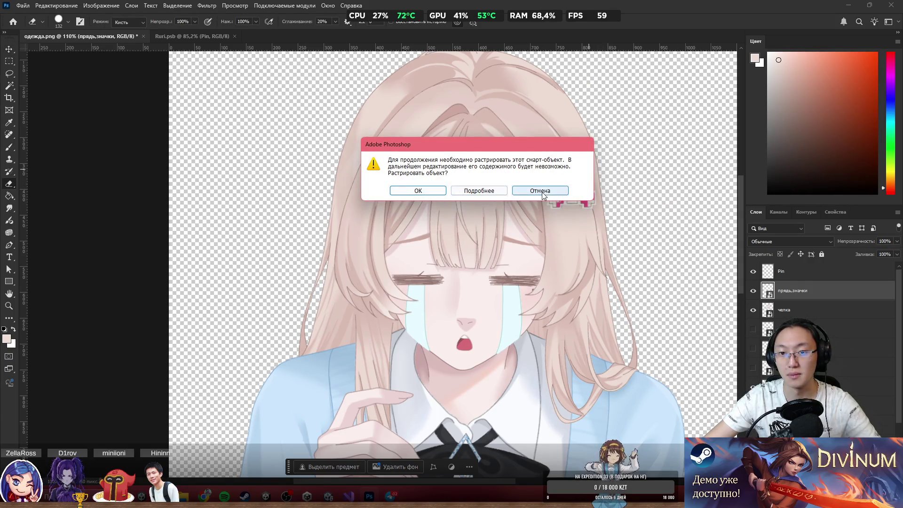
{"action": "left_click", "coordinate": [438, 193]}
{"action": "left_click", "coordinate": [570, 205]}
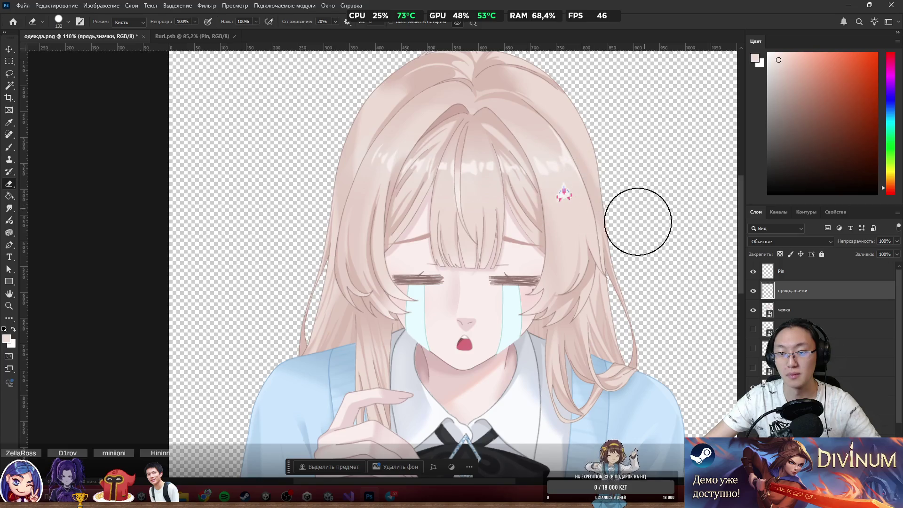
{"action": "scroll", "coordinate": [637, 222], "scroll_direction": "down", "scroll_amount": 3}
{"action": "scroll", "coordinate": [498, 216], "scroll_direction": "up", "scroll_amount": 2}
Compare Ruri.psb and одежда.png by flipping between their documents.
{"action": "left_click", "coordinate": [182, 39]}
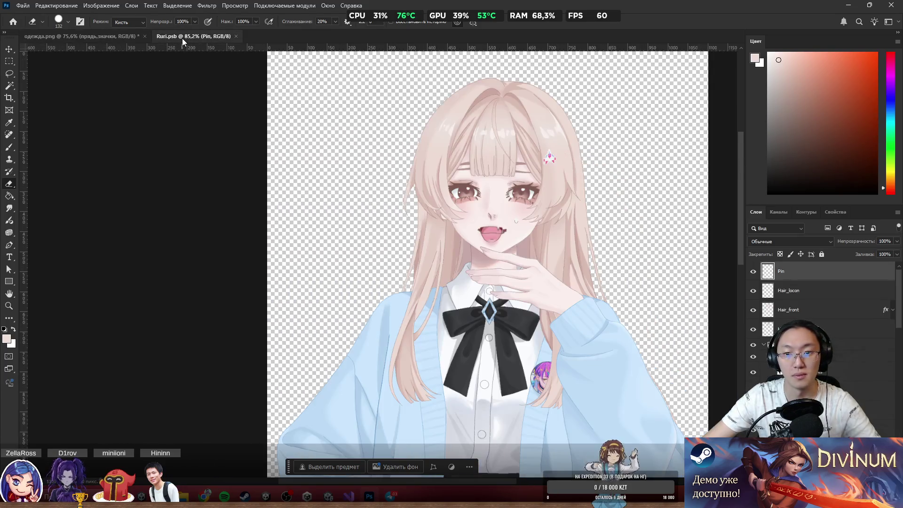
{"action": "scroll", "coordinate": [547, 117], "scroll_direction": "up", "scroll_amount": 3}
{"action": "scroll", "coordinate": [556, 149], "scroll_direction": "up", "scroll_amount": 2}
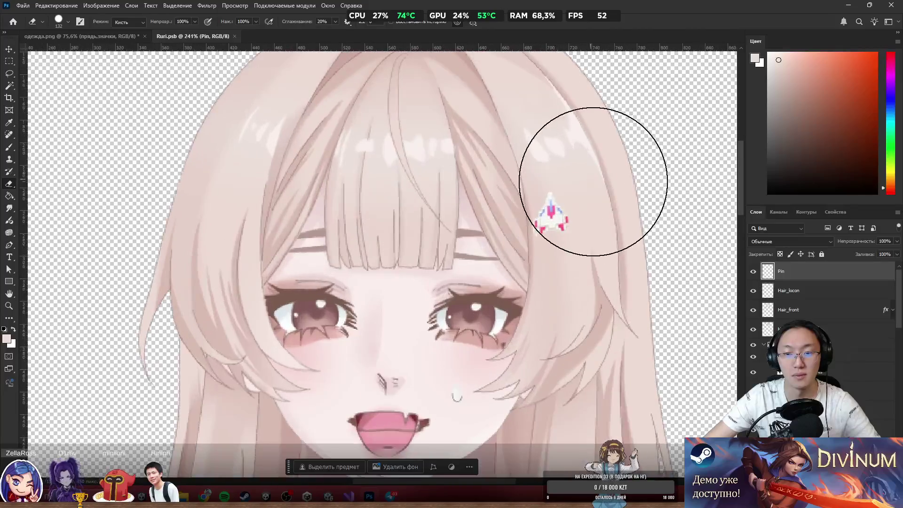
{"action": "left_click", "coordinate": [102, 36]}
{"action": "scroll", "coordinate": [671, 246], "scroll_direction": "up", "scroll_amount": 2}
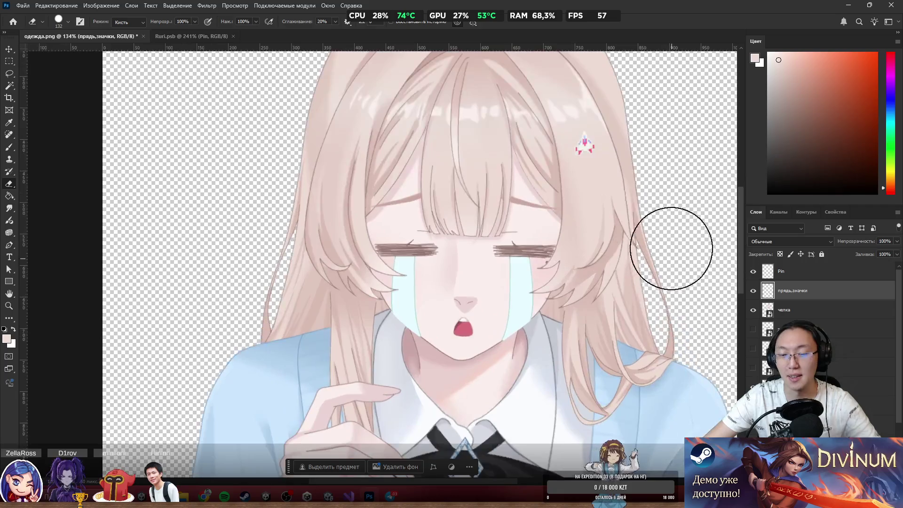
{"action": "scroll", "coordinate": [573, 216], "scroll_direction": "down", "scroll_amount": 3}
{"action": "scroll", "coordinate": [572, 223], "scroll_direction": "up", "scroll_amount": 2}
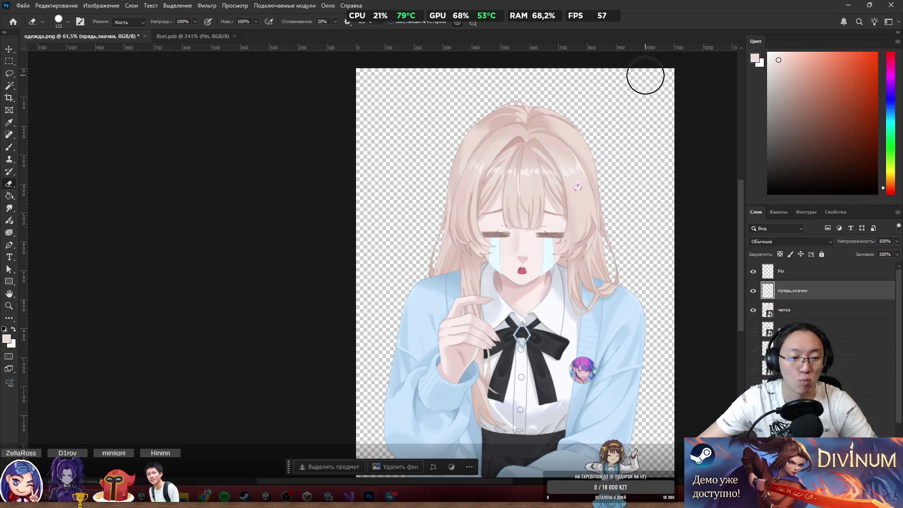
{"action": "scroll", "coordinate": [530, 197], "scroll_direction": "down", "scroll_amount": 2}
{"action": "scroll", "coordinate": [530, 197], "scroll_direction": "down", "scroll_amount": 3}
{"action": "scroll", "coordinate": [558, 157], "scroll_direction": "up", "scroll_amount": 5}
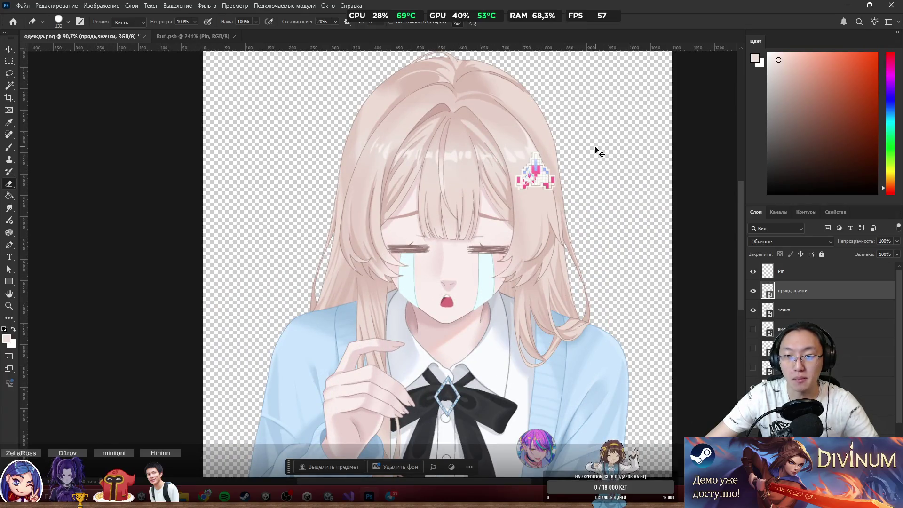
Delete the Pin layer from одежда.png and make the основволосы layer active.
{"action": "key", "text": "ctrl+z"}
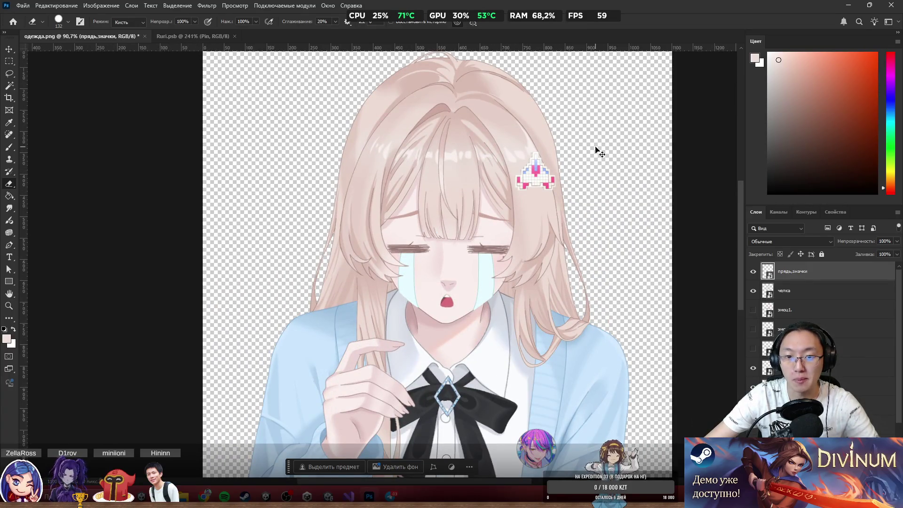
{"action": "scroll", "coordinate": [769, 325], "scroll_direction": "down", "scroll_amount": 3}
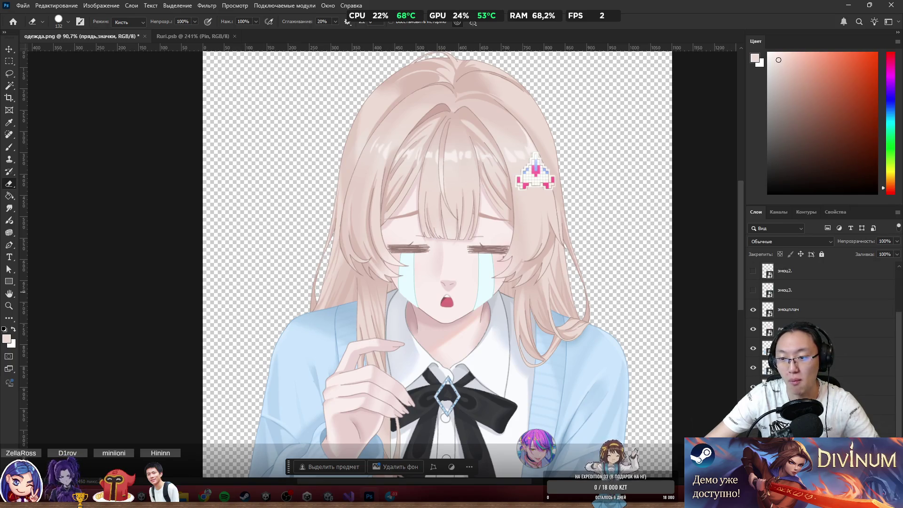
{"action": "scroll", "coordinate": [800, 325], "scroll_direction": "down", "scroll_amount": 1}
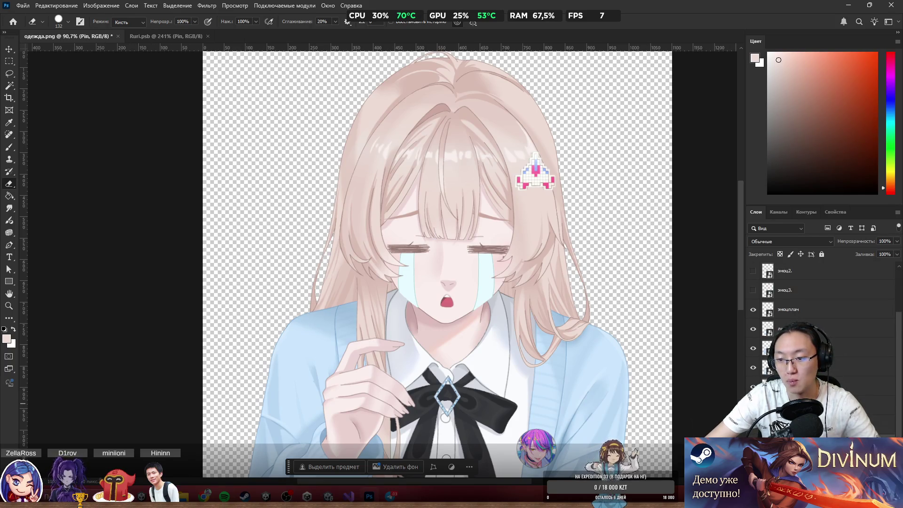
{"action": "key", "text": "ctrl+z"}
{"action": "scroll", "coordinate": [800, 306], "scroll_direction": "up", "scroll_amount": 3}
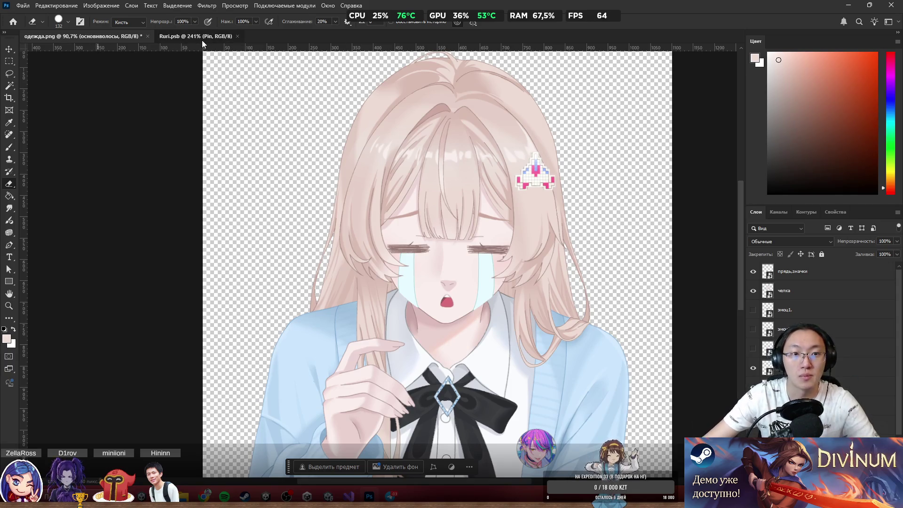
{"action": "scroll", "coordinate": [425, 157], "scroll_direction": "down", "scroll_amount": 5}
{"action": "scroll", "coordinate": [422, 160], "scroll_direction": "up", "scroll_amount": 2}
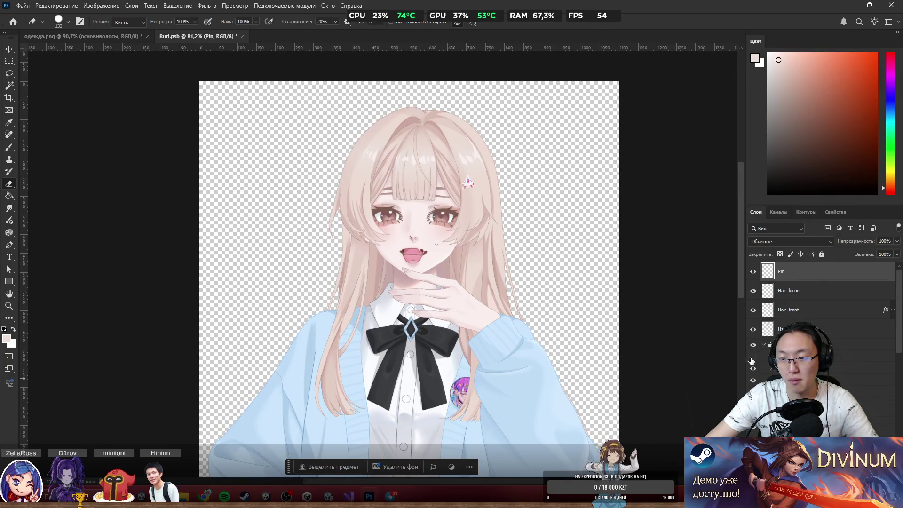
Switch Ruri.psb to the closed-mouth smile and snip her face with Win+Shift+S.
{"action": "left_click", "coordinate": [753, 358]}
{"action": "left_click", "coordinate": [755, 366]}
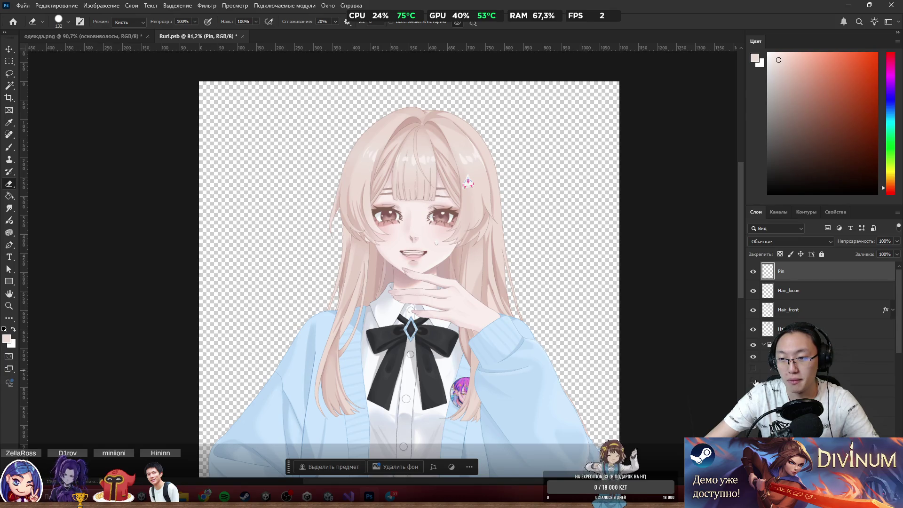
{"action": "left_click", "coordinate": [753, 369]}
{"action": "scroll", "coordinate": [480, 202], "scroll_direction": "up", "scroll_amount": 2}
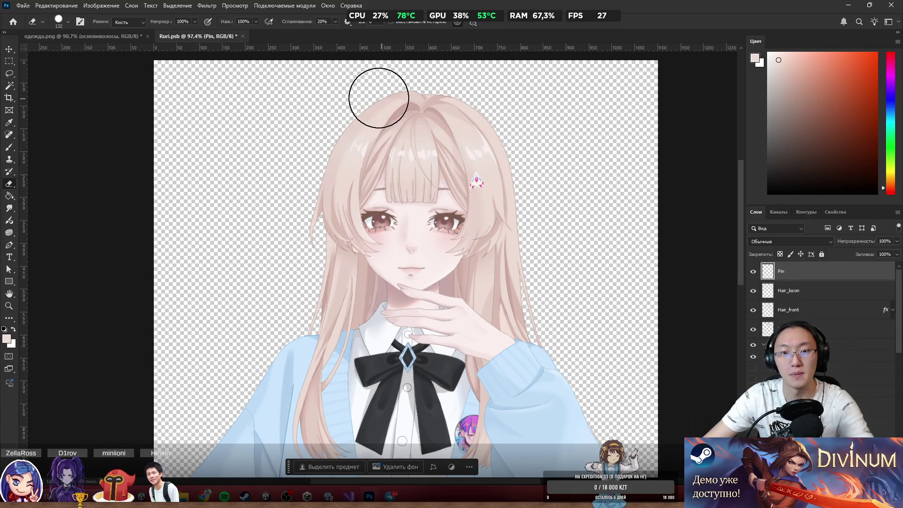
{"action": "left_click", "coordinate": [465, 155]}
{"action": "key", "text": "super+shift+s"}
{"action": "mouse_move", "coordinate": [244, 70]}
{"action": "left_mouse_down"}
{"action": "mouse_move", "coordinate": [421, 255]}
{"action": "mouse_move", "coordinate": [574, 346]}
{"action": "left_mouse_up"}
Paste the face snapshot into одежда.png as a new layer and move it over the head.
{"action": "left_click", "coordinate": [80, 37]}
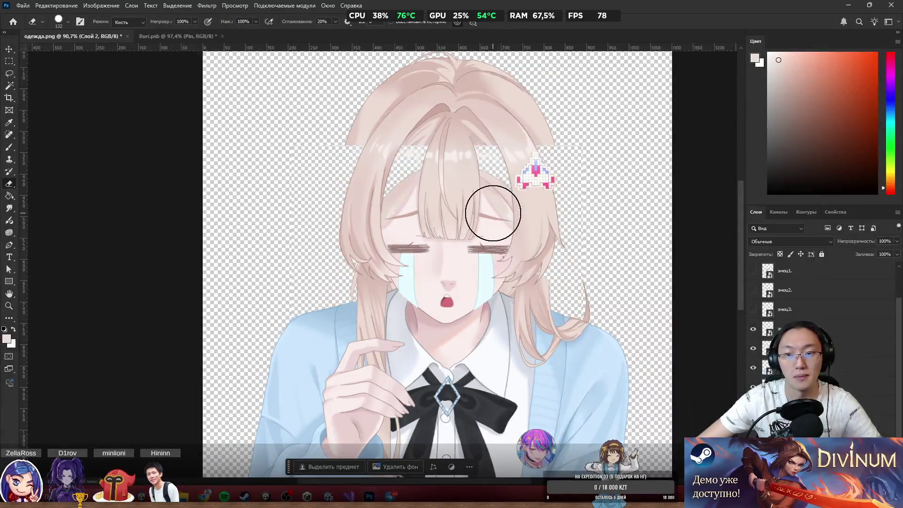
{"action": "left_click_drag", "start_coordinate": [464, 249], "coordinate": [336, 190]}
{"action": "key", "text": "ctrl+z"}
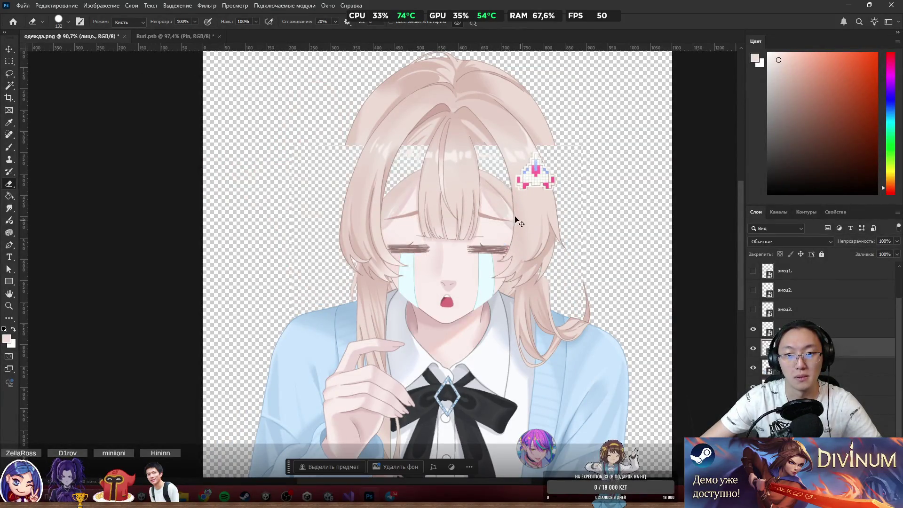
{"action": "left_click_drag", "start_coordinate": [397, 161], "coordinate": [400, 184]}
{"action": "key", "text": "ctrl+z"}
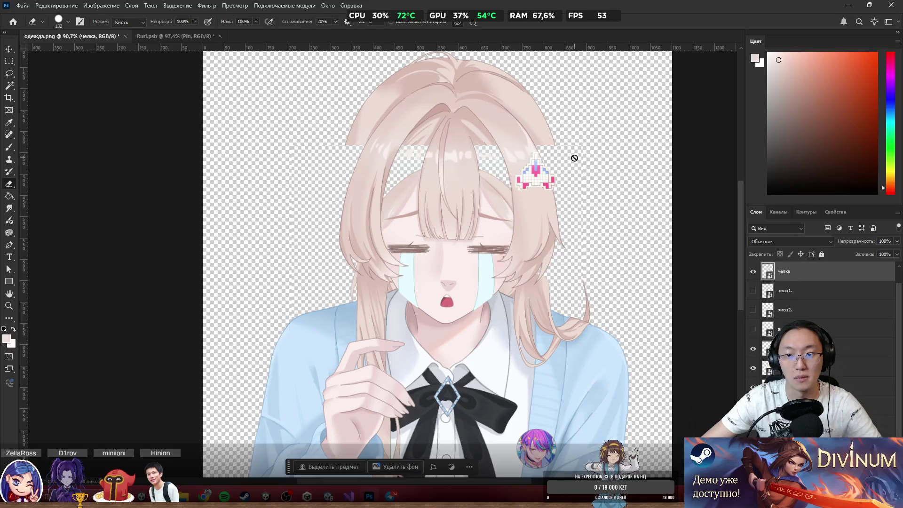
{"action": "key", "text": "ctrl+z"}
{"action": "mouse_move", "coordinate": [577, 163]}
{"action": "left_mouse_down"}
{"action": "mouse_move", "coordinate": [528, 125]}
{"action": "mouse_move", "coordinate": [363, 95]}
{"action": "mouse_move", "coordinate": [395, 61]}
{"action": "mouse_move", "coordinate": [382, 87]}
{"action": "mouse_move", "coordinate": [685, 151]}
{"action": "mouse_move", "coordinate": [695, 111]}
{"action": "mouse_move", "coordinate": [647, 125]}
{"action": "mouse_move", "coordinate": [656, 146]}
{"action": "left_mouse_up"}
Scale the pasted Ruri portrait to about 65% and push it into the top-right corner.
{"action": "key", "text": "ctrl+t"}
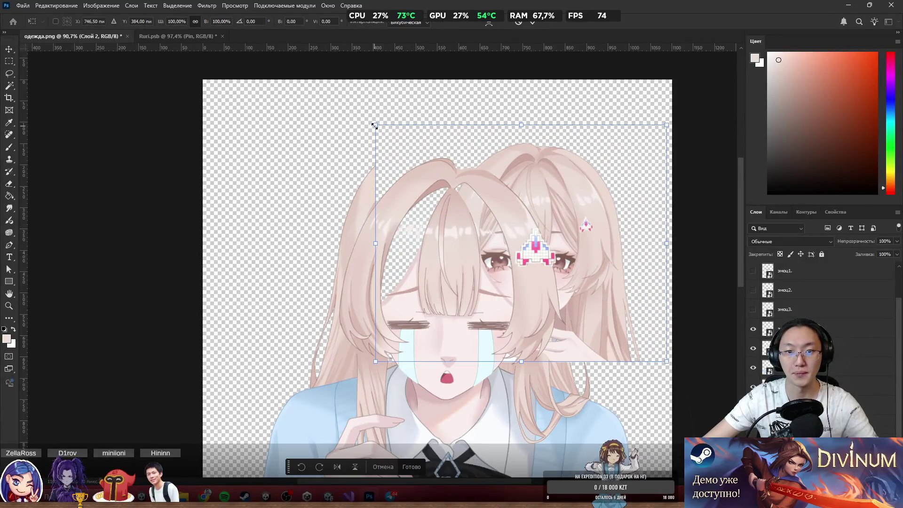
{"action": "left_click_drag", "start_coordinate": [373, 123], "coordinate": [481, 209]}
{"action": "left_click_drag", "start_coordinate": [623, 249], "coordinate": [637, 162]}
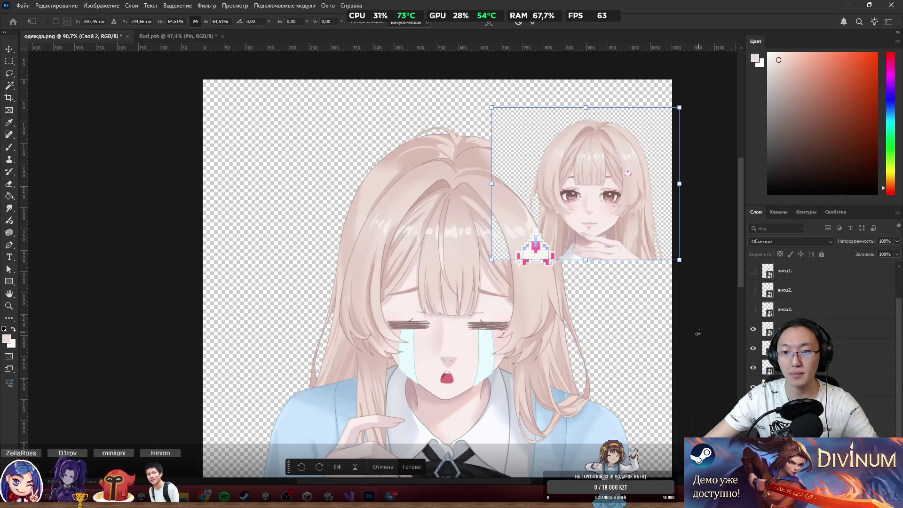
{"action": "left_click", "coordinate": [409, 469]}
{"action": "key", "text": "e"}
{"action": "scroll", "coordinate": [607, 296], "scroll_direction": "up", "scroll_amount": 3}
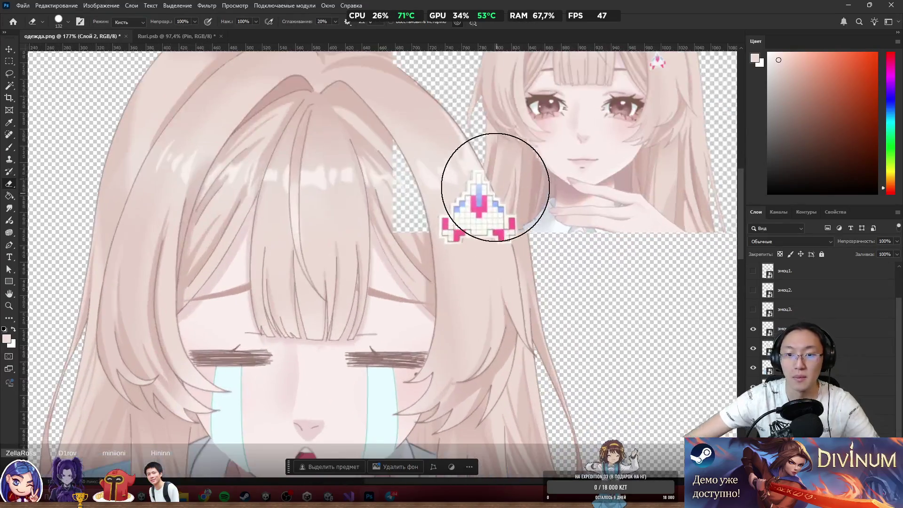
{"action": "left_click_drag", "start_coordinate": [549, 185], "coordinate": [555, 110]}
{"action": "scroll", "coordinate": [555, 110], "scroll_direction": "down", "scroll_amount": 3}
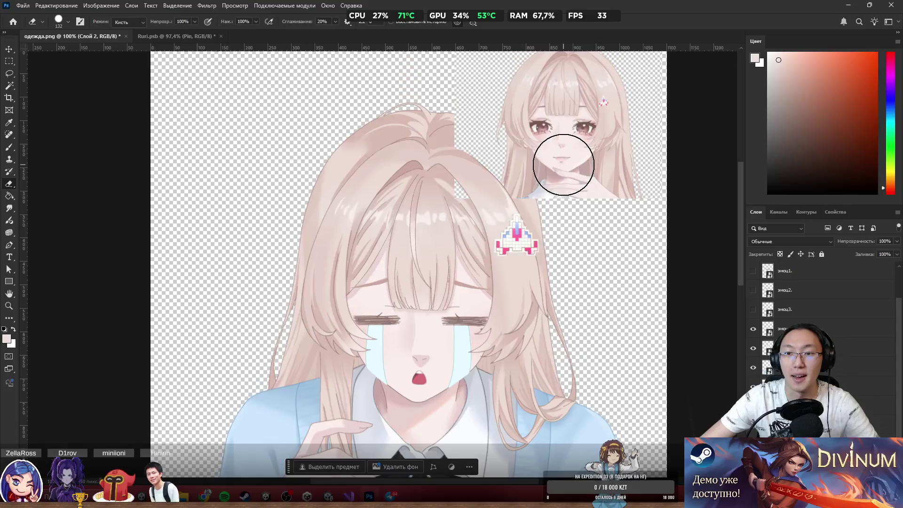
{"action": "scroll", "coordinate": [824, 310], "scroll_direction": "up", "scroll_amount": 2}
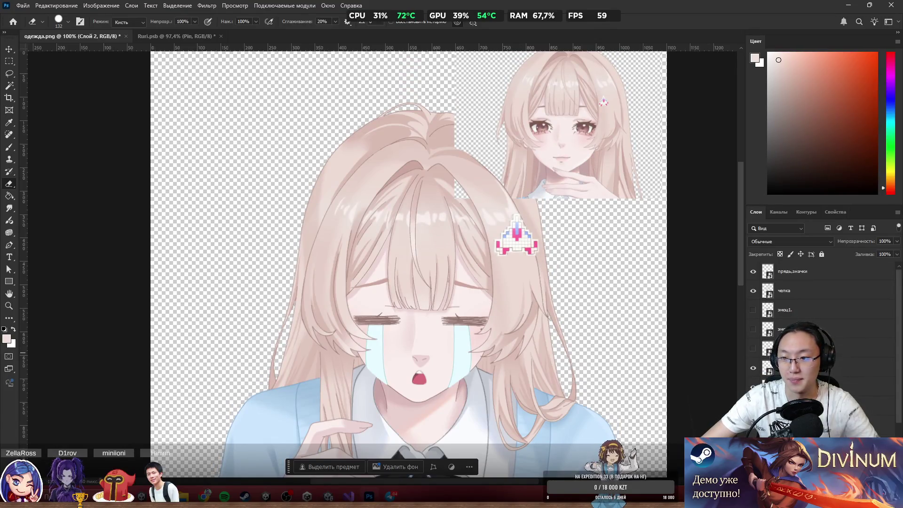
Toggle the челка and emotion layers, ending with bangs shown and open eyes.
{"action": "left_click", "coordinate": [753, 291]}
{"action": "left_click", "coordinate": [753, 329]}
{"action": "left_click", "coordinate": [753, 329]}
{"action": "left_click", "coordinate": [754, 329]}
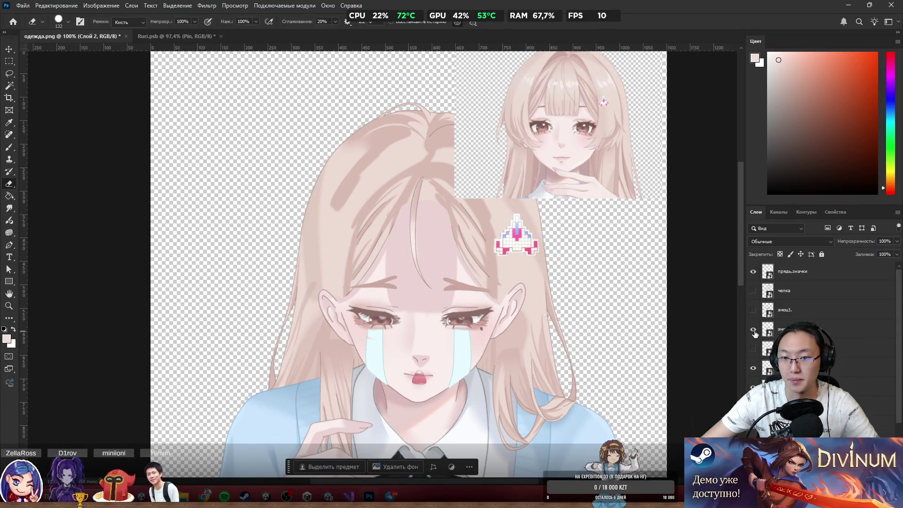
{"action": "left_click", "coordinate": [754, 291]}
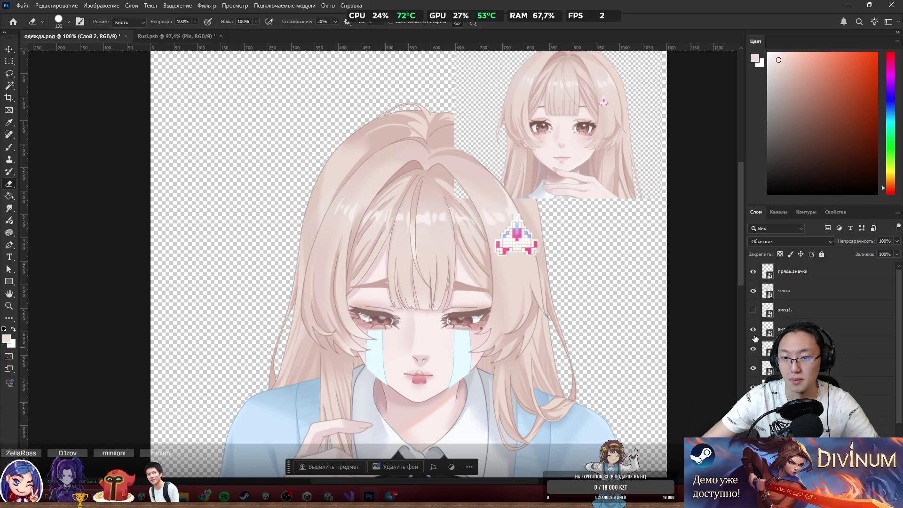
{"action": "left_click", "coordinate": [753, 330]}
{"action": "left_click", "coordinate": [753, 329]}
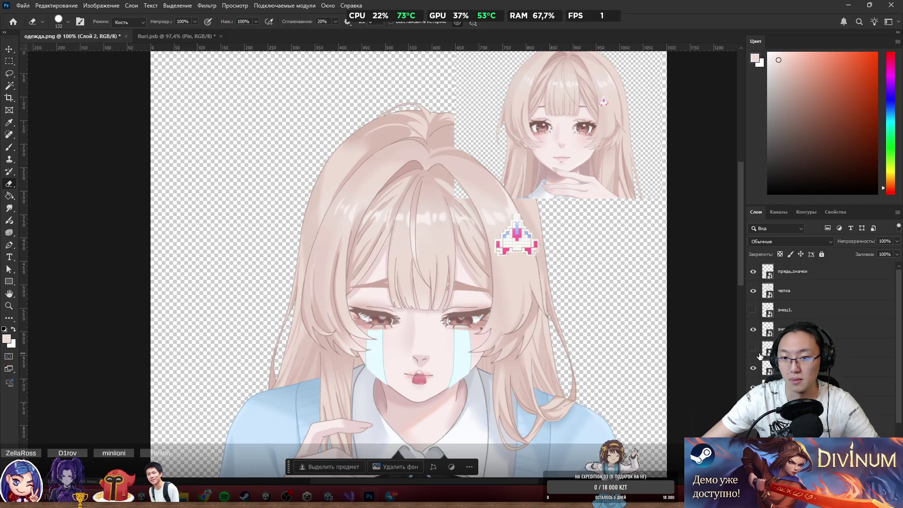
Hide the crying tears layer and cycle expressions until the эмоц1 face shows.
{"action": "left_click", "coordinate": [753, 368]}
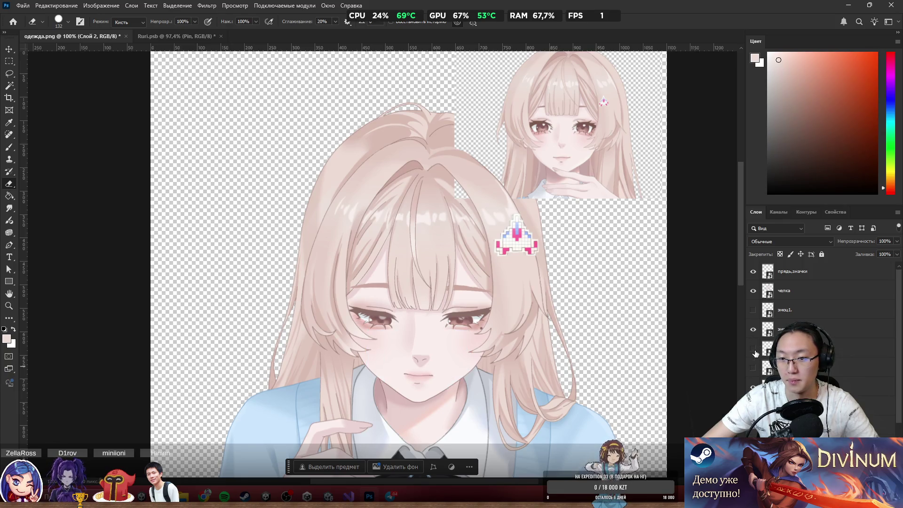
{"action": "left_click", "coordinate": [753, 348]}
{"action": "left_click", "coordinate": [753, 329]}
{"action": "left_click", "coordinate": [754, 348]}
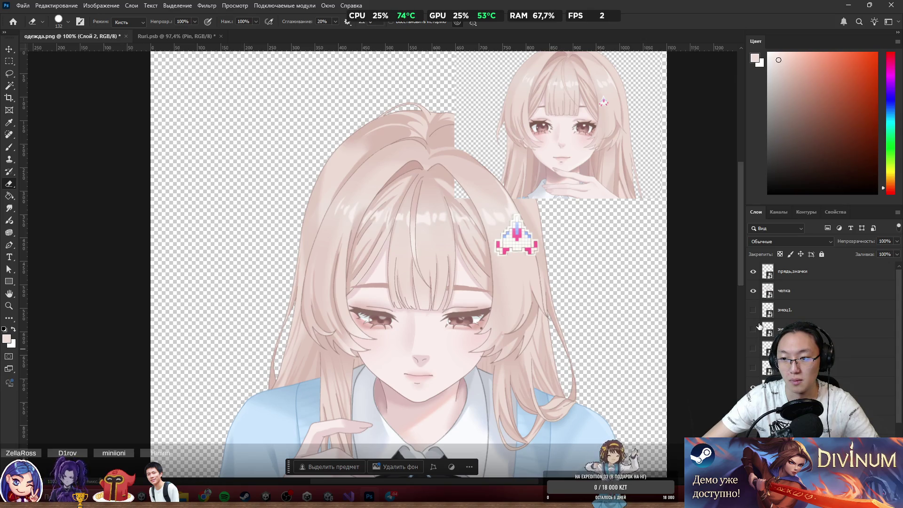
{"action": "left_click", "coordinate": [753, 310]}
{"action": "scroll", "coordinate": [449, 245], "scroll_direction": "up", "scroll_amount": 1}
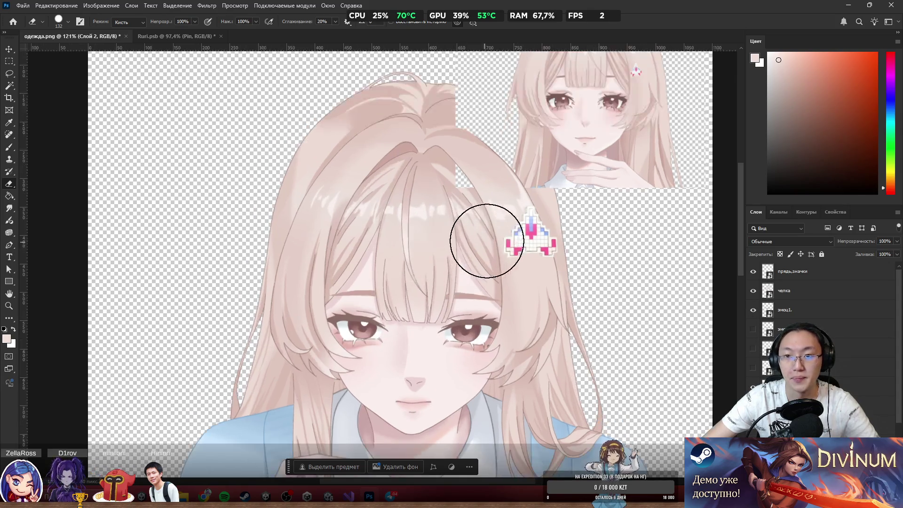
Lasso the hairpin on прядь,значки and cut it onto a new layer, Слой 3.
{"action": "mouse_move", "coordinate": [528, 246]}
{"action": "left_mouse_down"}
{"action": "mouse_move", "coordinate": [526, 278]}
{"action": "mouse_move", "coordinate": [536, 276]}
{"action": "mouse_move", "coordinate": [529, 247]}
{"action": "left_mouse_up"}
{"action": "key", "text": "l"}
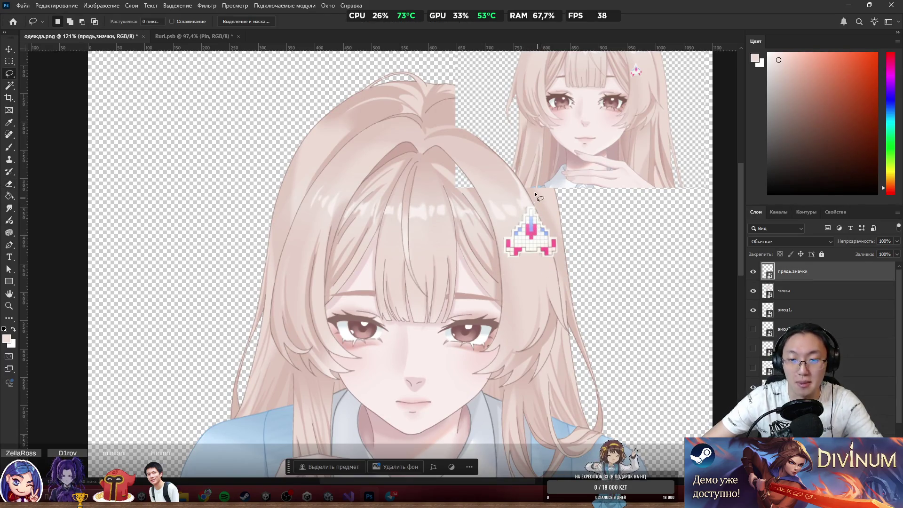
{"action": "mouse_move", "coordinate": [535, 191]}
{"action": "left_mouse_down"}
{"action": "mouse_move", "coordinate": [533, 294]}
{"action": "mouse_move", "coordinate": [541, 173]}
{"action": "left_mouse_up"}
{"action": "right_click", "coordinate": [543, 228]}
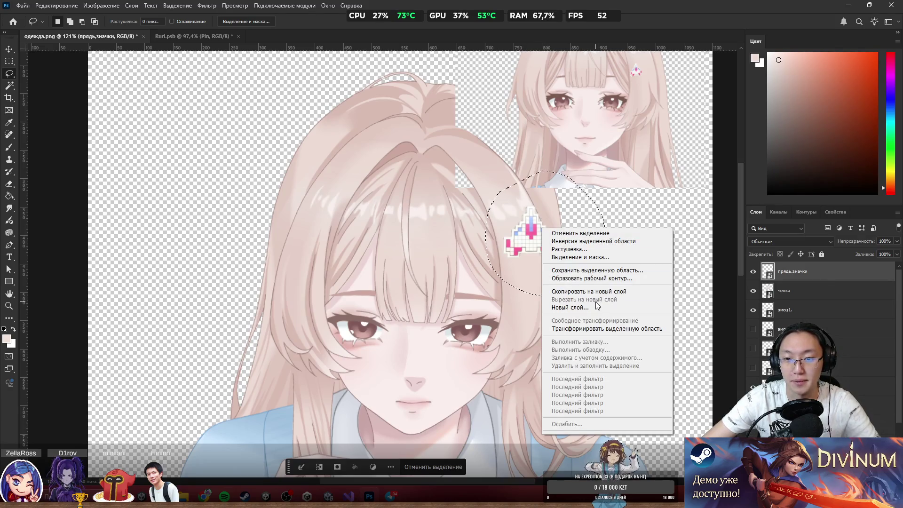
{"action": "right_click", "coordinate": [808, 275]}
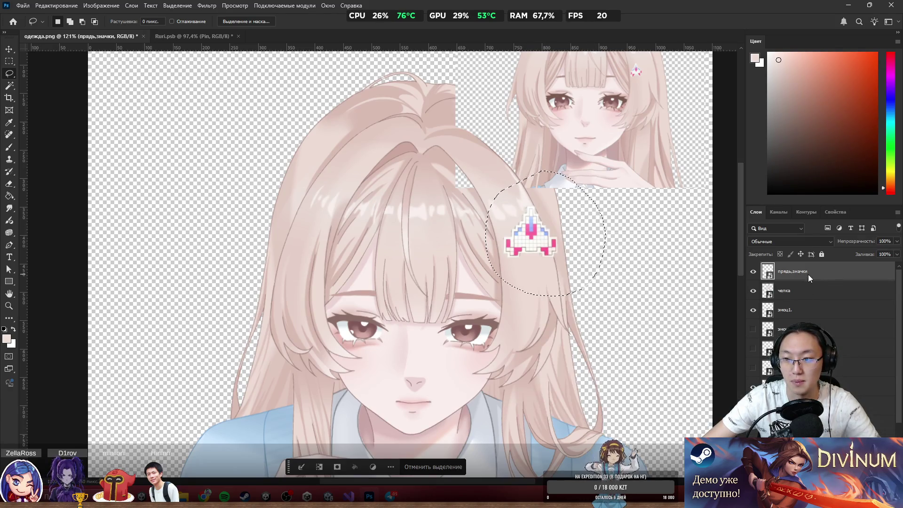
{"action": "left_click", "coordinate": [537, 288]}
{"action": "right_click", "coordinate": [538, 240]}
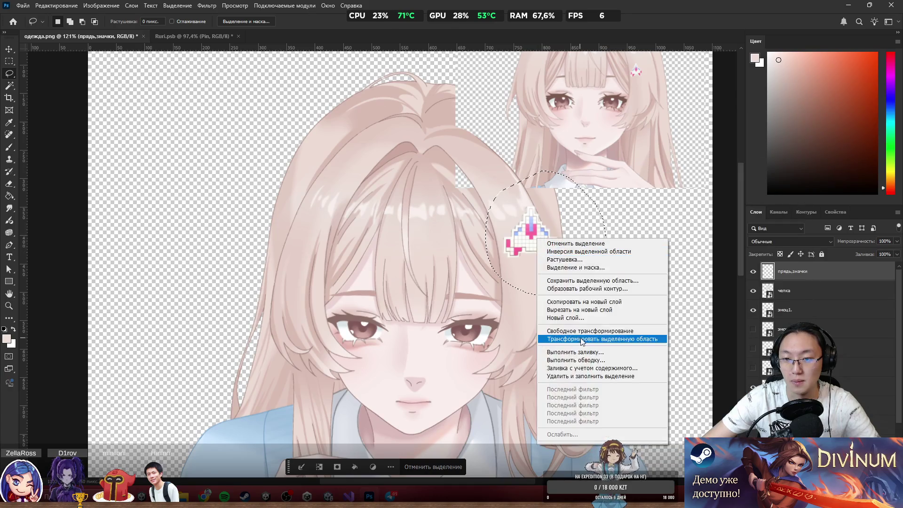
{"action": "left_click", "coordinate": [595, 310]}
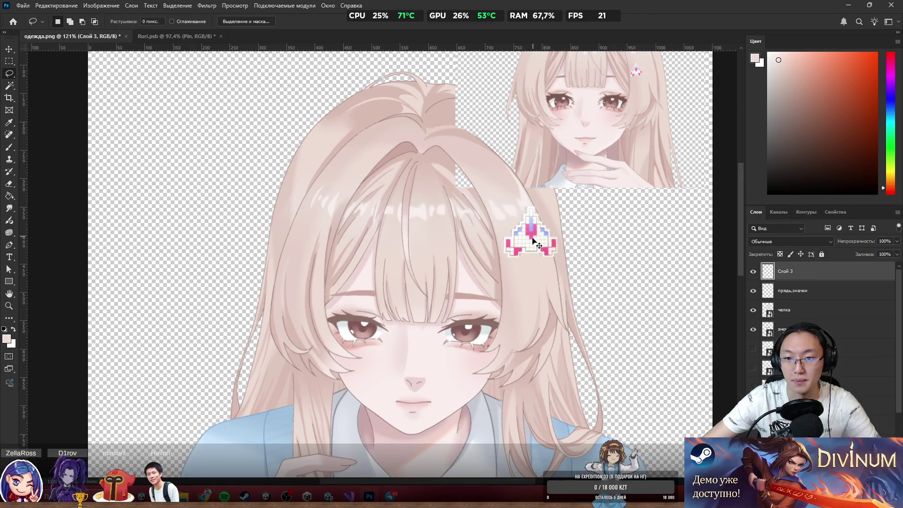
Lower the hairpin and scale it down to about 59% with Free Transform.
{"action": "mouse_move", "coordinate": [528, 242]}
{"action": "left_mouse_down"}
{"action": "mouse_move", "coordinate": [524, 273]}
{"action": "mouse_move", "coordinate": [519, 258]}
{"action": "left_mouse_up"}
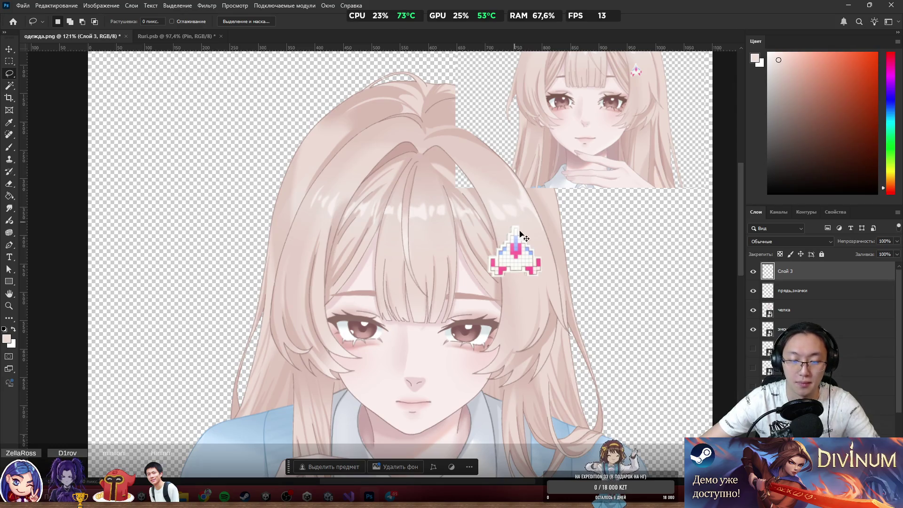
{"action": "key", "text": "ctrl+t"}
{"action": "mouse_move", "coordinate": [544, 279]}
{"action": "left_mouse_down"}
{"action": "mouse_move", "coordinate": [522, 259]}
{"action": "mouse_move", "coordinate": [487, 328]}
{"action": "mouse_move", "coordinate": [528, 247]}
{"action": "mouse_move", "coordinate": [539, 256]}
{"action": "left_mouse_up"}
{"action": "left_click_drag", "start_coordinate": [526, 243], "coordinate": [520, 272]}
{"action": "scroll", "coordinate": [526, 261], "scroll_direction": "up", "scroll_amount": 5}
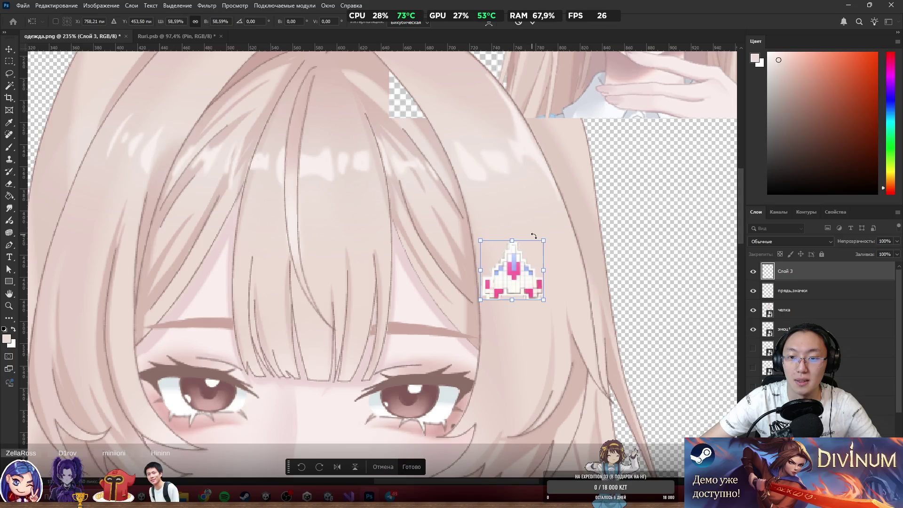
Skew the hairpin slightly, rotate it about 13°, and apply the transformation.
{"action": "left_click_drag", "start_coordinate": [545, 244], "coordinate": [532, 234]}
{"action": "scroll", "coordinate": [546, 263], "scroll_direction": "down", "scroll_amount": 5}
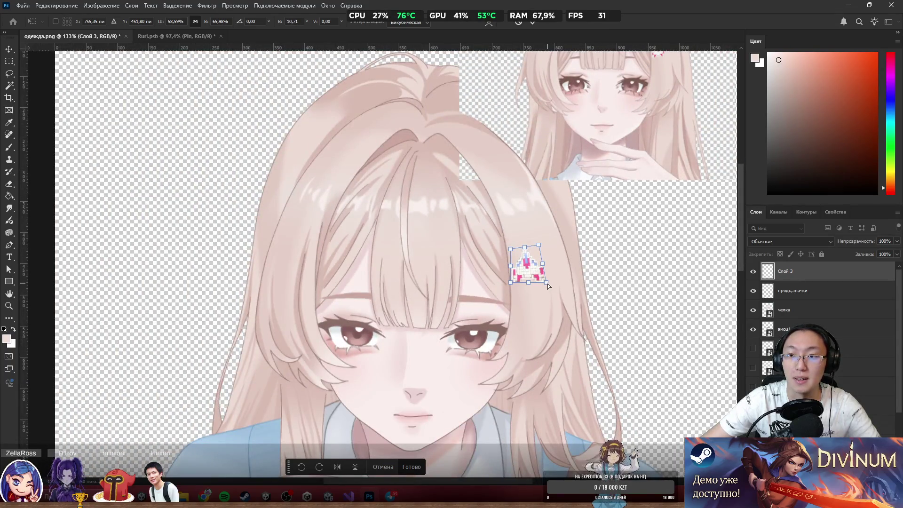
{"action": "left_click_drag", "start_coordinate": [547, 284], "coordinate": [542, 280]}
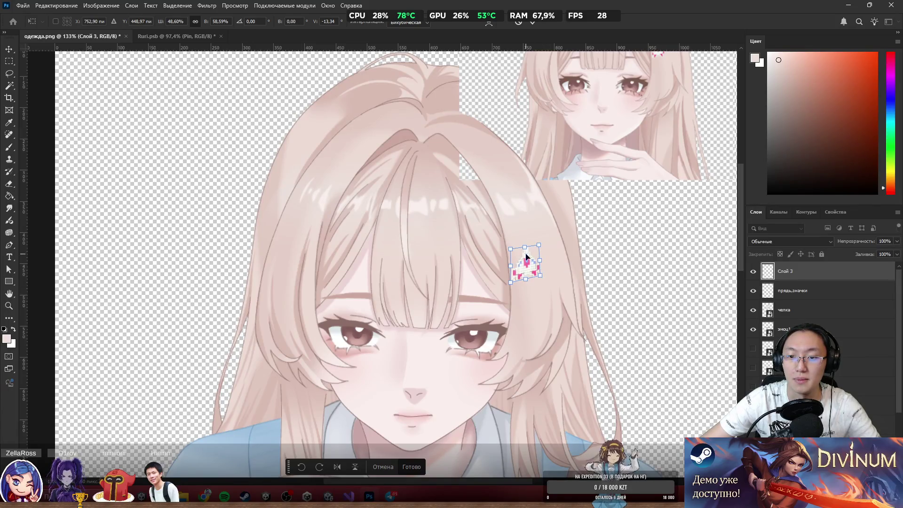
{"action": "left_click_drag", "start_coordinate": [524, 248], "coordinate": [521, 247]}
{"action": "scroll", "coordinate": [520, 247], "scroll_direction": "down", "scroll_amount": 4}
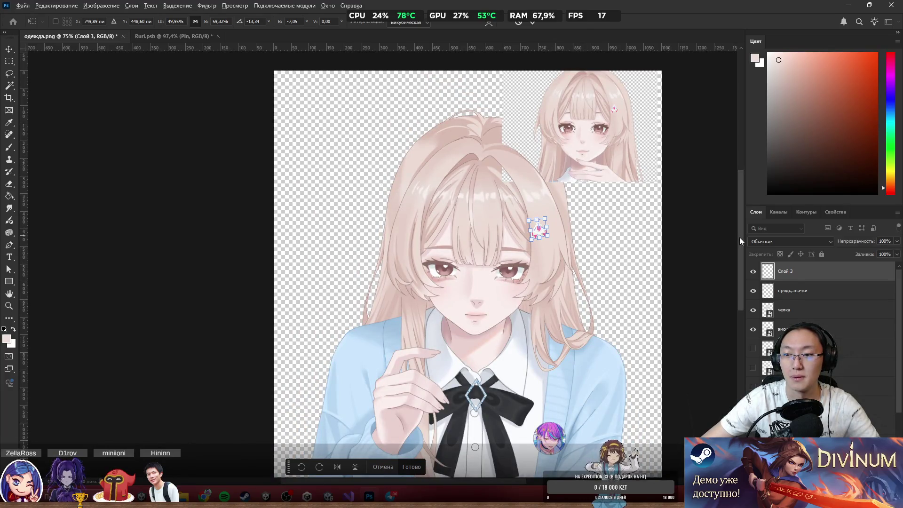
{"action": "scroll", "coordinate": [584, 217], "scroll_direction": "up", "scroll_amount": 5}
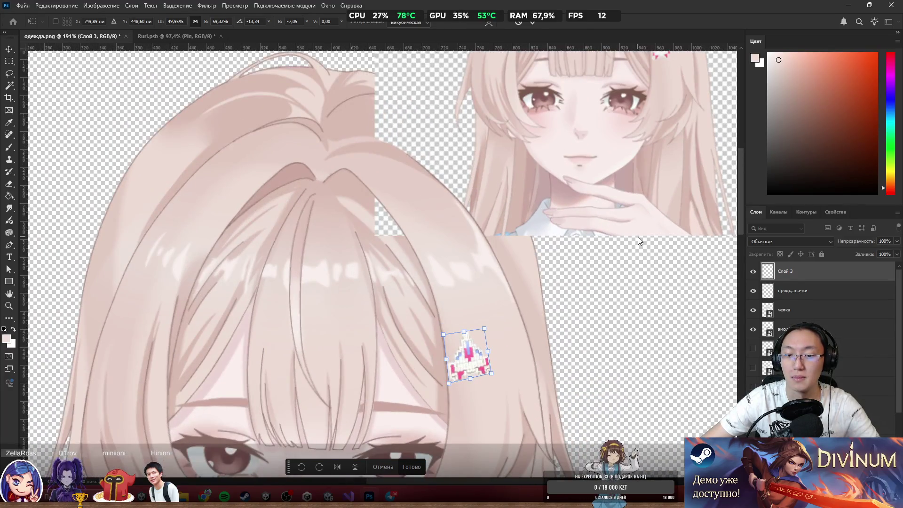
{"action": "scroll", "coordinate": [740, 235], "scroll_direction": "up", "scroll_amount": 2}
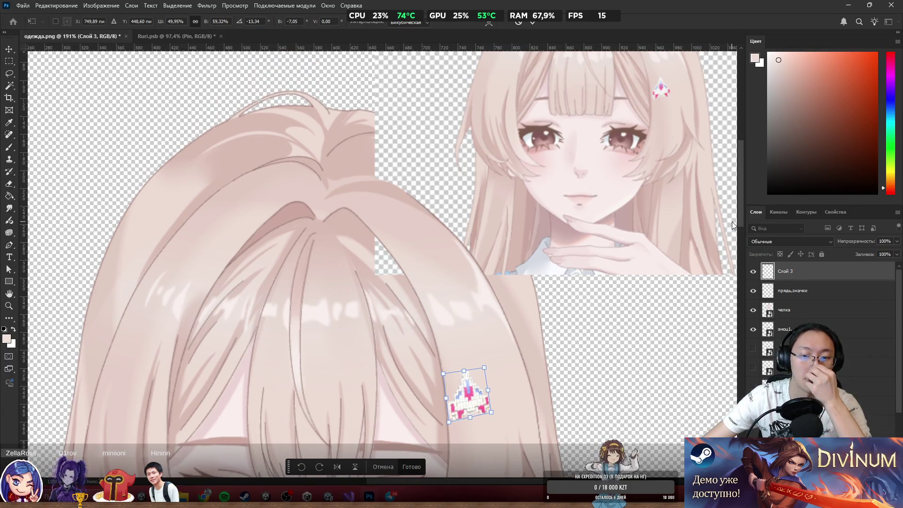
{"action": "key", "text": "Return"}
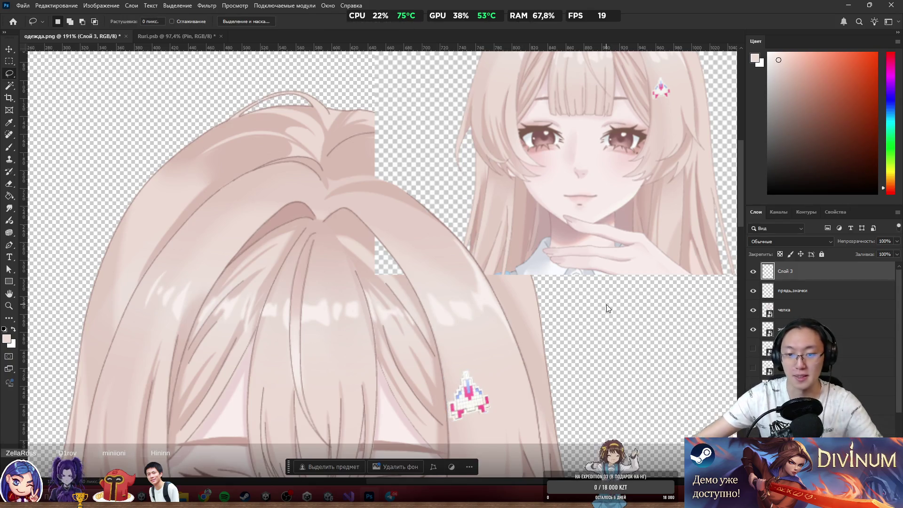
{"action": "scroll", "coordinate": [605, 304], "scroll_direction": "down", "scroll_amount": 5}
Delete Слой 2 to remove the small reference portrait, then check the canvas.
{"action": "left_click", "coordinate": [496, 286], "text": "ctrl"}
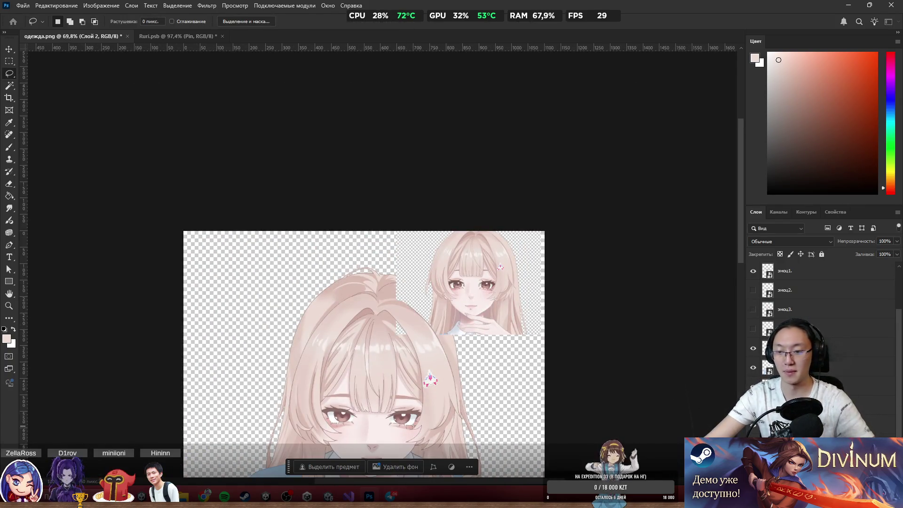
{"action": "key", "text": "Delete"}
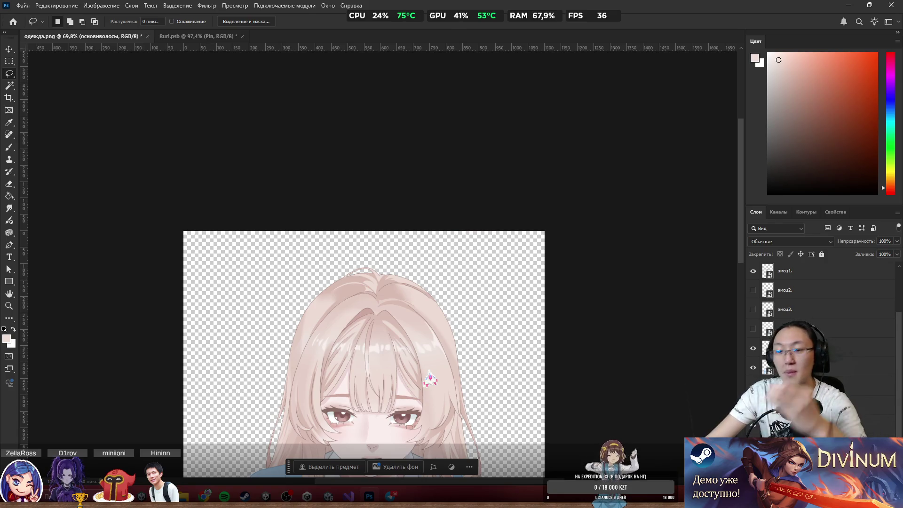
{"action": "scroll", "coordinate": [568, 373], "scroll_direction": "down", "scroll_amount": 3}
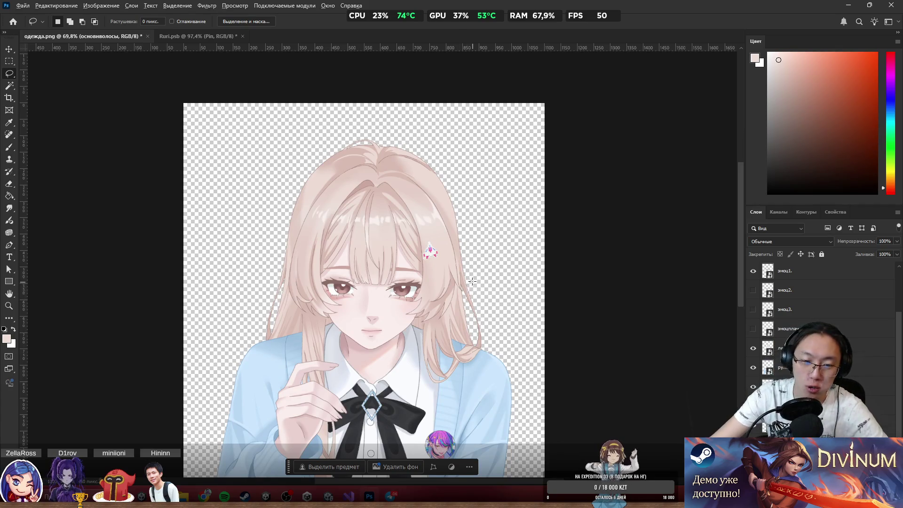
{"action": "scroll", "coordinate": [472, 281], "scroll_direction": "down", "scroll_amount": 3}
{"action": "scroll", "coordinate": [421, 337], "scroll_direction": "up", "scroll_amount": 5}
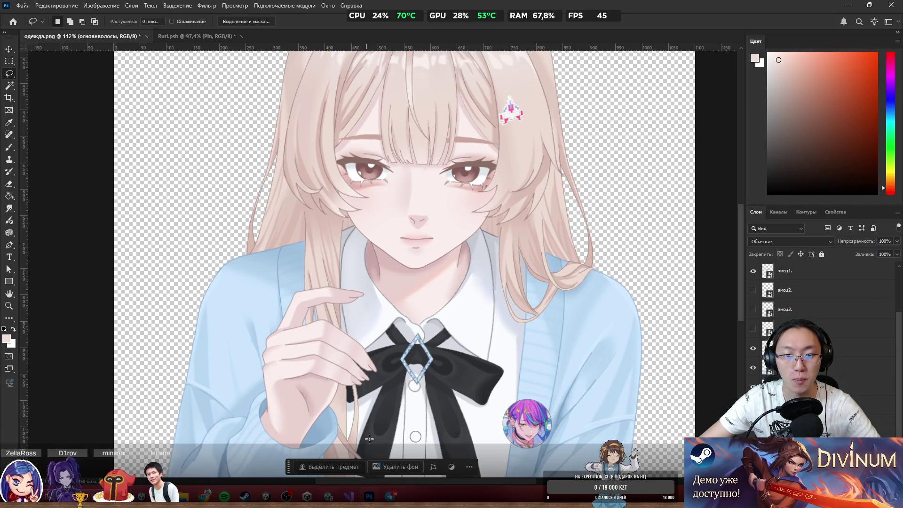
{"action": "scroll", "coordinate": [465, 291], "scroll_direction": "down", "scroll_amount": 4}
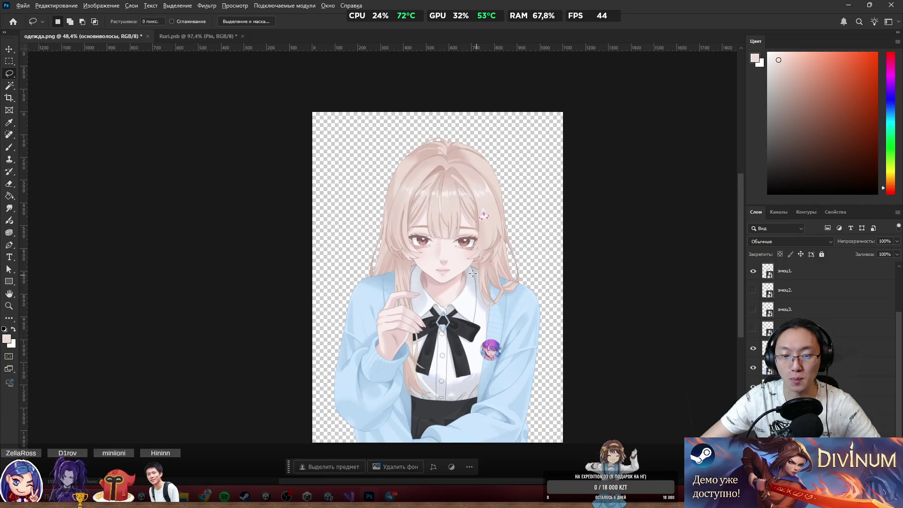
{"action": "scroll", "coordinate": [472, 273], "scroll_direction": "up", "scroll_amount": 5}
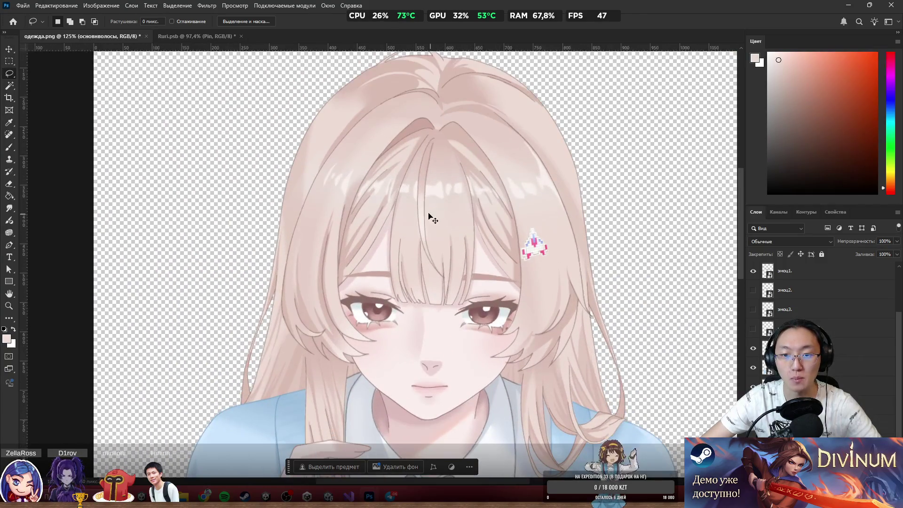
{"action": "mouse_move", "coordinate": [430, 216]}
{"action": "left_mouse_down"}
{"action": "mouse_move", "coordinate": [424, 222]}
{"action": "mouse_move", "coordinate": [458, 209]}
{"action": "left_mouse_up"}
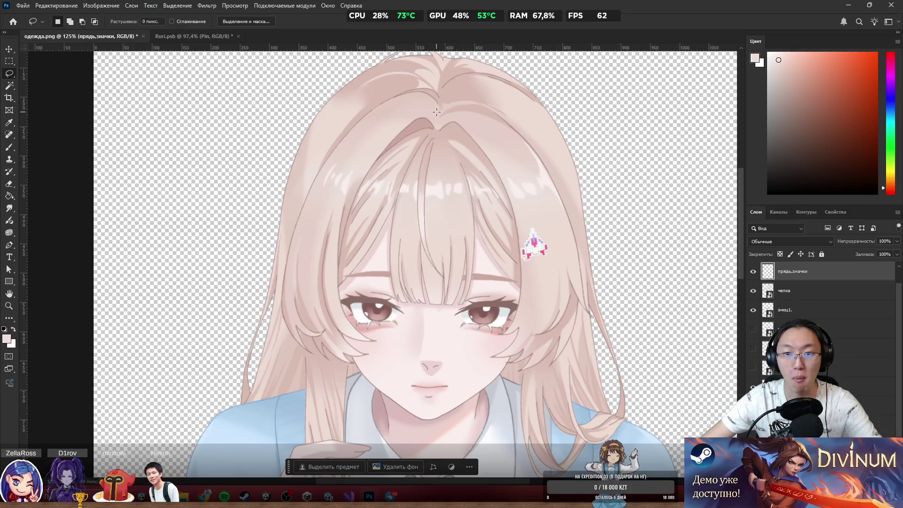
Lasso a bangs strand, cut it onto a new layer, and name that layer Pryad.
{"action": "mouse_move", "coordinate": [437, 112]}
{"action": "left_mouse_down"}
{"action": "mouse_move", "coordinate": [435, 297]}
{"action": "mouse_move", "coordinate": [506, 168]}
{"action": "left_mouse_up"}
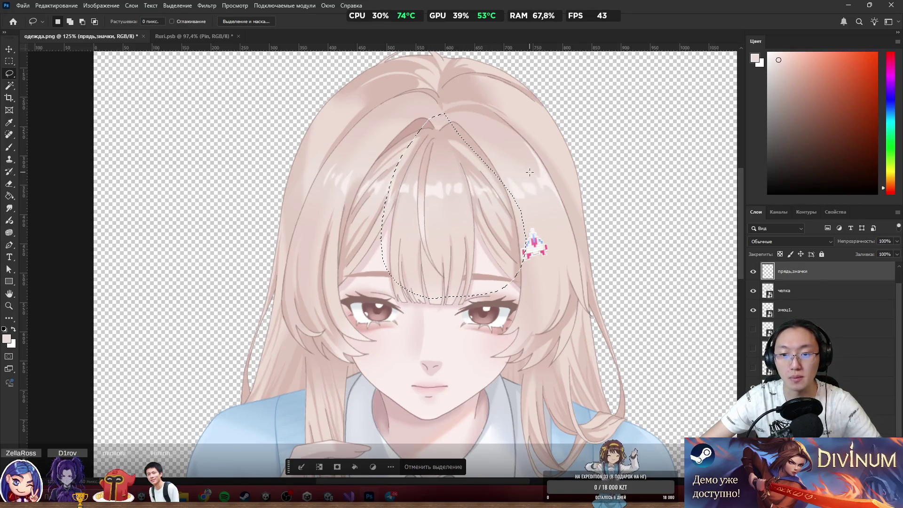
{"action": "right_click", "coordinate": [426, 190]}
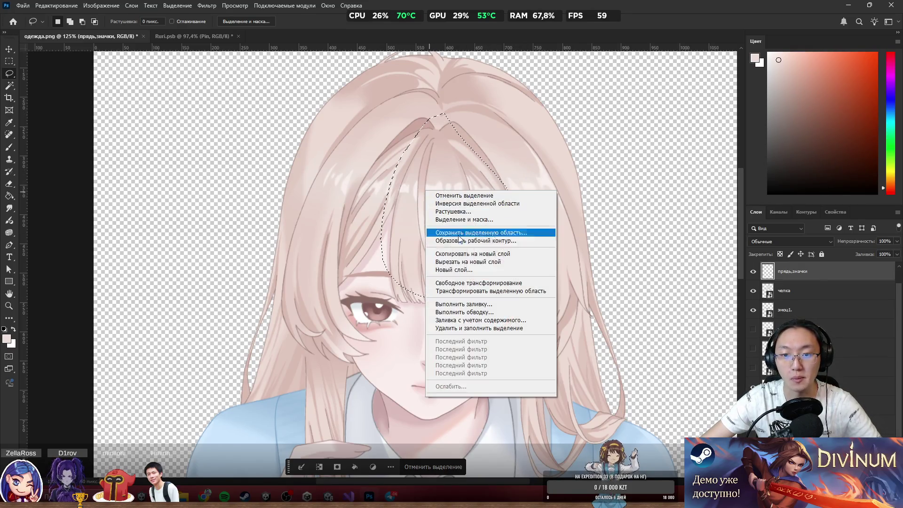
{"action": "left_click", "coordinate": [475, 263]}
{"action": "double_click", "coordinate": [792, 272]}
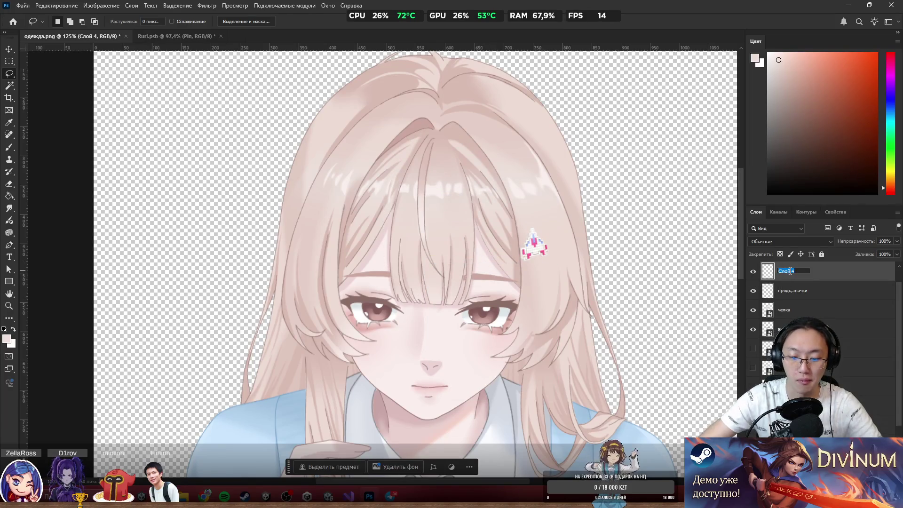
{"action": "type", "text": "У"}
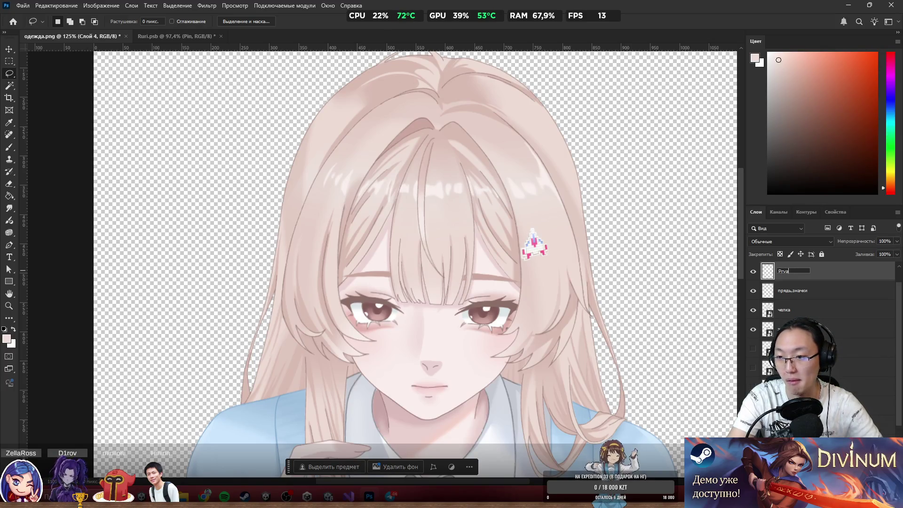
{"action": "key", "text": "Return"}
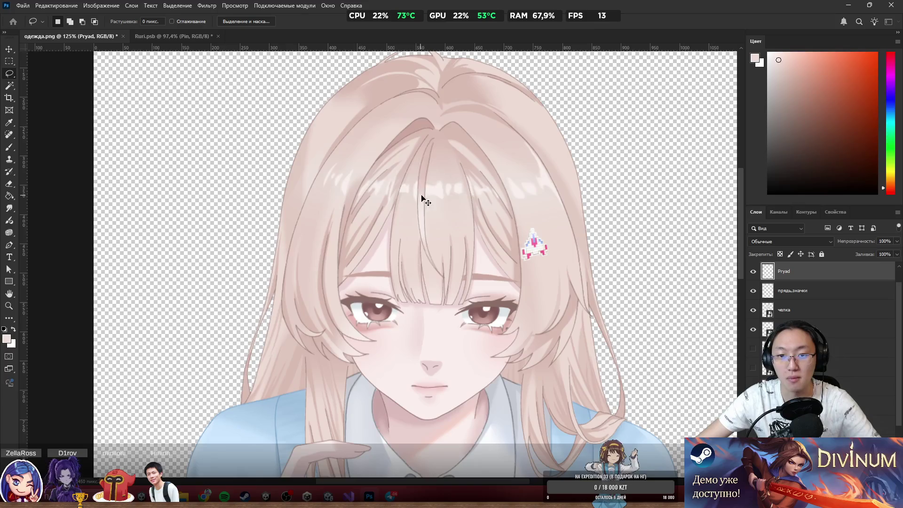
{"action": "scroll", "coordinate": [605, 304], "scroll_direction": "down", "scroll_amount": 5}
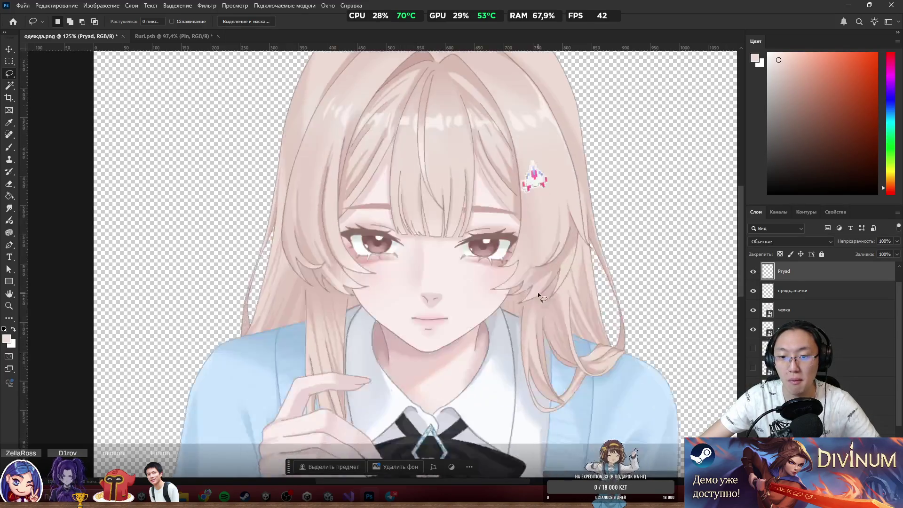
{"action": "scroll", "coordinate": [606, 304], "scroll_direction": "down", "scroll_amount": 2}
Select the прядь,значки layer, dismiss the accidental Layer Style dialog, and rename the layer Pin.
{"action": "left_click", "coordinate": [794, 292]}
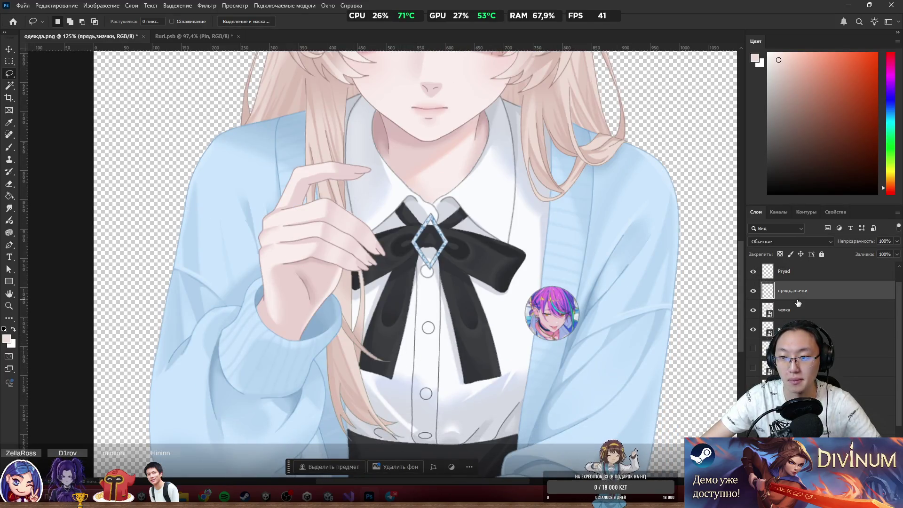
{"action": "double_click", "coordinate": [805, 296]}
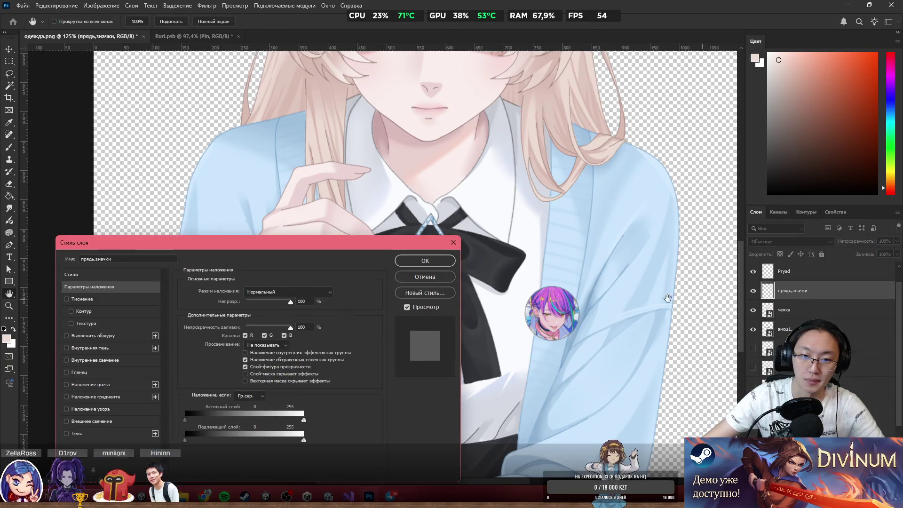
{"action": "left_click", "coordinate": [443, 261]}
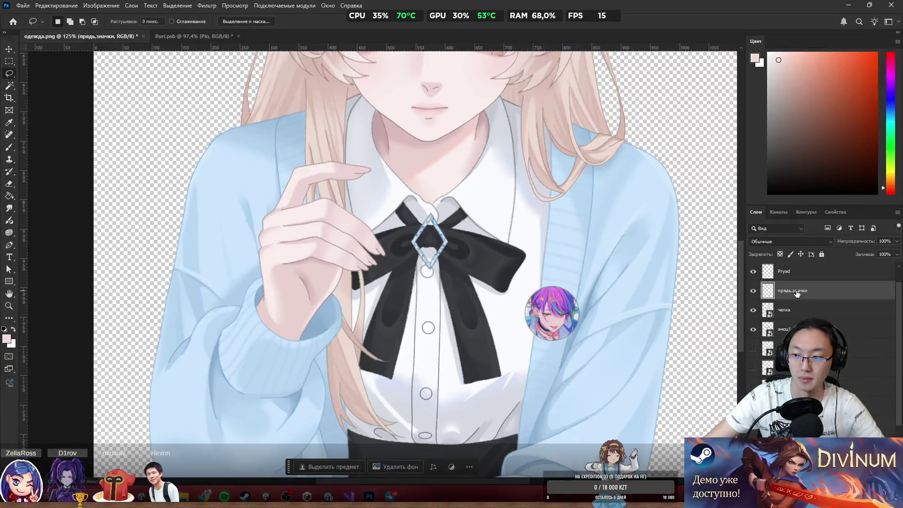
{"action": "double_click", "coordinate": [797, 291]}
{"action": "type", "text": "р"}
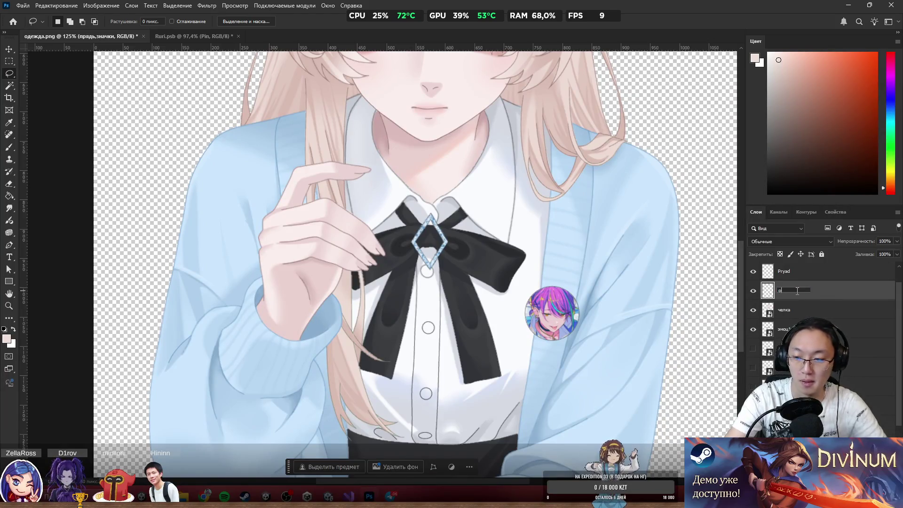
{"action": "type", "text": "in"}
{"action": "key", "text": "BackSpace"}
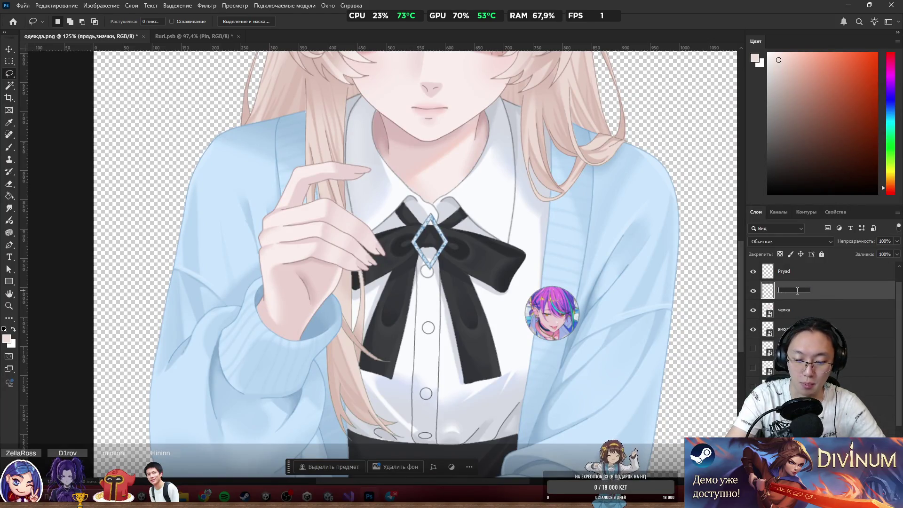
{"action": "type", "text": "n"}
{"action": "key", "text": "Return"}
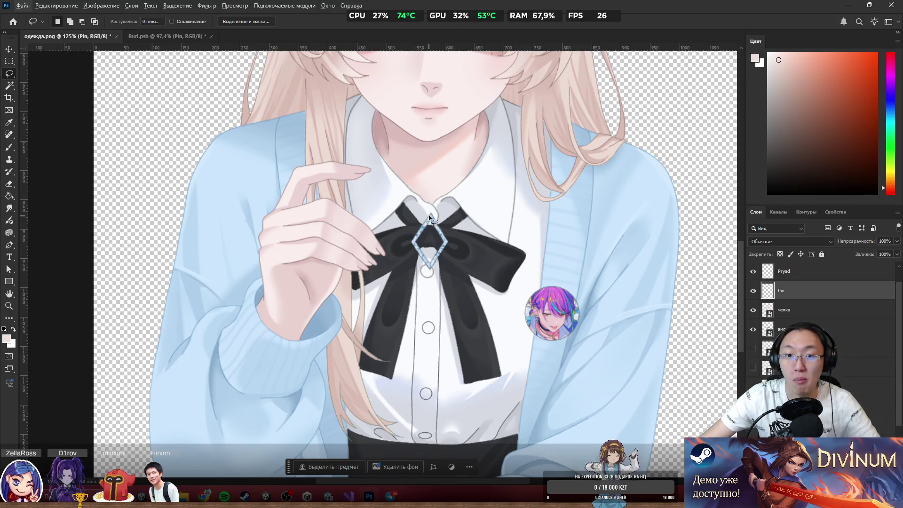
{"action": "scroll", "coordinate": [439, 228], "scroll_direction": "down", "scroll_amount": 5}
{"action": "scroll", "coordinate": [442, 230], "scroll_direction": "up", "scroll_amount": 5}
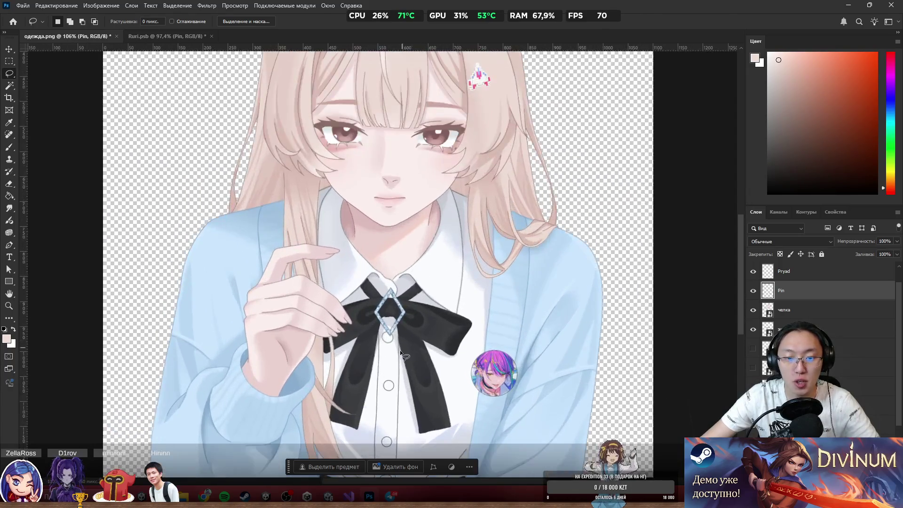
{"action": "scroll", "coordinate": [409, 362], "scroll_direction": "up", "scroll_amount": 3}
{"action": "left_click", "coordinate": [470, 348], "text": "ctrl"}
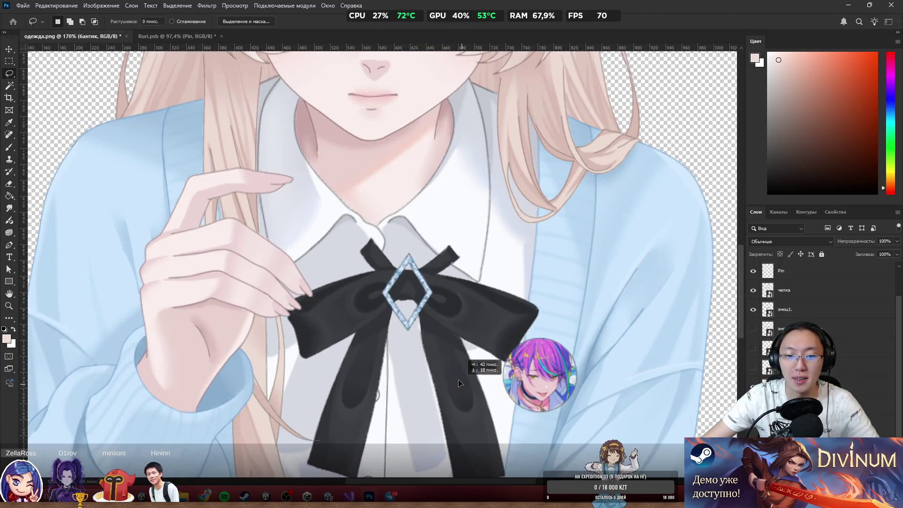
{"action": "scroll", "coordinate": [517, 326], "scroll_direction": "down", "scroll_amount": 4}
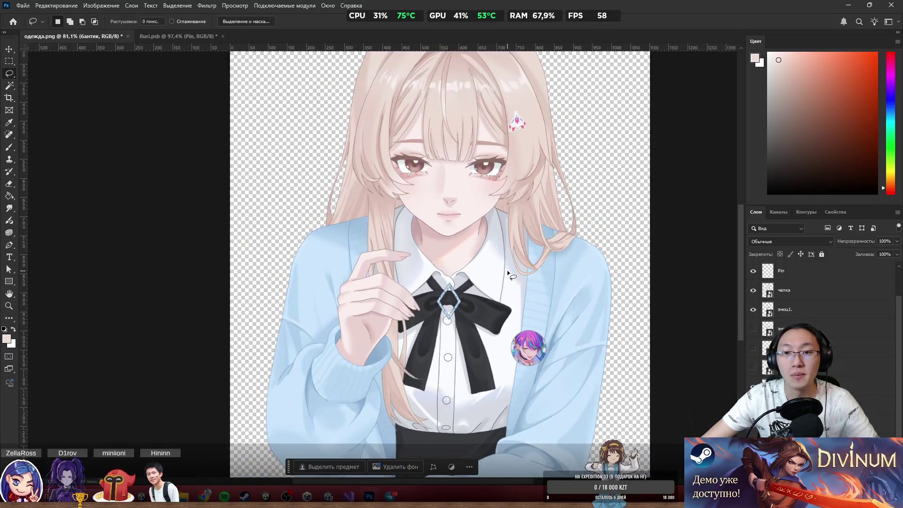
{"action": "scroll", "coordinate": [507, 270], "scroll_direction": "up", "scroll_amount": 2}
{"action": "scroll", "coordinate": [495, 257], "scroll_direction": "up", "scroll_amount": 2}
{"action": "scroll", "coordinate": [414, 287], "scroll_direction": "up", "scroll_amount": 3}
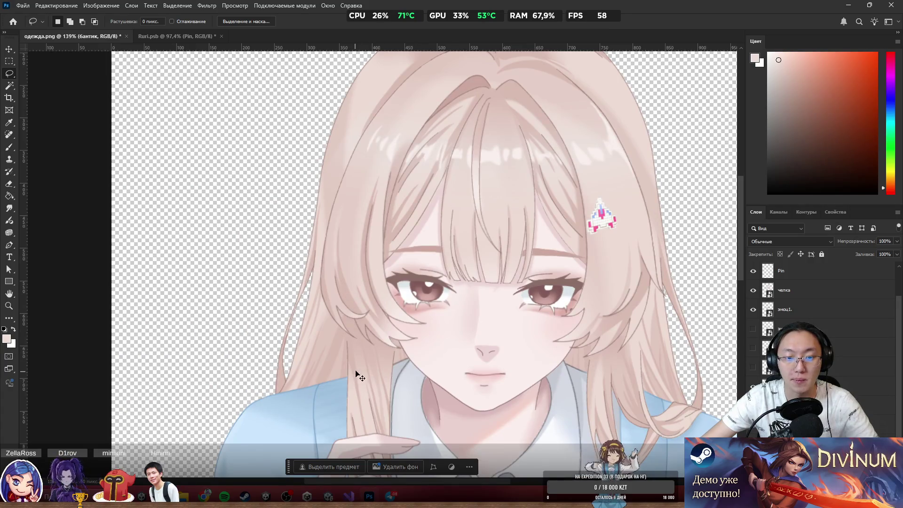
{"action": "left_click", "coordinate": [389, 349], "text": "ctrl"}
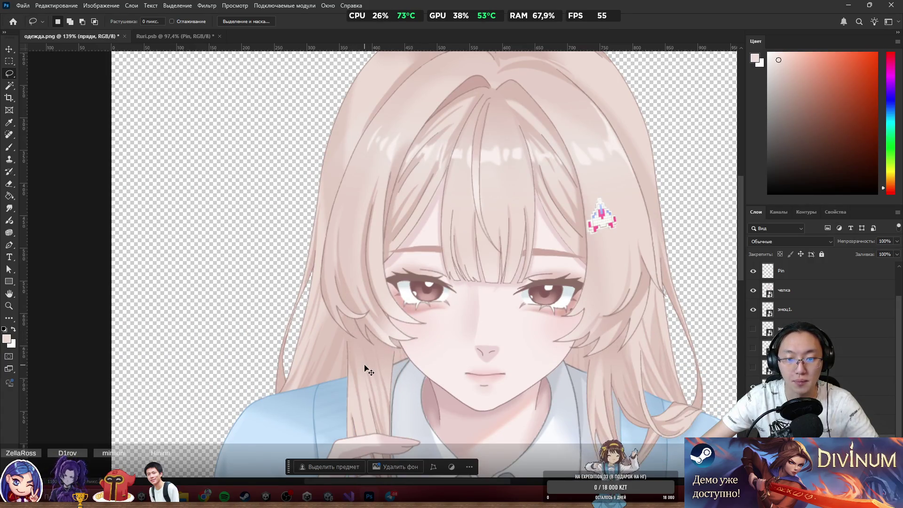
{"action": "scroll", "coordinate": [385, 354], "scroll_direction": "down", "scroll_amount": 3}
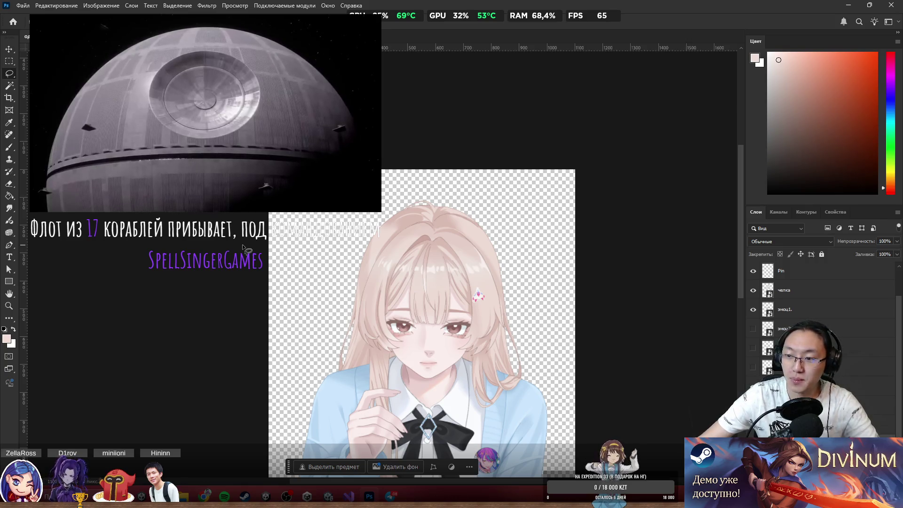
{"action": "scroll", "coordinate": [423, 315], "scroll_direction": "down", "scroll_amount": 1}
{"action": "scroll", "coordinate": [456, 308], "scroll_direction": "down", "scroll_amount": 4}
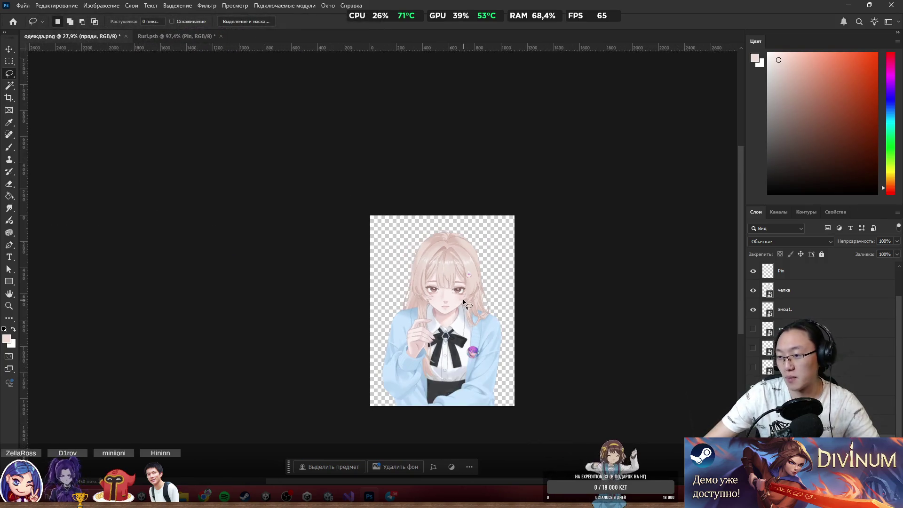
{"action": "scroll", "coordinate": [462, 299], "scroll_direction": "up", "scroll_amount": 3}
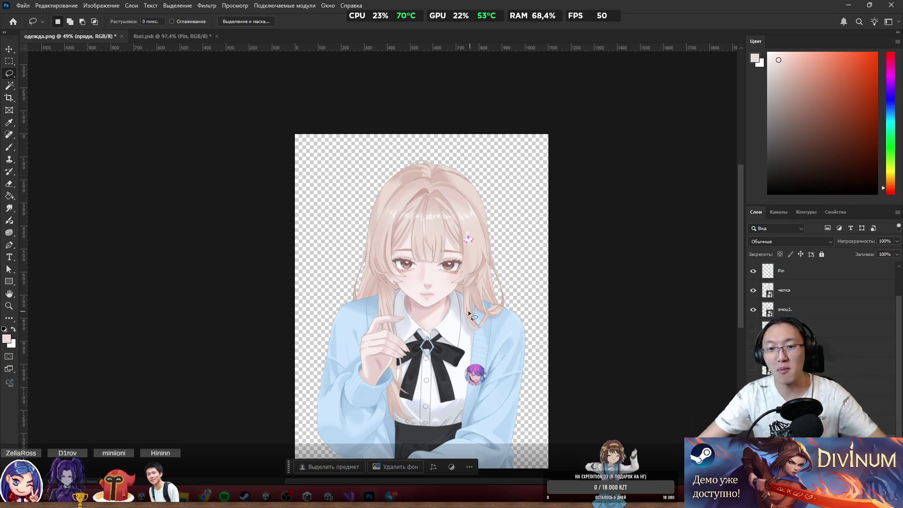
{"action": "scroll", "coordinate": [464, 286], "scroll_direction": "up", "scroll_amount": 3}
{"action": "scroll", "coordinate": [481, 314], "scroll_direction": "down", "scroll_amount": 5}
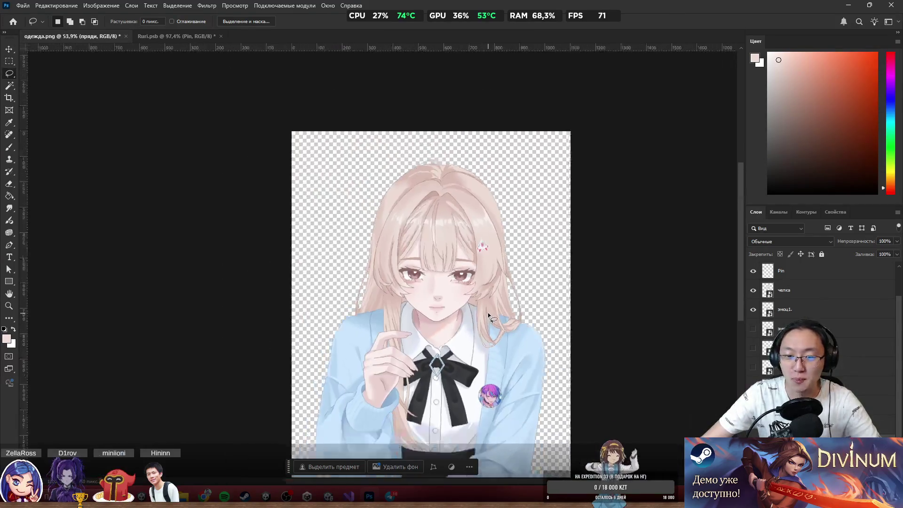
{"action": "scroll", "coordinate": [490, 320], "scroll_direction": "up", "scroll_amount": 5}
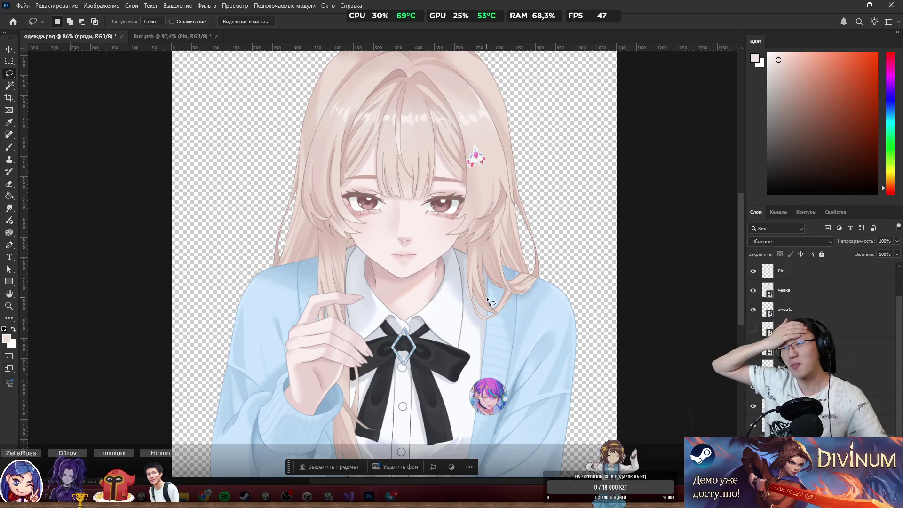
{"action": "scroll", "coordinate": [511, 291], "scroll_direction": "down", "scroll_amount": 3}
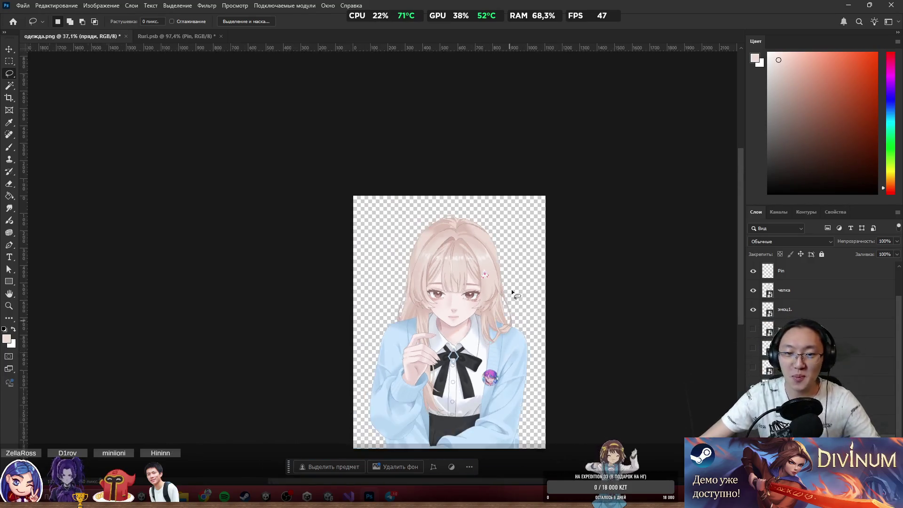
{"action": "scroll", "coordinate": [512, 291], "scroll_direction": "up", "scroll_amount": 5}
{"action": "scroll", "coordinate": [544, 270], "scroll_direction": "down", "scroll_amount": 6}
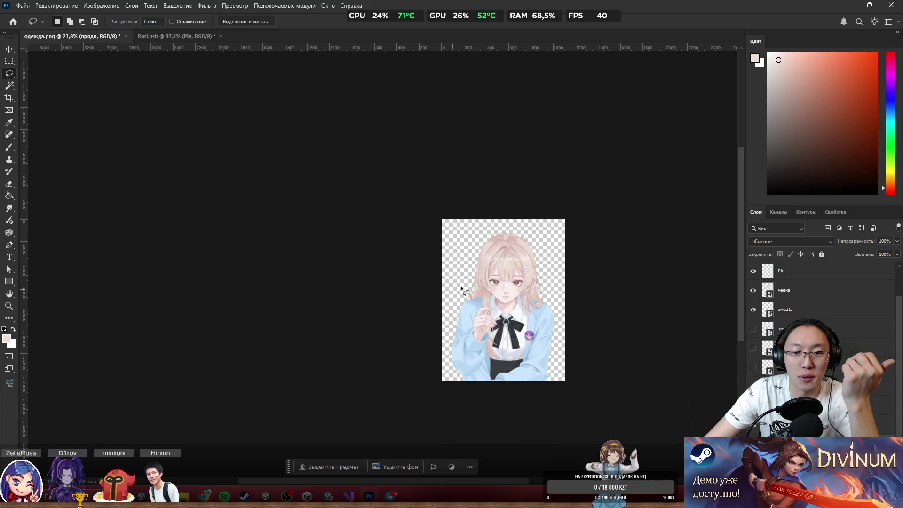
{"action": "scroll", "coordinate": [566, 300], "scroll_direction": "up", "scroll_amount": 3}
{"action": "scroll", "coordinate": [565, 301], "scroll_direction": "up", "scroll_amount": 2}
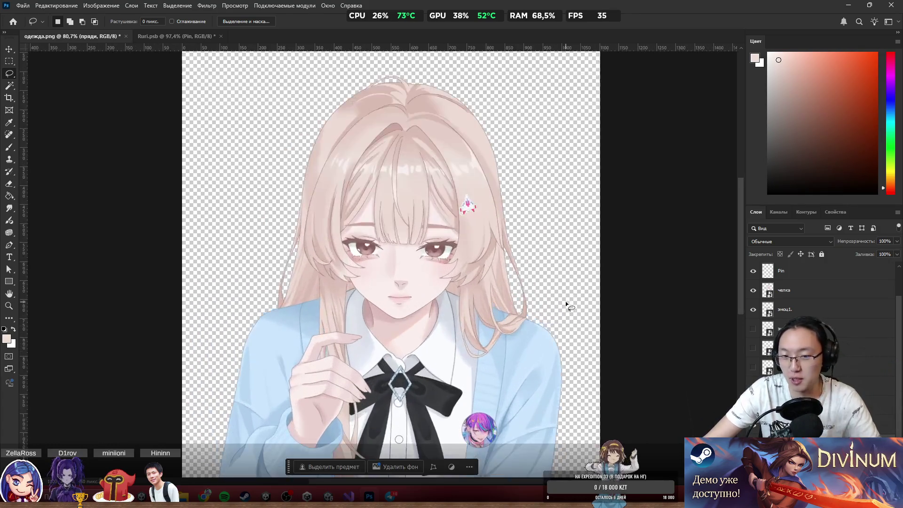
{"action": "scroll", "coordinate": [551, 312], "scroll_direction": "down", "scroll_amount": 2}
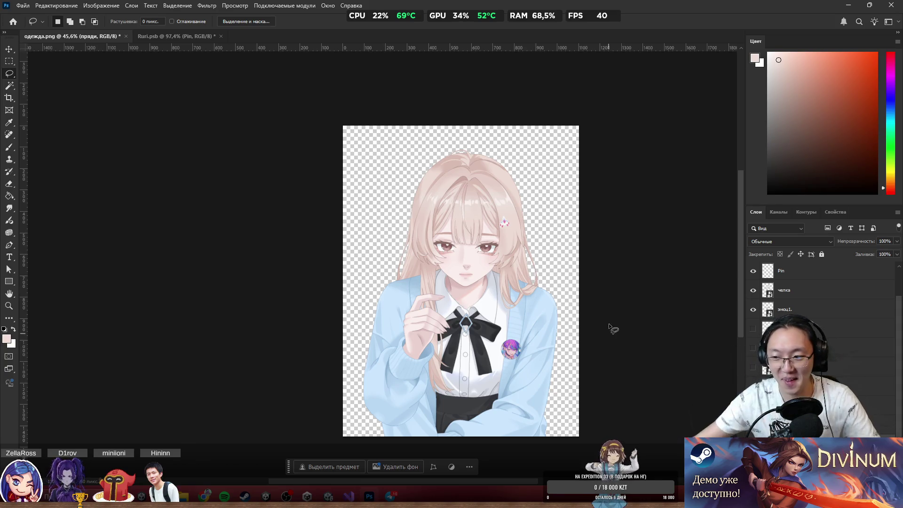
{"action": "scroll", "coordinate": [549, 266], "scroll_direction": "up", "scroll_amount": 3}
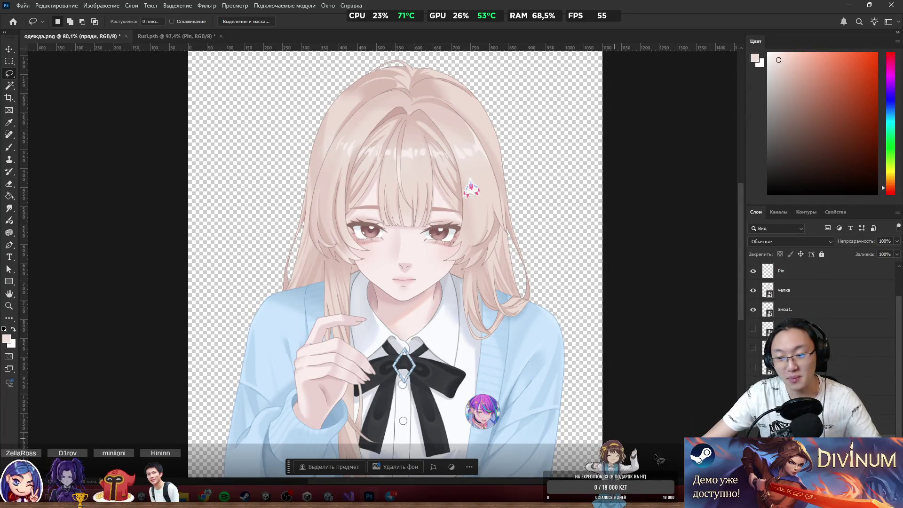
{"action": "mouse_move", "coordinate": [397, 498]}
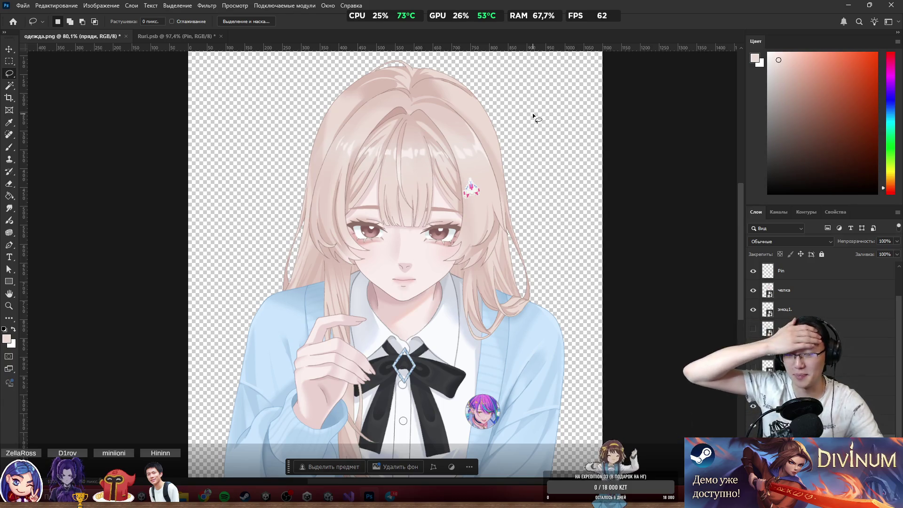
{"action": "scroll", "coordinate": [583, 242], "scroll_direction": "down", "scroll_amount": 3}
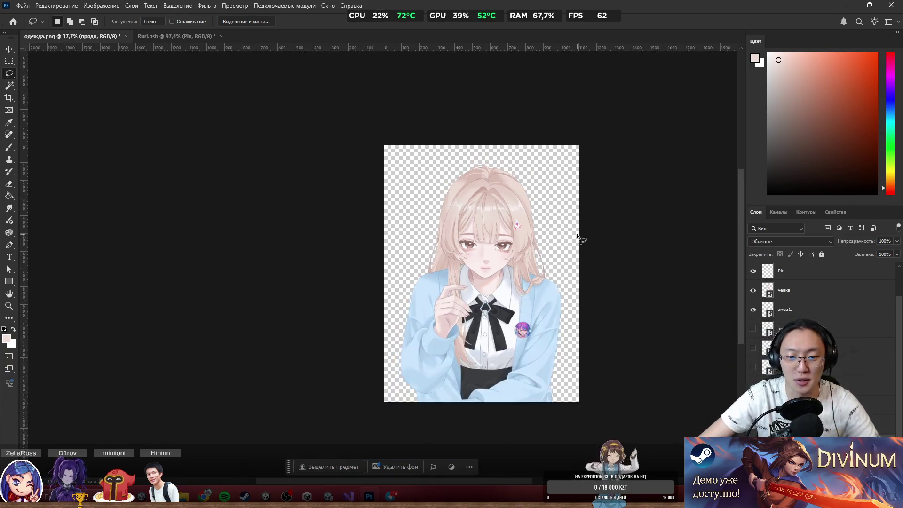
{"action": "scroll", "coordinate": [584, 242], "scroll_direction": "up", "scroll_amount": 2}
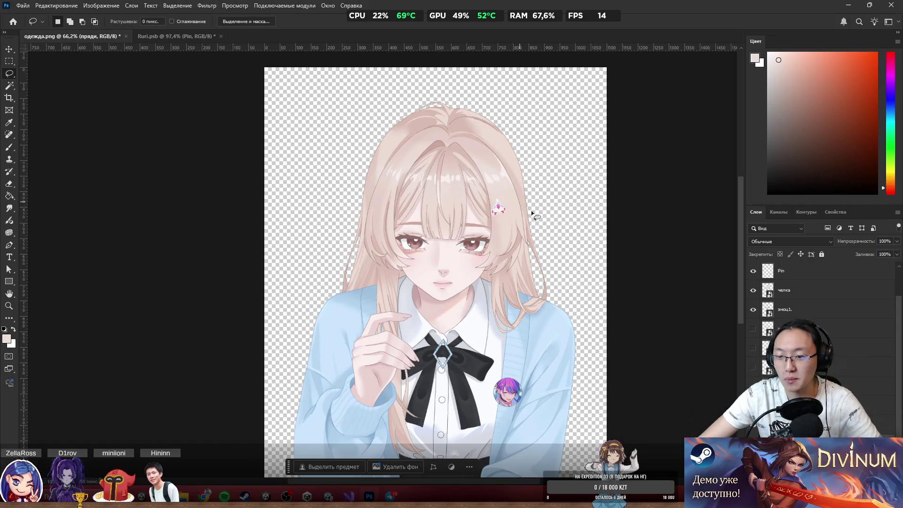
{"action": "scroll", "coordinate": [460, 228], "scroll_direction": "up", "scroll_amount": 5}
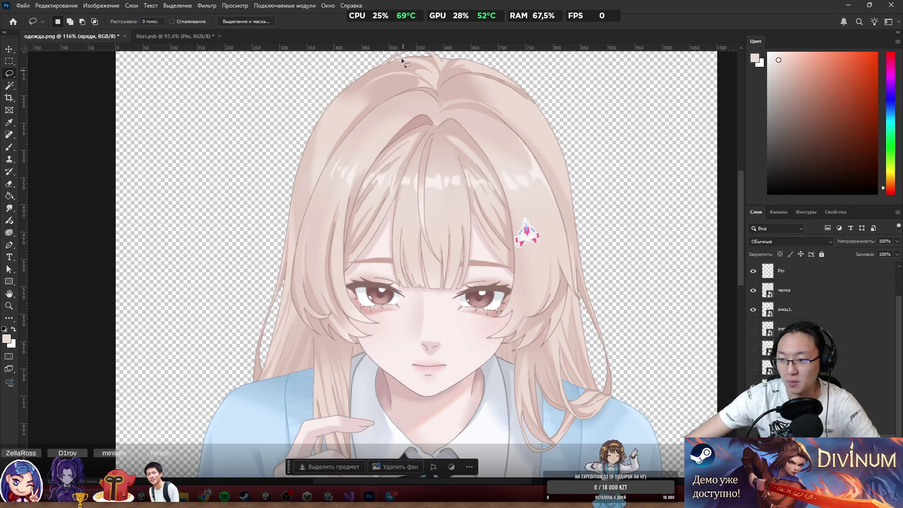
{"action": "scroll", "coordinate": [509, 174], "scroll_direction": "up", "scroll_amount": 2}
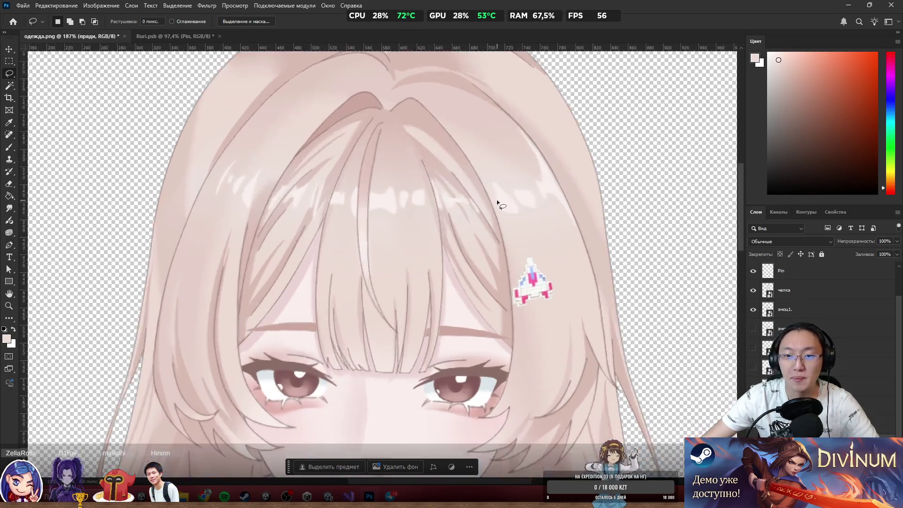
{"action": "scroll", "coordinate": [497, 207], "scroll_direction": "down", "scroll_amount": 4}
{"action": "scroll", "coordinate": [466, 269], "scroll_direction": "up", "scroll_amount": 3}
{"action": "scroll", "coordinate": [484, 263], "scroll_direction": "down", "scroll_amount": 5}
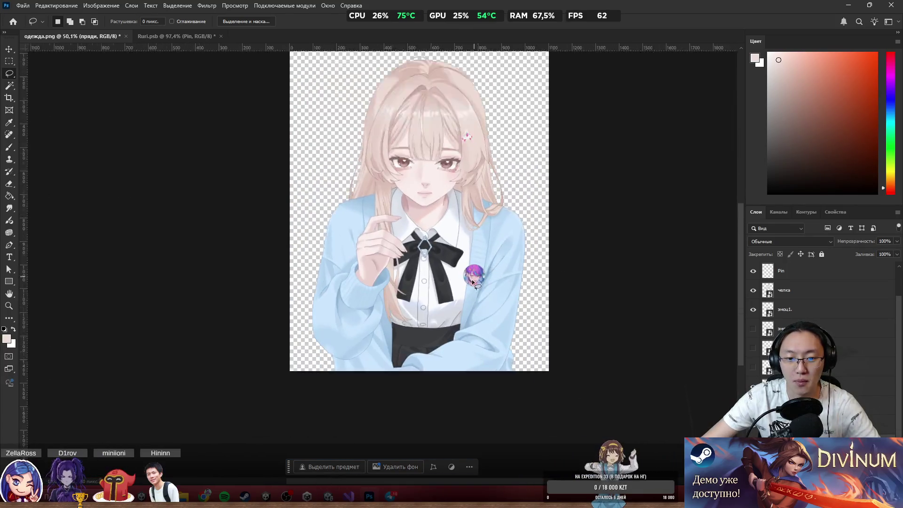
{"action": "scroll", "coordinate": [473, 281], "scroll_direction": "up", "scroll_amount": 2}
{"action": "mouse_move", "coordinate": [499, 263]}
{"action": "left_mouse_down"}
{"action": "mouse_move", "coordinate": [603, 291]}
{"action": "mouse_move", "coordinate": [492, 250]}
{"action": "mouse_move", "coordinate": [501, 256]}
{"action": "left_mouse_up"}
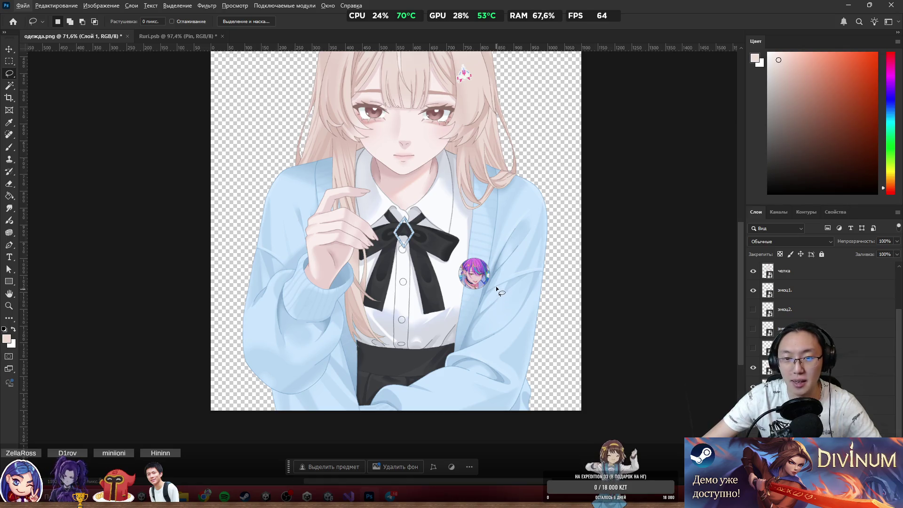
{"action": "scroll", "coordinate": [312, 256], "scroll_direction": "down", "scroll_amount": 2}
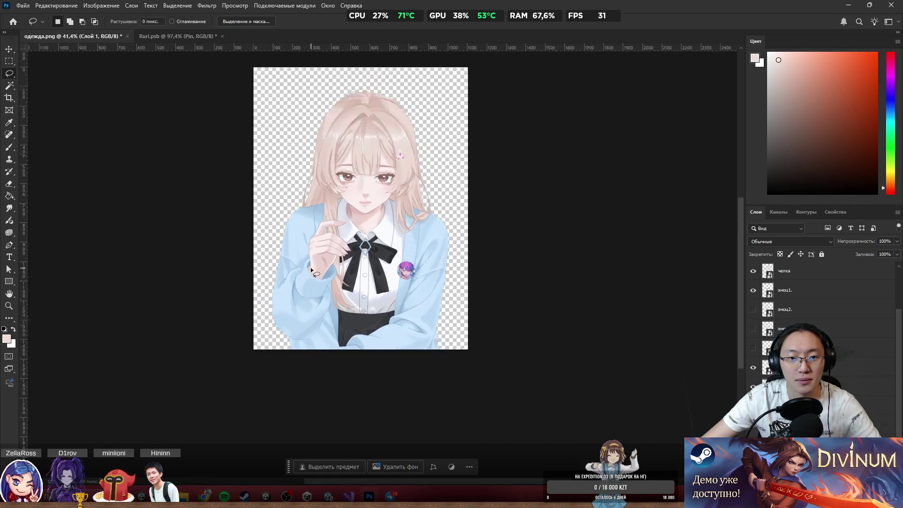
{"action": "scroll", "coordinate": [311, 267], "scroll_direction": "up", "scroll_amount": 4}
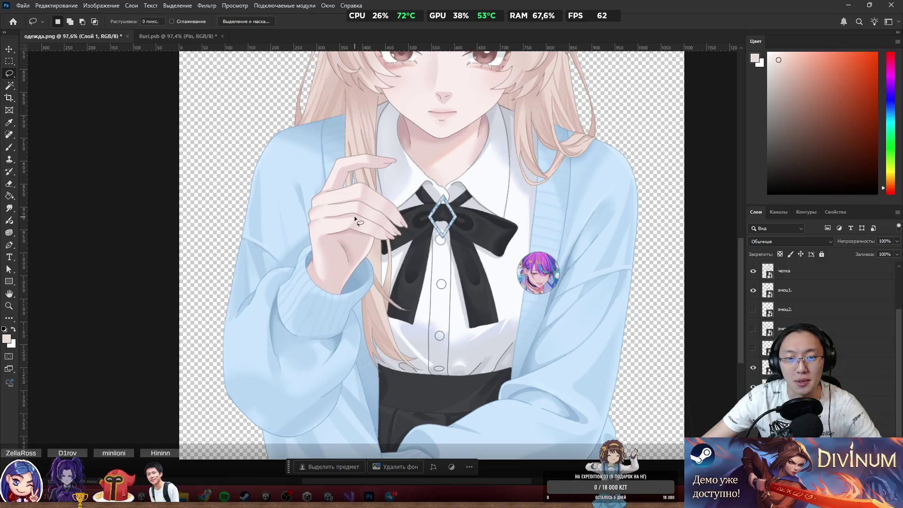
{"action": "mouse_move", "coordinate": [361, 227]}
{"action": "left_mouse_down"}
{"action": "mouse_move", "coordinate": [379, 222]}
{"action": "mouse_move", "coordinate": [365, 258]}
{"action": "mouse_move", "coordinate": [376, 231]}
{"action": "left_mouse_up"}
{"action": "scroll", "coordinate": [354, 219], "scroll_direction": "up", "scroll_amount": 5}
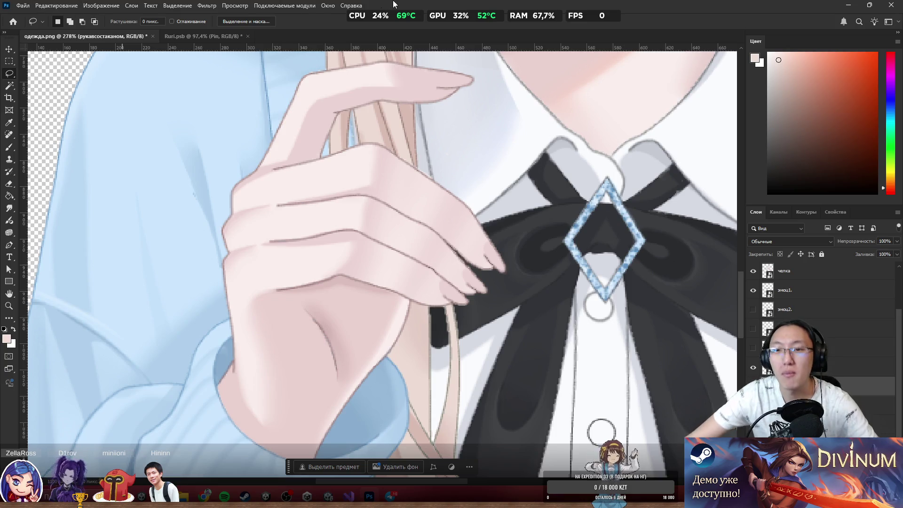
Lasso the raised finger on the sleeve layer and copy it to a new layer, Слой 4.
{"action": "scroll", "coordinate": [477, 281], "scroll_direction": "down", "scroll_amount": 5}
{"action": "scroll", "coordinate": [546, 191], "scroll_direction": "down", "scroll_amount": 1}
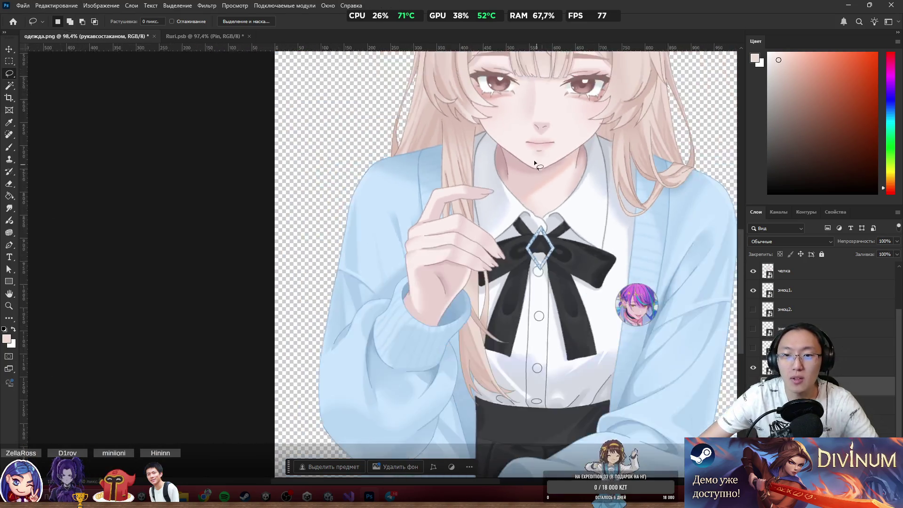
{"action": "scroll", "coordinate": [535, 160], "scroll_direction": "up", "scroll_amount": 9}
{"action": "scroll", "coordinate": [445, 232], "scroll_direction": "down", "scroll_amount": 13}
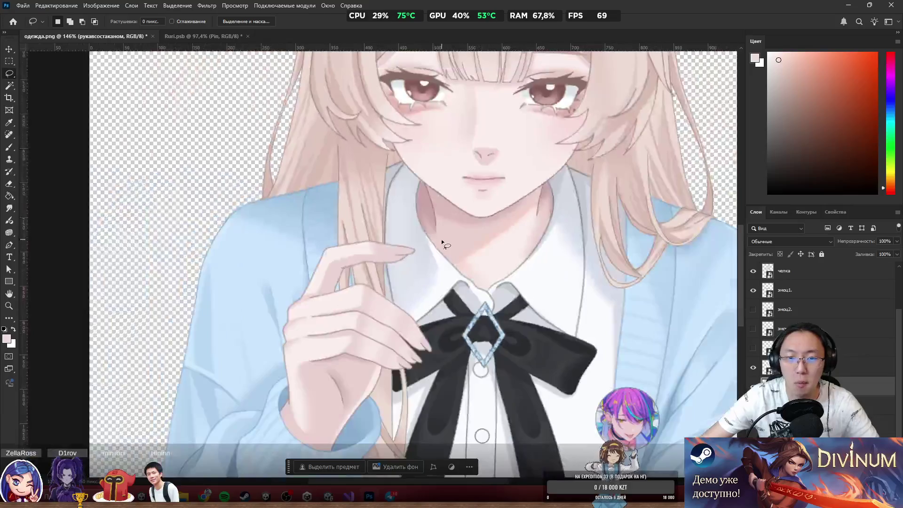
{"action": "scroll", "coordinate": [391, 279], "scroll_direction": "up", "scroll_amount": 6}
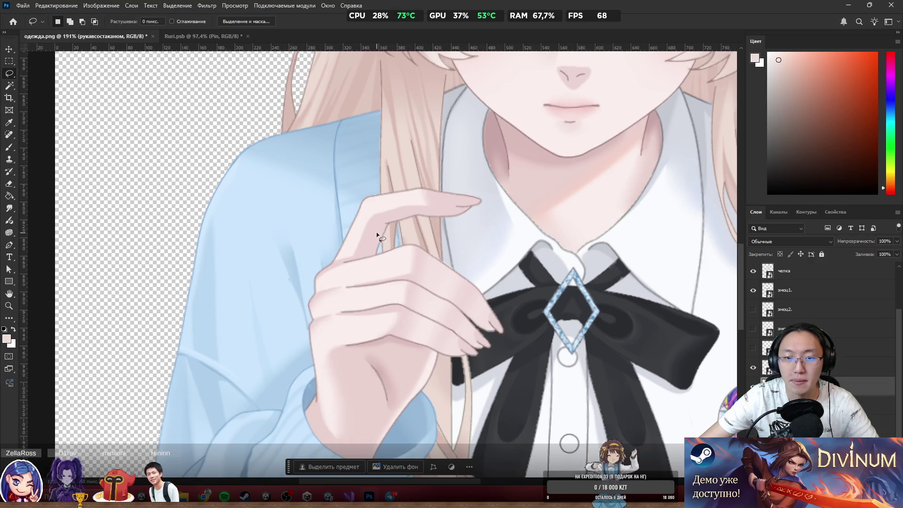
{"action": "scroll", "coordinate": [377, 232], "scroll_direction": "up", "scroll_amount": 3}
{"action": "scroll", "coordinate": [391, 235], "scroll_direction": "down", "scroll_amount": 5}
{"action": "scroll", "coordinate": [391, 239], "scroll_direction": "up", "scroll_amount": 5}
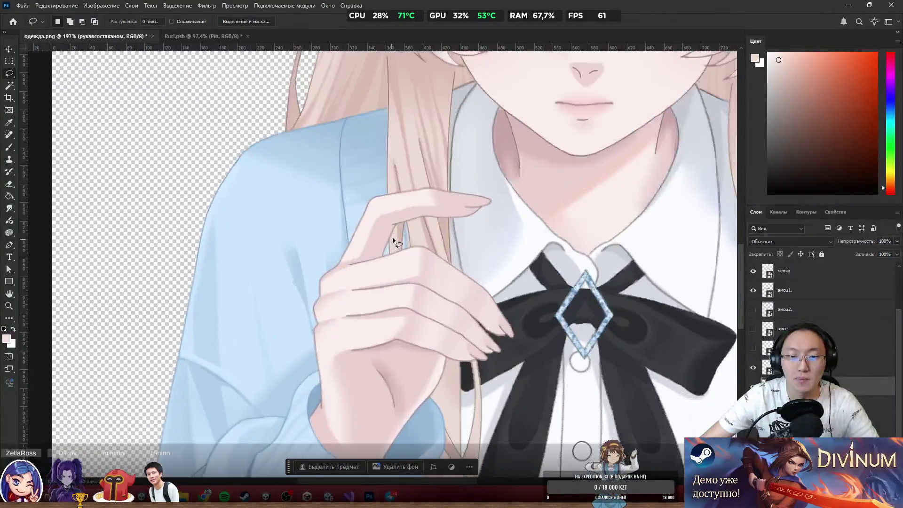
{"action": "scroll", "coordinate": [425, 189], "scroll_direction": "up", "scroll_amount": 3}
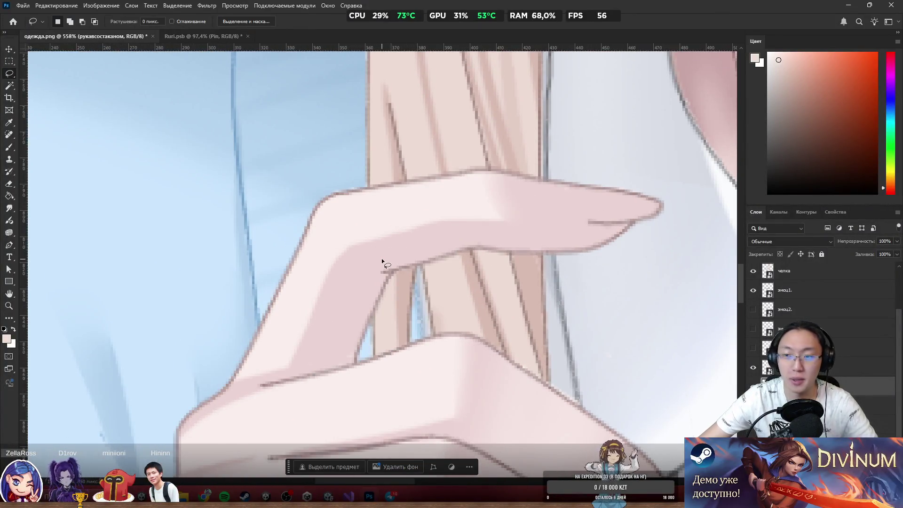
{"action": "mouse_move", "coordinate": [209, 379]}
{"action": "left_mouse_down"}
{"action": "mouse_move", "coordinate": [288, 210]}
{"action": "mouse_move", "coordinate": [645, 208]}
{"action": "mouse_move", "coordinate": [585, 326]}
{"action": "mouse_move", "coordinate": [425, 302]}
{"action": "left_mouse_up"}
{"action": "mouse_move", "coordinate": [651, 162]}
{"action": "left_mouse_down"}
{"action": "mouse_move", "coordinate": [678, 226]}
{"action": "mouse_move", "coordinate": [569, 165]}
{"action": "left_mouse_up"}
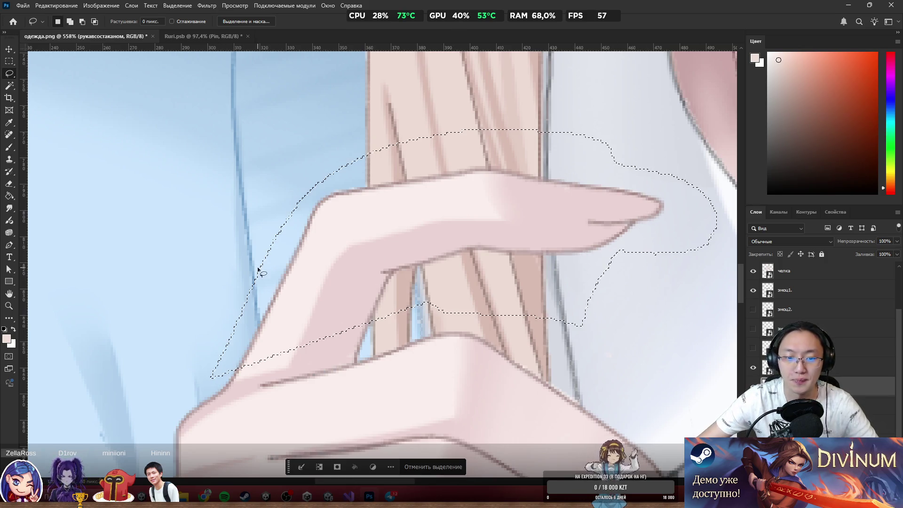
{"action": "scroll", "coordinate": [263, 272], "scroll_direction": "up", "scroll_amount": 3}
{"action": "mouse_move", "coordinate": [175, 320]}
{"action": "left_mouse_down"}
{"action": "mouse_move", "coordinate": [141, 398]}
{"action": "mouse_move", "coordinate": [501, 308]}
{"action": "mouse_move", "coordinate": [143, 339]}
{"action": "mouse_move", "coordinate": [52, 442]}
{"action": "mouse_move", "coordinate": [217, 440]}
{"action": "mouse_move", "coordinate": [305, 400]}
{"action": "left_mouse_up"}
{"action": "scroll", "coordinate": [305, 383], "scroll_direction": "down", "scroll_amount": 3}
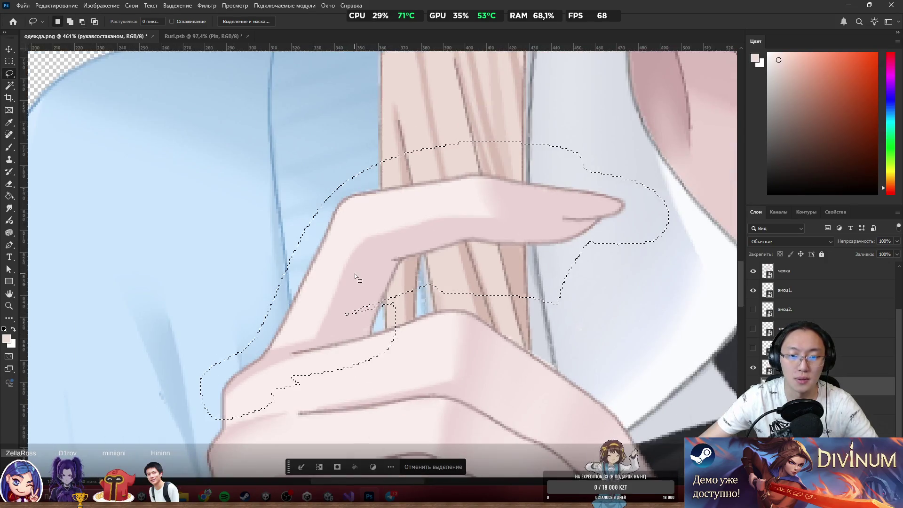
{"action": "right_click", "coordinate": [441, 301]}
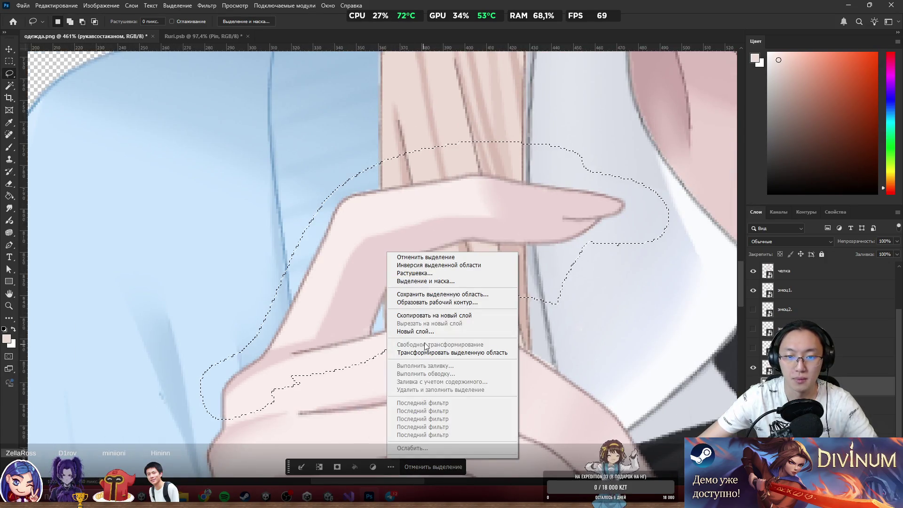
{"action": "left_click", "coordinate": [442, 315]}
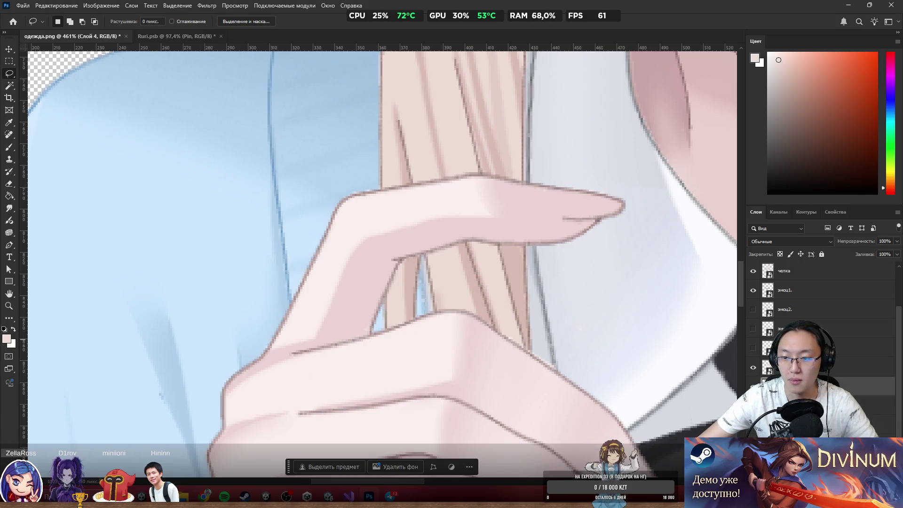
Shift the copied finger slightly over the hair strand and commit its position.
{"action": "scroll", "coordinate": [440, 298], "scroll_direction": "up", "scroll_amount": 2}
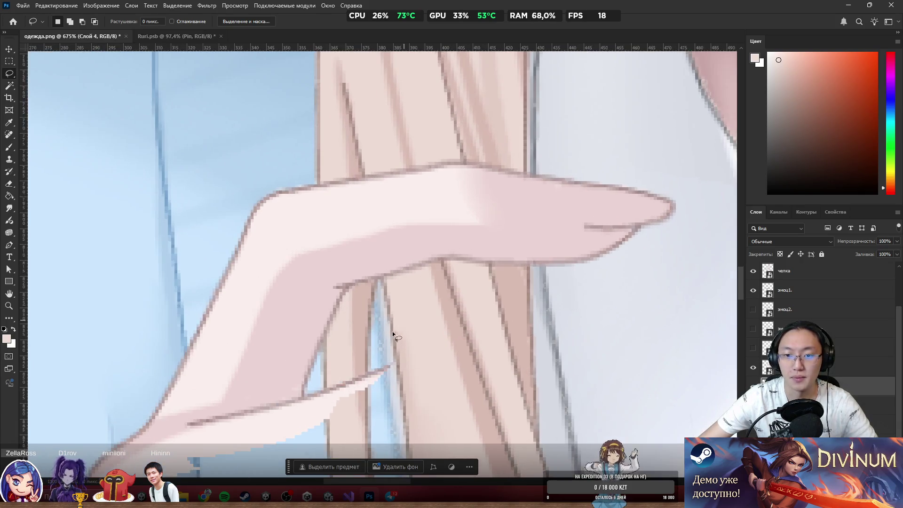
{"action": "scroll", "coordinate": [464, 328], "scroll_direction": "down", "scroll_amount": 2}
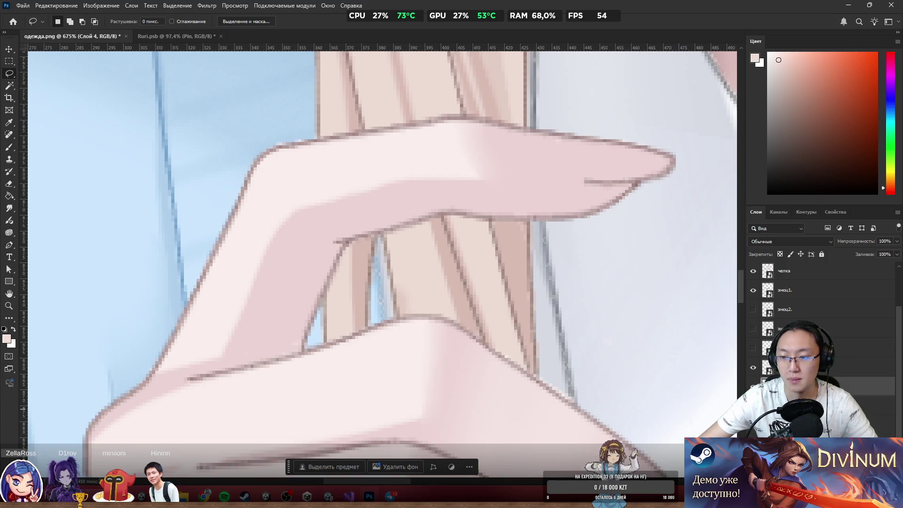
{"action": "scroll", "coordinate": [289, 343], "scroll_direction": "up", "scroll_amount": 3}
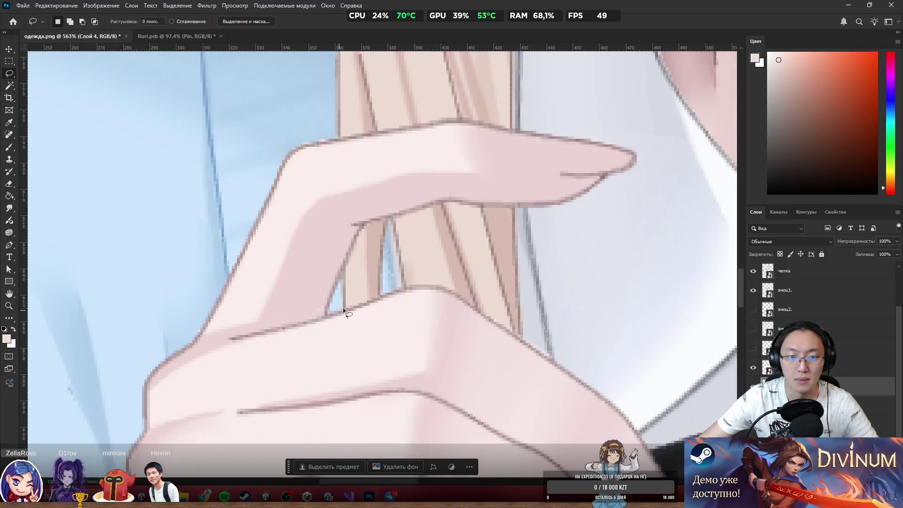
{"action": "left_click_drag", "start_coordinate": [343, 216], "coordinate": [459, 159]}
{"action": "key", "text": "ctrl+d"}
{"action": "scroll", "coordinate": [489, 220], "scroll_direction": "down", "scroll_amount": 2}
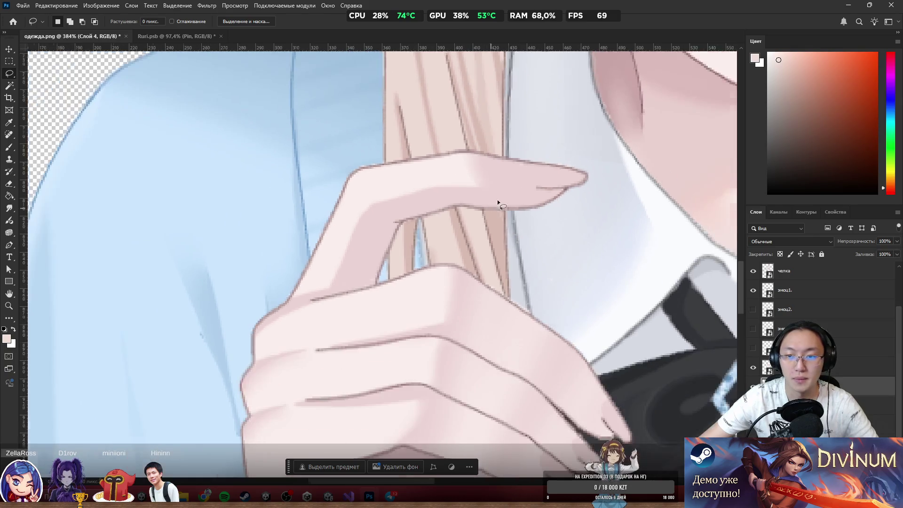
Bring up the sleeve layer's context menu and dismiss it without changes.
{"action": "right_click", "coordinate": [800, 348]}
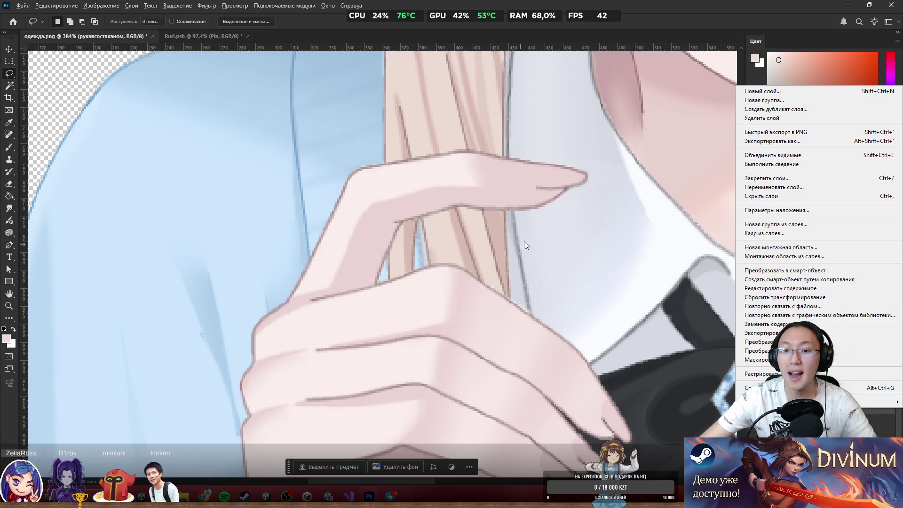
{"action": "left_click", "coordinate": [660, 15]}
{"action": "scroll", "coordinate": [541, 245], "scroll_direction": "down", "scroll_amount": 5}
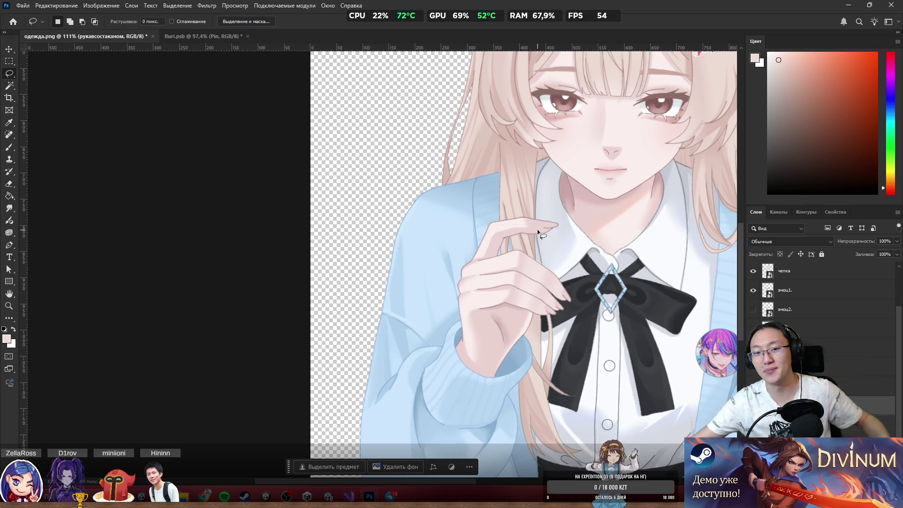
{"action": "scroll", "coordinate": [633, 146], "scroll_direction": "up", "scroll_amount": 5}
{"action": "scroll", "coordinate": [504, 247], "scroll_direction": "up", "scroll_amount": 2}
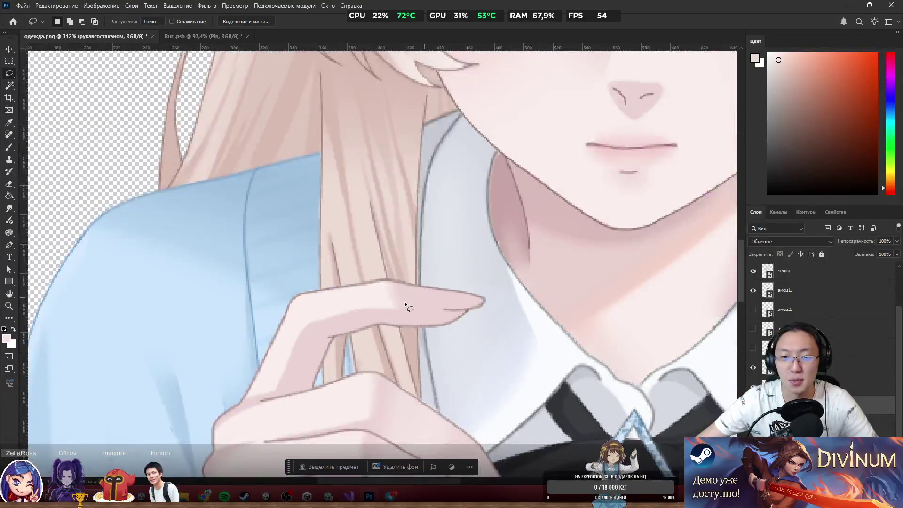
{"action": "scroll", "coordinate": [352, 352], "scroll_direction": "up", "scroll_amount": 2}
{"action": "scroll", "coordinate": [425, 325], "scroll_direction": "up", "scroll_amount": 2}
{"action": "scroll", "coordinate": [379, 241], "scroll_direction": "up", "scroll_amount": 4}
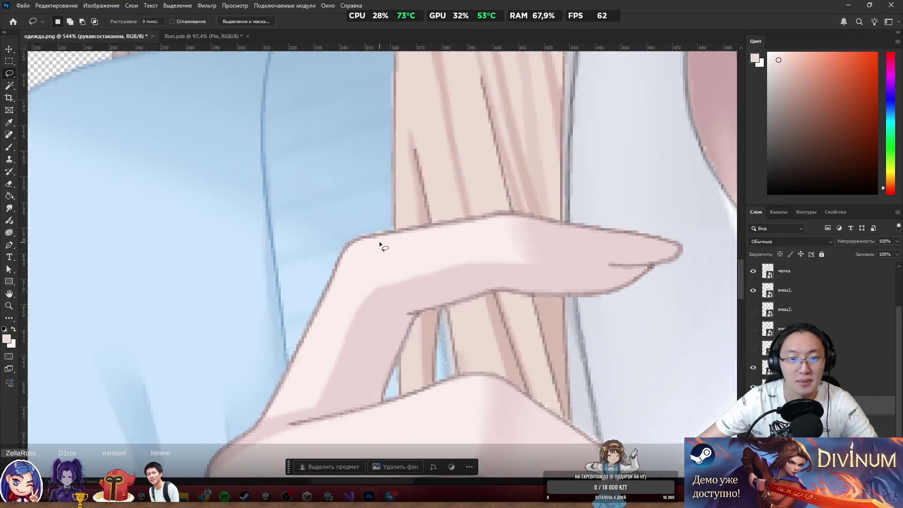
{"action": "scroll", "coordinate": [386, 216], "scroll_direction": "down", "scroll_amount": 1}
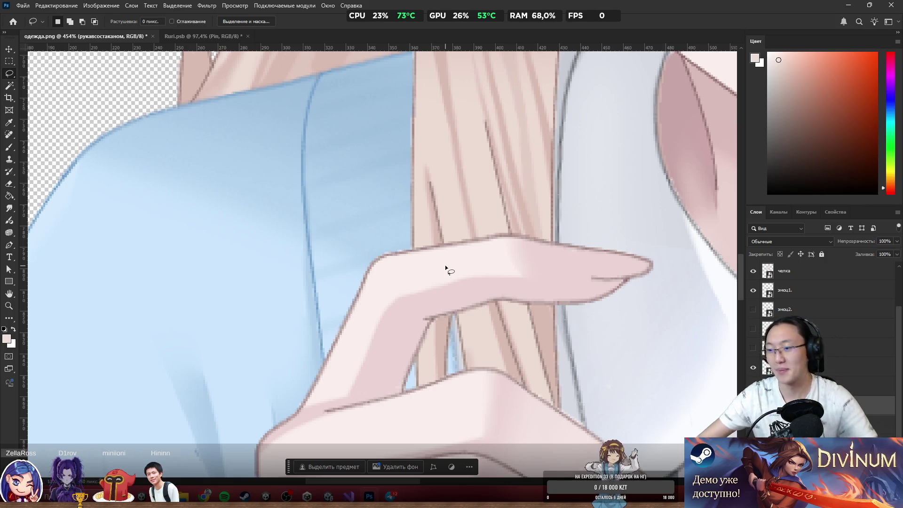
Switch to the Eraser and rasterize the sleeve layer so it can be erased.
{"action": "scroll", "coordinate": [395, 238], "scroll_direction": "up", "scroll_amount": 5}
{"action": "key", "text": "e"}
{"action": "scroll", "coordinate": [468, 276], "scroll_direction": "down", "scroll_amount": 6}
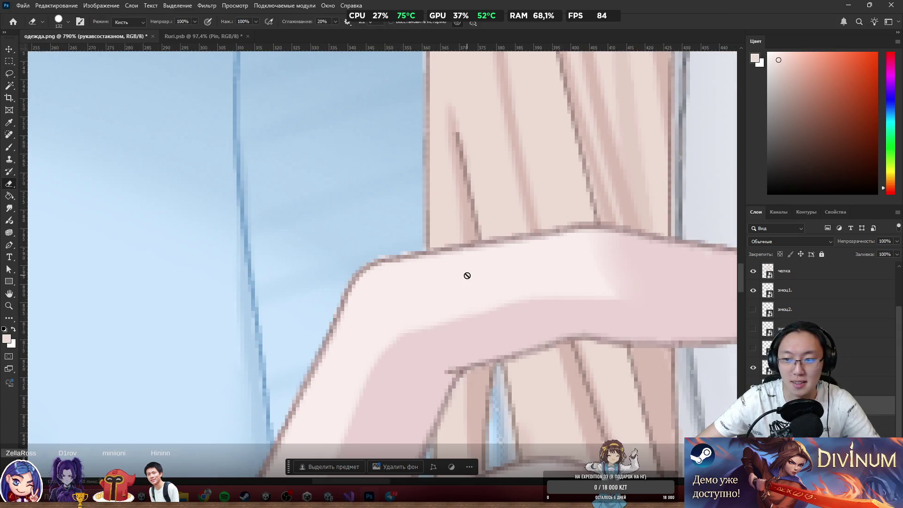
{"action": "scroll", "coordinate": [399, 330], "scroll_direction": "up", "scroll_amount": 4}
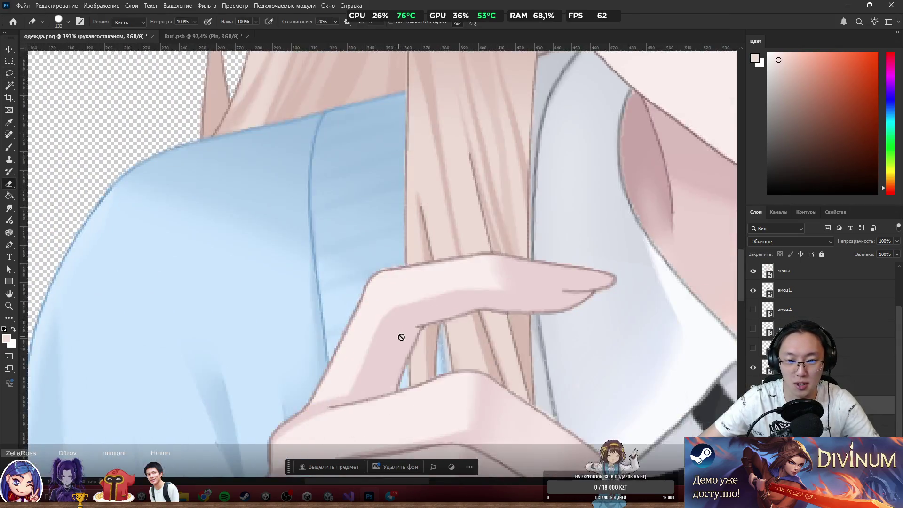
{"action": "mouse_move", "coordinate": [376, 259]}
{"action": "left_mouse_down"}
{"action": "mouse_move", "coordinate": [476, 228]}
{"action": "mouse_move", "coordinate": [362, 252]}
{"action": "left_mouse_up"}
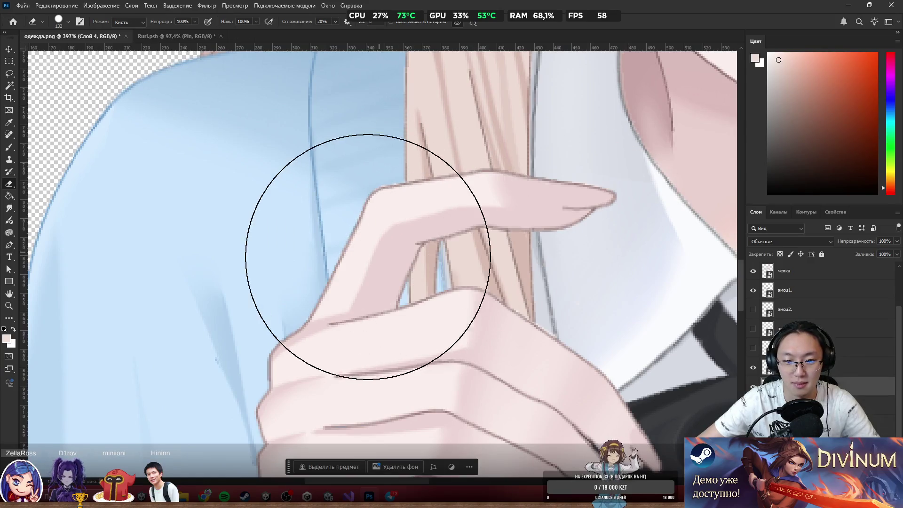
{"action": "scroll", "coordinate": [367, 274], "scroll_direction": "up", "scroll_amount": 3}
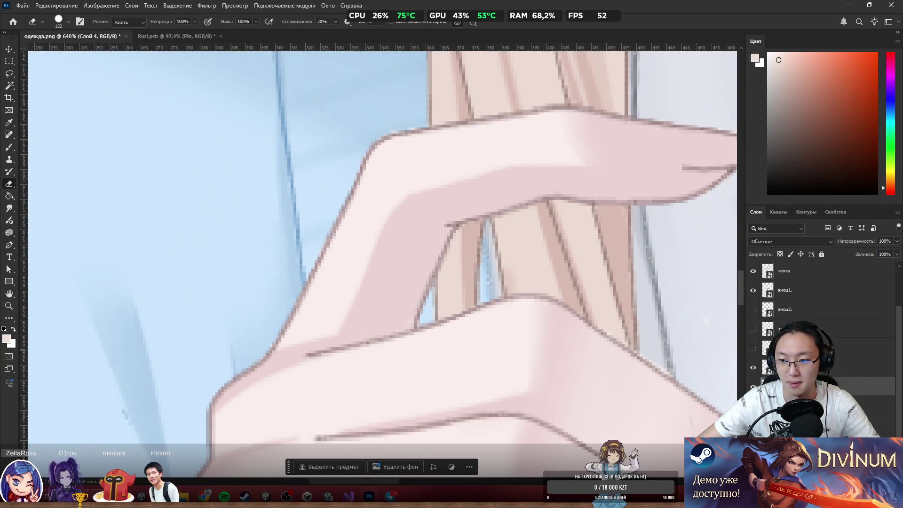
{"action": "left_click", "coordinate": [517, 195], "text": "ctrl"}
{"action": "scroll", "coordinate": [516, 196], "scroll_direction": "down", "scroll_amount": 3}
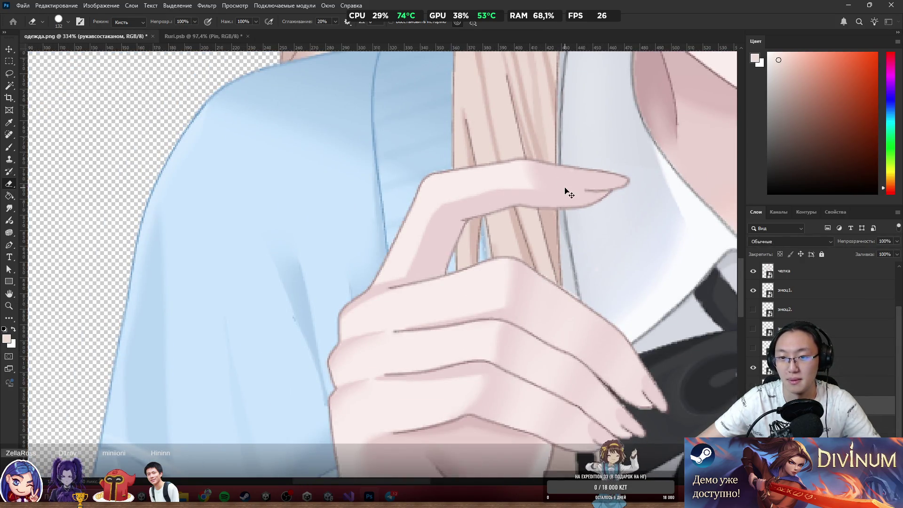
{"action": "scroll", "coordinate": [475, 207], "scroll_direction": "down", "scroll_amount": 3}
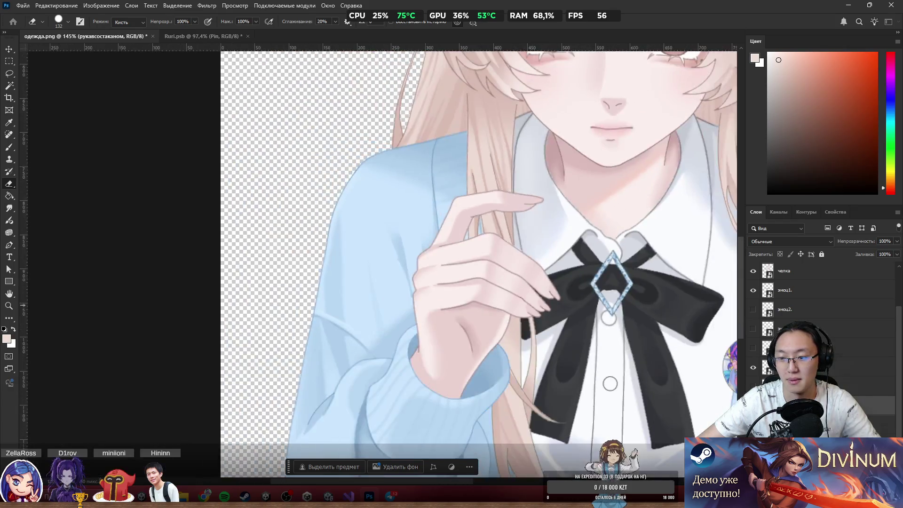
{"action": "right_click", "coordinate": [875, 368]}
{"action": "left_click", "coordinate": [875, 368]}
{"action": "scroll", "coordinate": [504, 232], "scroll_direction": "up", "scroll_amount": 3}
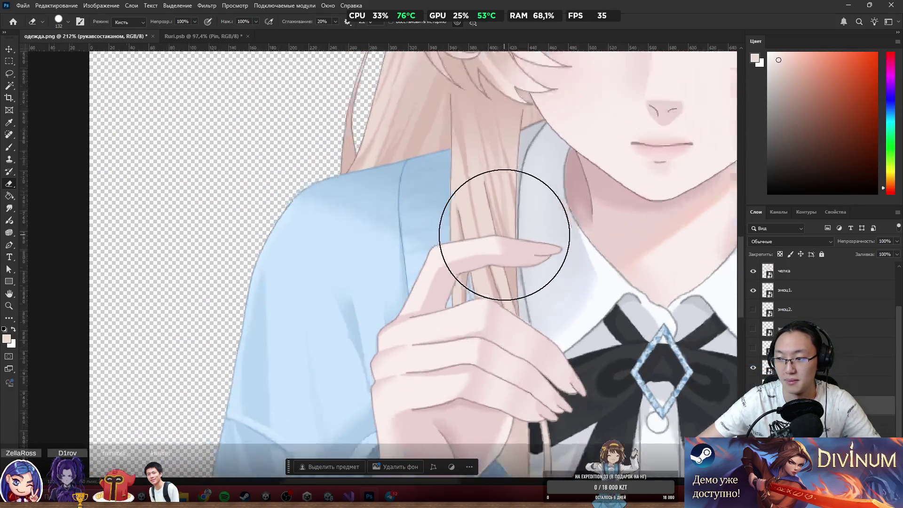
{"action": "scroll", "coordinate": [524, 217], "scroll_direction": "up", "scroll_amount": 5}
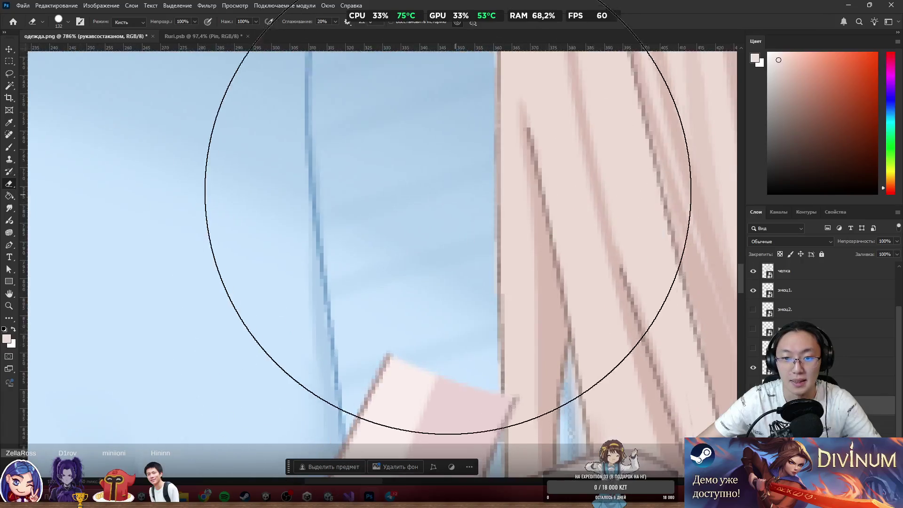
Set the eraser to 22 px and erase the sleeve's finger remnants, undoing the stroke over the hair.
{"action": "key", "text": "bracketleft"}
{"action": "key", "text": "bracketleft"}
{"action": "key", "text": "bracketleft"}
{"action": "scroll", "coordinate": [383, 271], "scroll_direction": "down", "scroll_amount": 3}
{"action": "mouse_move", "coordinate": [423, 242]}
{"action": "left_mouse_down"}
{"action": "mouse_move", "coordinate": [379, 201]}
{"action": "mouse_move", "coordinate": [359, 246]}
{"action": "mouse_move", "coordinate": [398, 234]}
{"action": "mouse_move", "coordinate": [381, 260]}
{"action": "mouse_move", "coordinate": [404, 276]}
{"action": "mouse_move", "coordinate": [446, 270]}
{"action": "mouse_move", "coordinate": [422, 267]}
{"action": "mouse_move", "coordinate": [296, 307]}
{"action": "mouse_move", "coordinate": [304, 313]}
{"action": "mouse_move", "coordinate": [262, 326]}
{"action": "mouse_move", "coordinate": [197, 385]}
{"action": "left_mouse_up"}
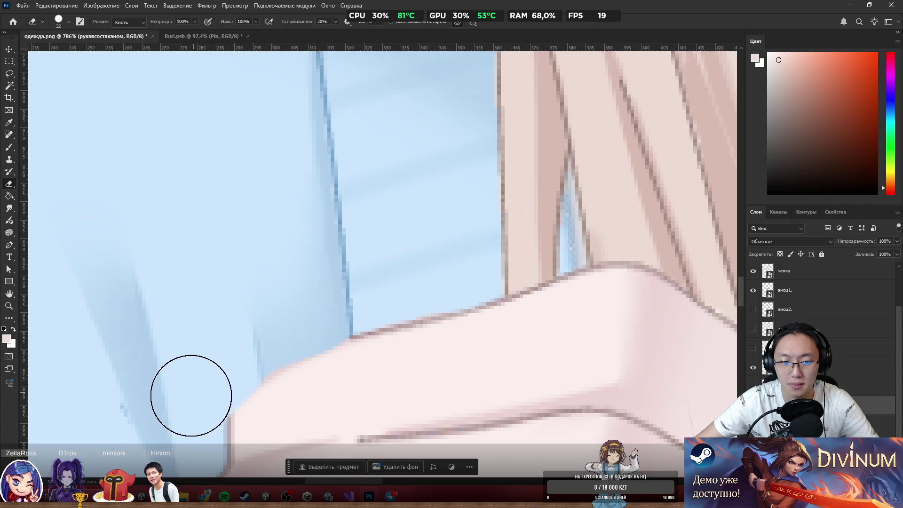
{"action": "scroll", "coordinate": [294, 262], "scroll_direction": "down", "scroll_amount": 3}
{"action": "key", "text": "ctrl+z"}
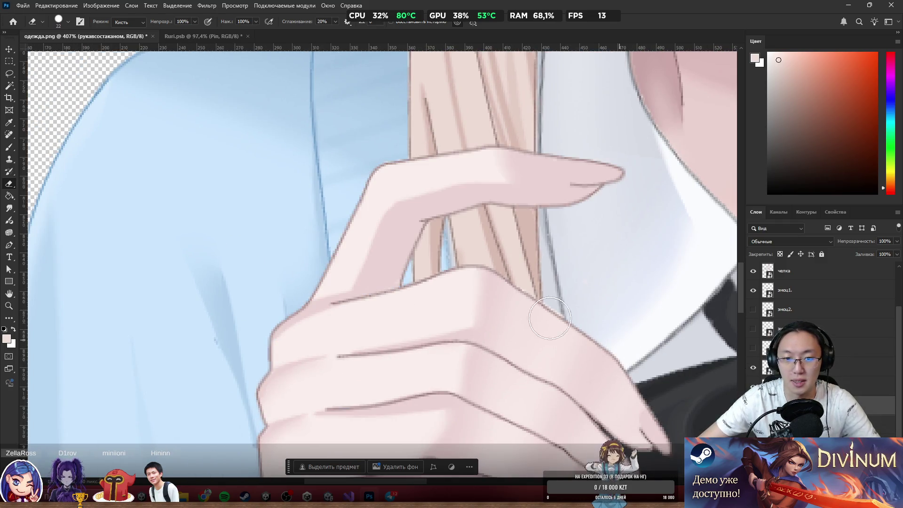
{"action": "scroll", "coordinate": [423, 254], "scroll_direction": "down", "scroll_amount": 2}
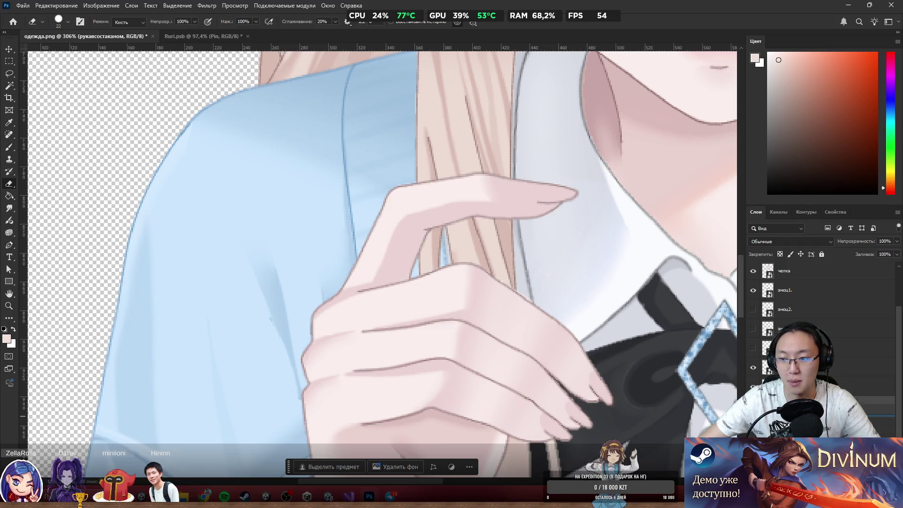
On Слой 4, erase part of the finger, undo stray moves, and shrink the eraser to 5 px.
{"action": "left_click", "coordinate": [790, 405]}
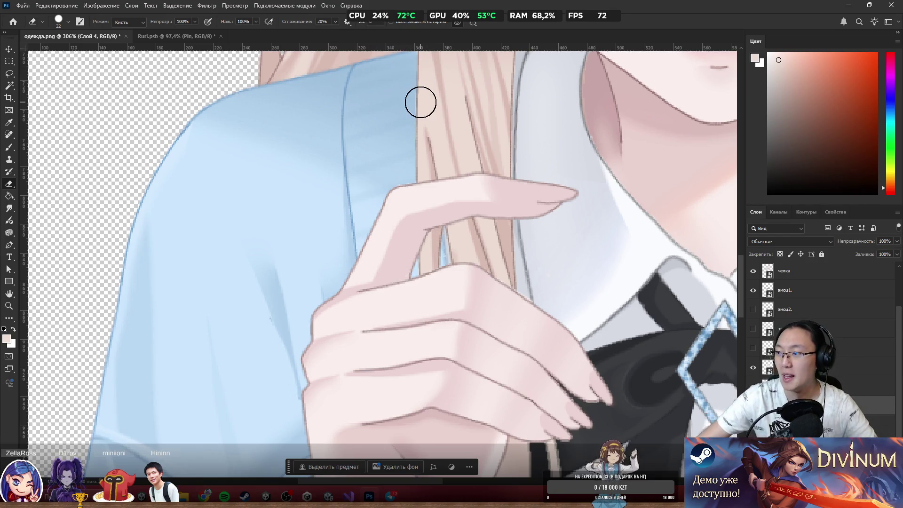
{"action": "scroll", "coordinate": [429, 242], "scroll_direction": "up", "scroll_amount": 3}
{"action": "left_click_drag", "start_coordinate": [351, 276], "coordinate": [415, 248]}
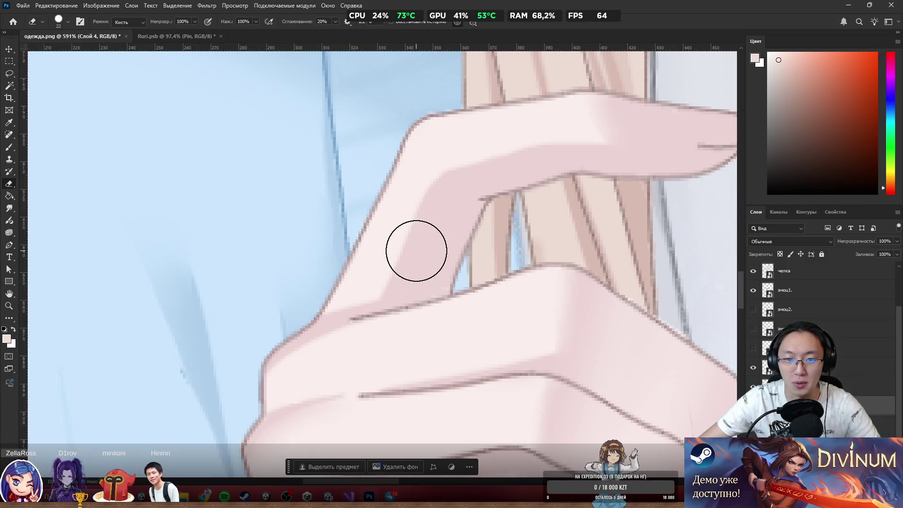
{"action": "key", "text": "ctrl+z"}
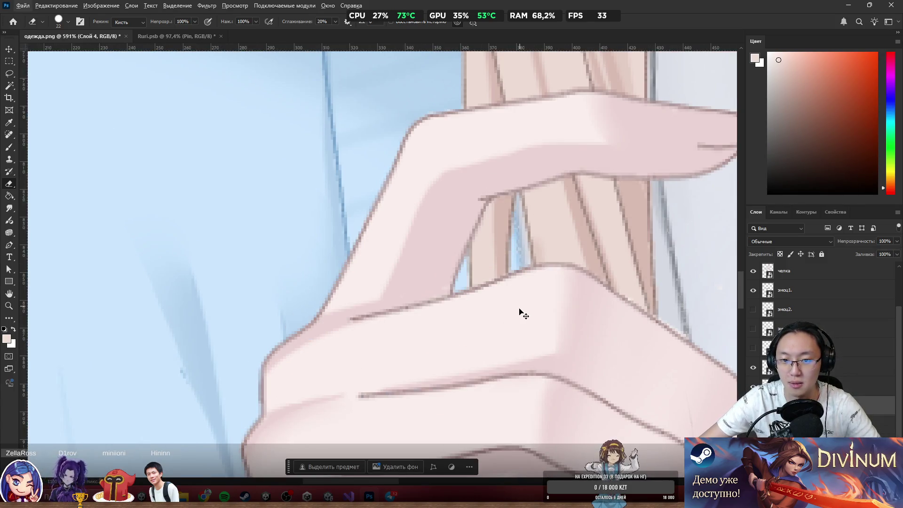
{"action": "key", "text": "ctrl+z"}
{"action": "mouse_move", "coordinate": [409, 236]}
{"action": "left_mouse_down"}
{"action": "mouse_move", "coordinate": [512, 123]}
{"action": "mouse_move", "coordinate": [484, 136]}
{"action": "left_mouse_up"}
{"action": "scroll", "coordinate": [497, 252], "scroll_direction": "up", "scroll_amount": 1}
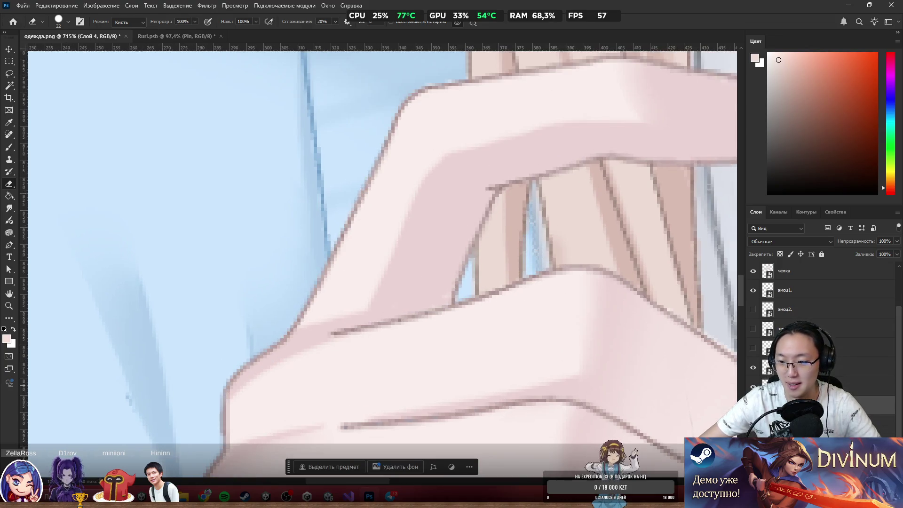
{"action": "key", "text": "ctrl+z"}
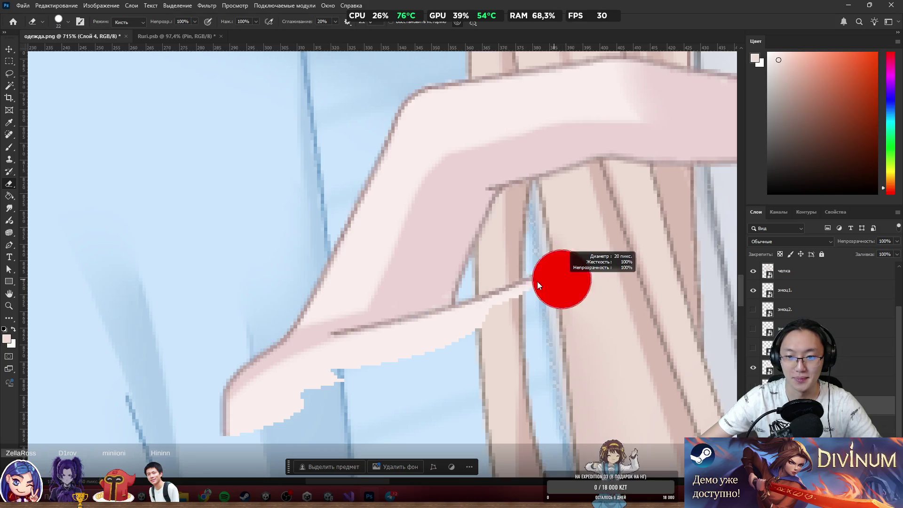
{"action": "left_click_drag", "start_coordinate": [534, 284], "coordinate": [535, 284]}
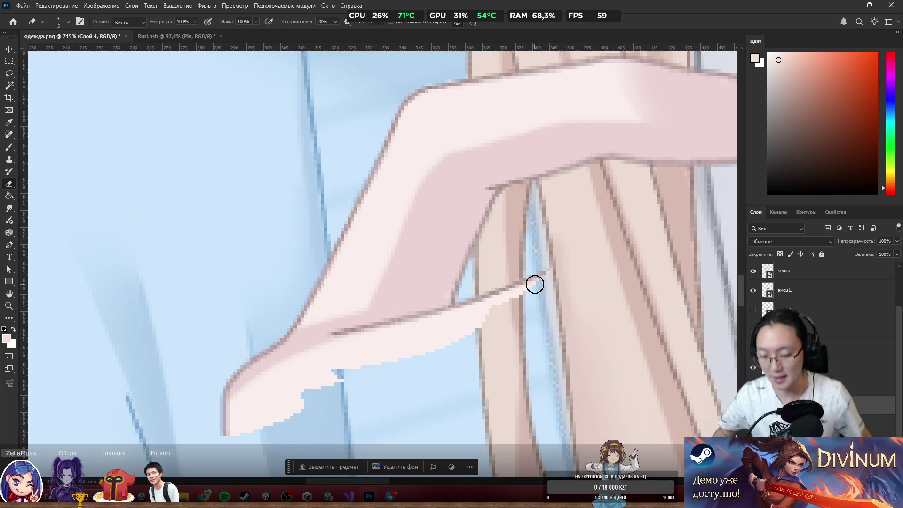
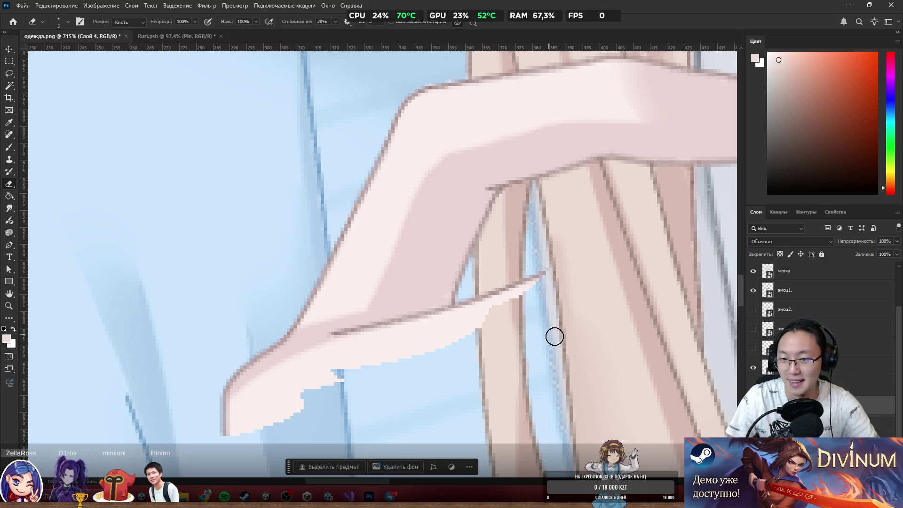
Erase the stray sleeve edge beside the hand and paint sampled pink over the dark line.
{"action": "mouse_move", "coordinate": [556, 284]}
{"action": "left_mouse_down"}
{"action": "mouse_move", "coordinate": [537, 244]}
{"action": "mouse_move", "coordinate": [492, 285]}
{"action": "mouse_move", "coordinate": [454, 358]}
{"action": "left_mouse_up"}
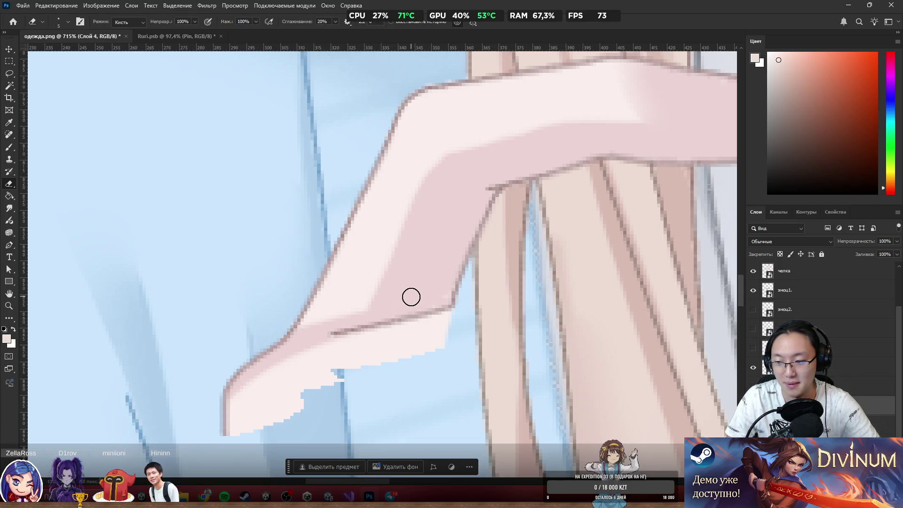
{"action": "key", "text": "b"}
{"action": "left_click", "coordinate": [409, 295], "text": "alt"}
{"action": "left_click_drag", "start_coordinate": [395, 320], "coordinate": [383, 338]}
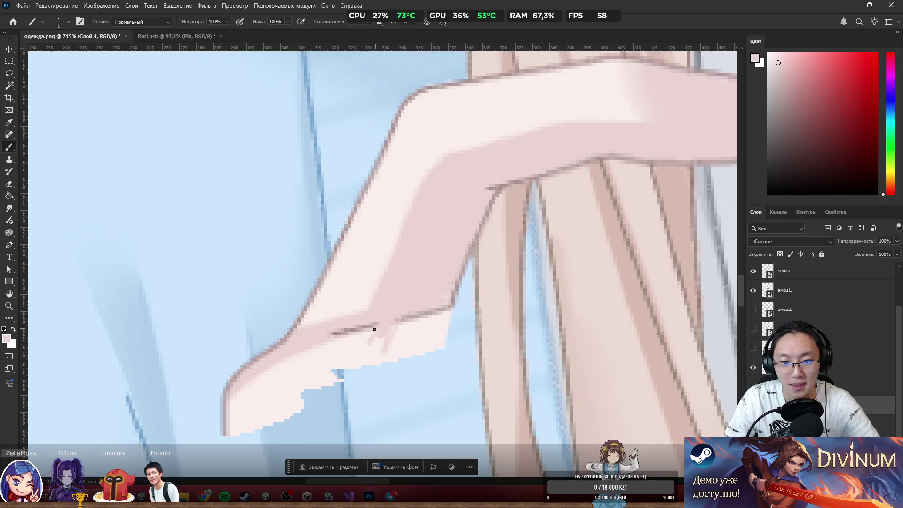
Shade the fingers in darker pink, filling the blue notch and covering the jagged lower fringe.
{"action": "right_click", "coordinate": [419, 290], "text": "alt"}
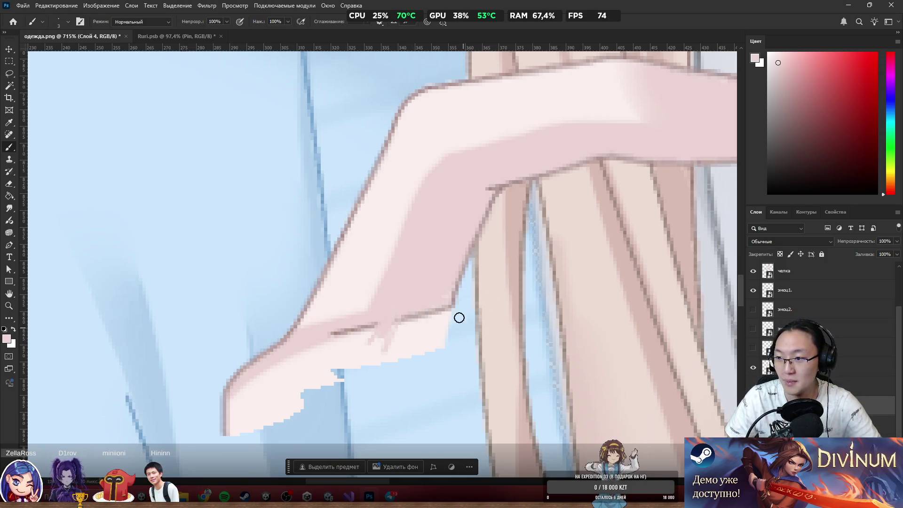
{"action": "mouse_move", "coordinate": [379, 337]}
{"action": "left_mouse_down"}
{"action": "mouse_move", "coordinate": [386, 343]}
{"action": "mouse_move", "coordinate": [425, 291]}
{"action": "mouse_move", "coordinate": [421, 333]}
{"action": "mouse_move", "coordinate": [433, 336]}
{"action": "left_mouse_up"}
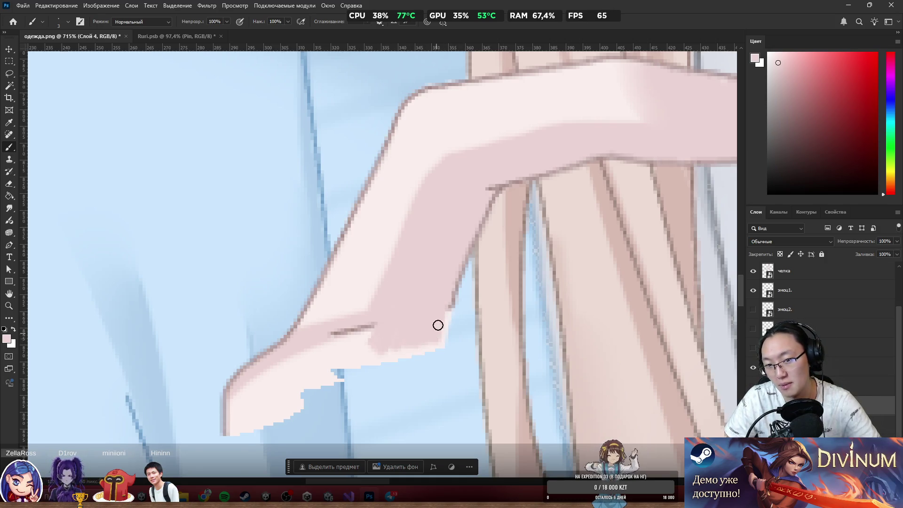
{"action": "mouse_move", "coordinate": [371, 345]}
{"action": "left_mouse_down"}
{"action": "mouse_move", "coordinate": [383, 323]}
{"action": "mouse_move", "coordinate": [346, 329]}
{"action": "mouse_move", "coordinate": [298, 359]}
{"action": "mouse_move", "coordinate": [275, 397]}
{"action": "mouse_move", "coordinate": [268, 372]}
{"action": "mouse_move", "coordinate": [240, 401]}
{"action": "mouse_move", "coordinate": [234, 428]}
{"action": "mouse_move", "coordinate": [284, 369]}
{"action": "mouse_move", "coordinate": [268, 405]}
{"action": "mouse_move", "coordinate": [296, 415]}
{"action": "left_mouse_up"}
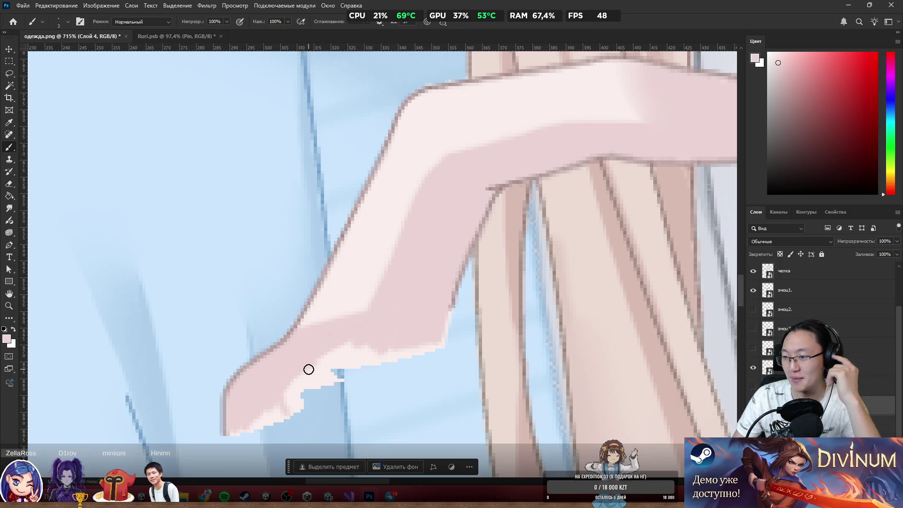
{"action": "mouse_move", "coordinate": [348, 347]}
{"action": "left_mouse_down"}
{"action": "mouse_move", "coordinate": [354, 363]}
{"action": "mouse_move", "coordinate": [333, 377]}
{"action": "left_mouse_up"}
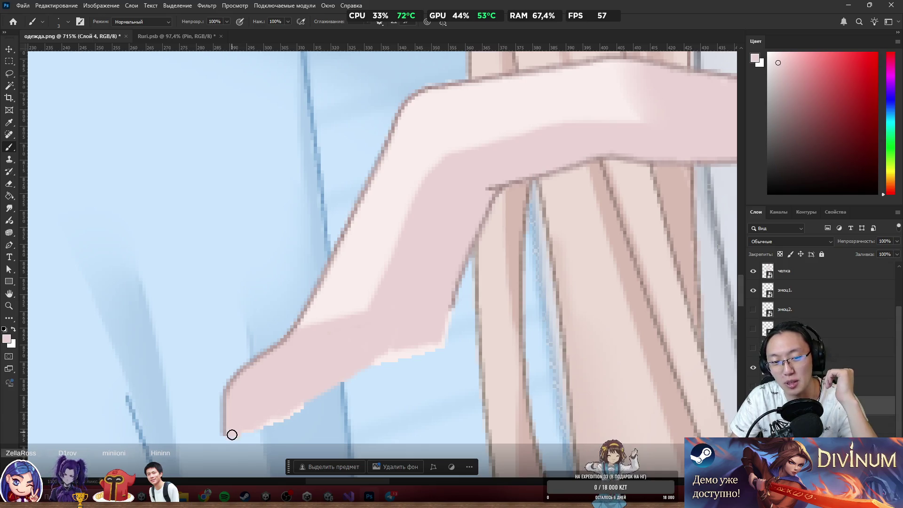
{"action": "mouse_move", "coordinate": [245, 430]}
{"action": "left_mouse_down"}
{"action": "mouse_move", "coordinate": [422, 353]}
{"action": "mouse_move", "coordinate": [398, 355]}
{"action": "left_mouse_up"}
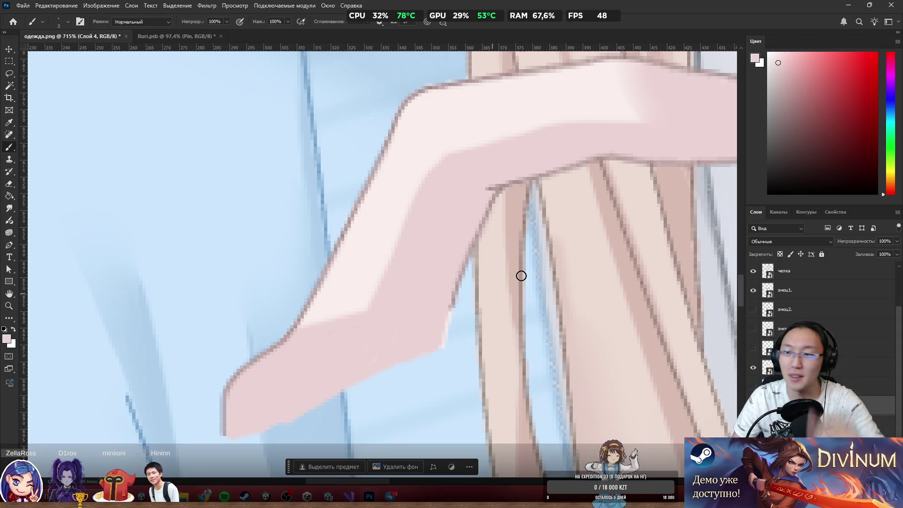
With a 1-pixel brush, draw a mauve-pink line along the hand's right edge and erase stray strokes.
{"action": "left_click", "coordinate": [460, 299], "text": "alt"}
{"action": "key", "text": "bracketleft"}
{"action": "key", "text": "bracketleft"}
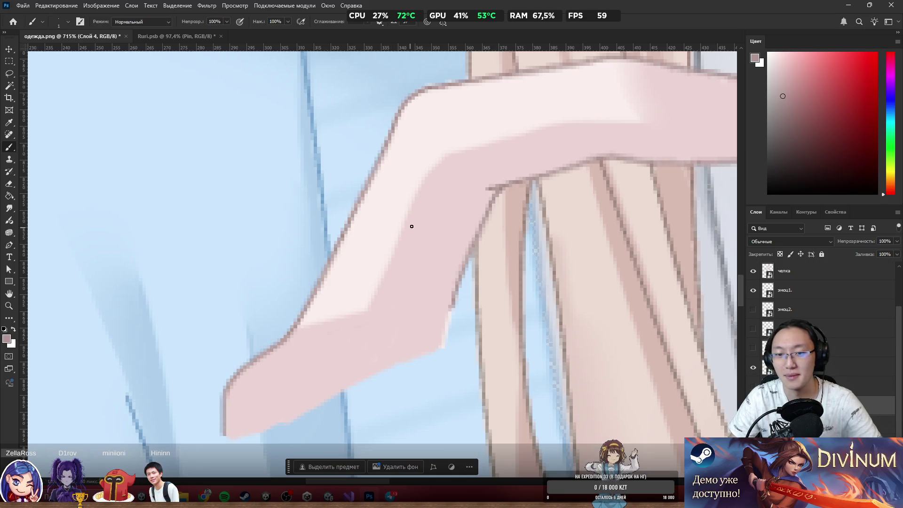
{"action": "mouse_move", "coordinate": [454, 305]}
{"action": "left_mouse_down"}
{"action": "mouse_move", "coordinate": [440, 335]}
{"action": "mouse_move", "coordinate": [448, 313]}
{"action": "mouse_move", "coordinate": [456, 344]}
{"action": "left_mouse_up"}
{"action": "left_click", "coordinate": [433, 324], "text": "alt"}
{"action": "key", "text": "e"}
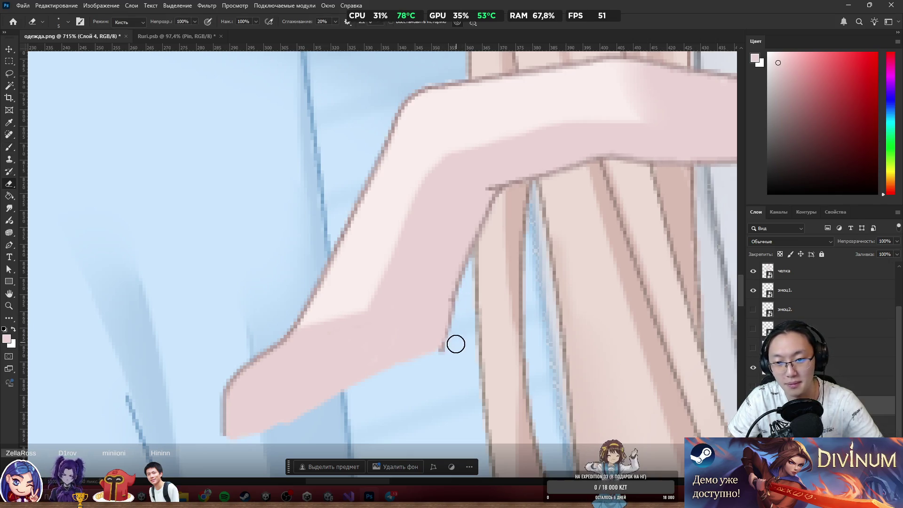
{"action": "key", "text": "b"}
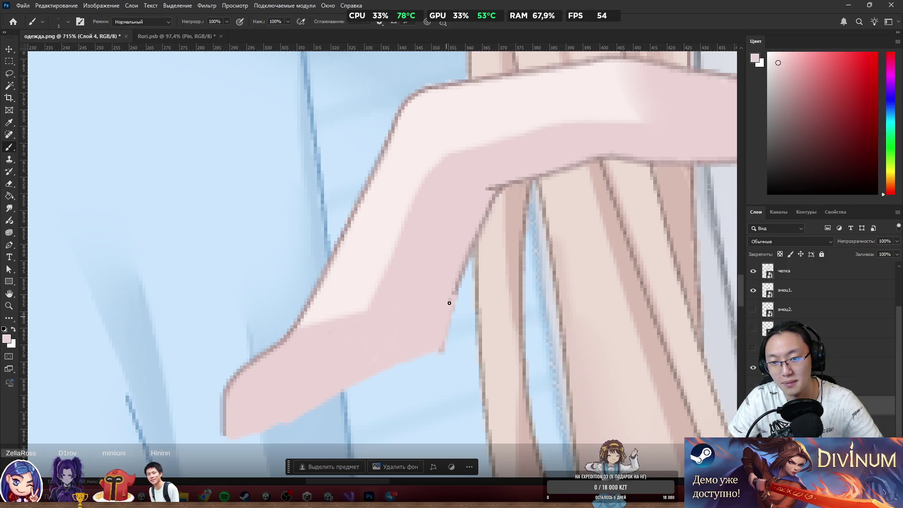
Redraw the hand's right-edge outline in sampled grey, extending it downward, and erase leftover marks.
{"action": "left_click", "coordinate": [457, 285], "text": "alt"}
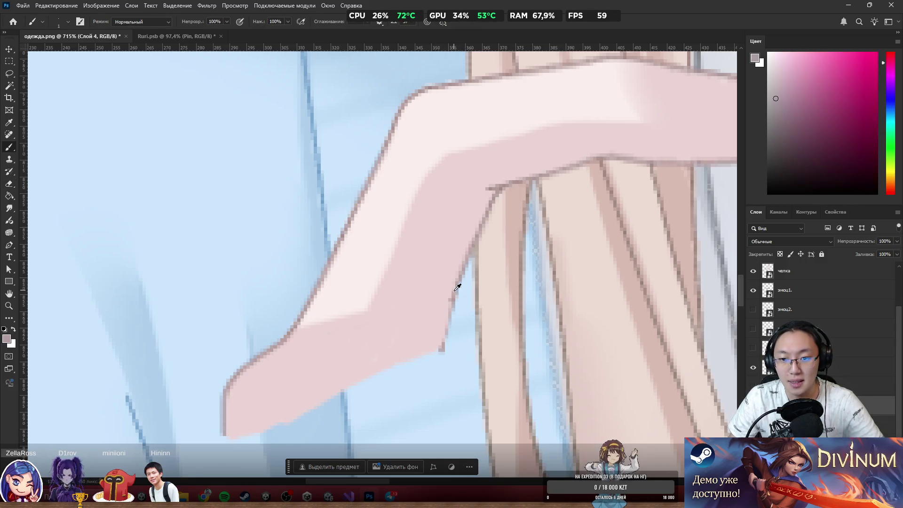
{"action": "left_click_drag", "start_coordinate": [469, 261], "coordinate": [441, 365]}
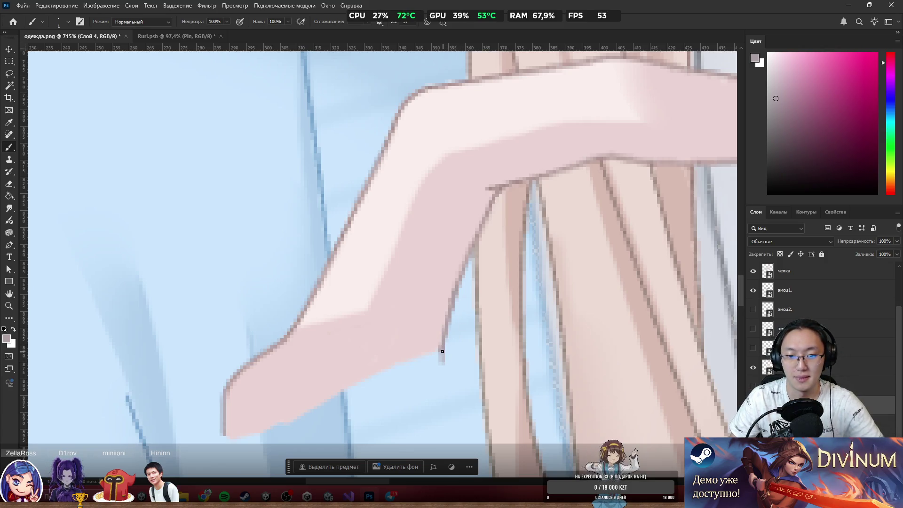
{"action": "left_click_drag", "start_coordinate": [440, 353], "coordinate": [441, 363]}
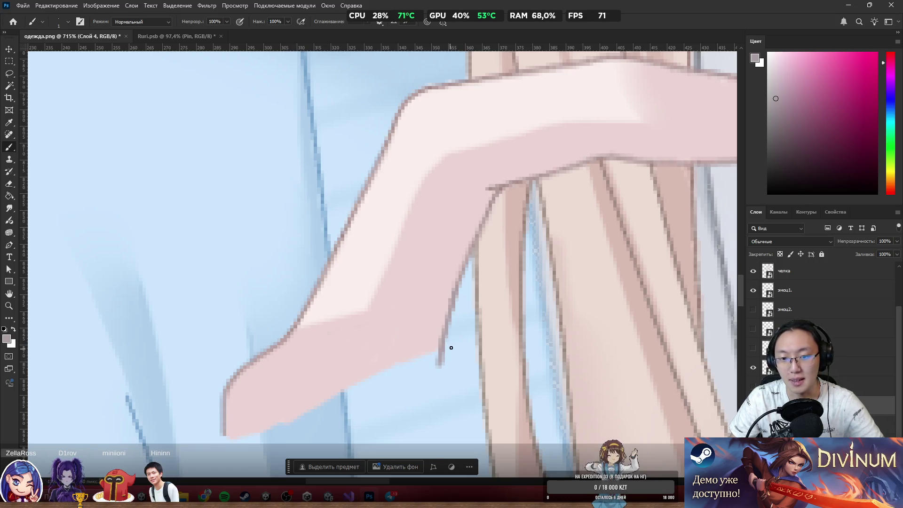
{"action": "key", "text": "e"}
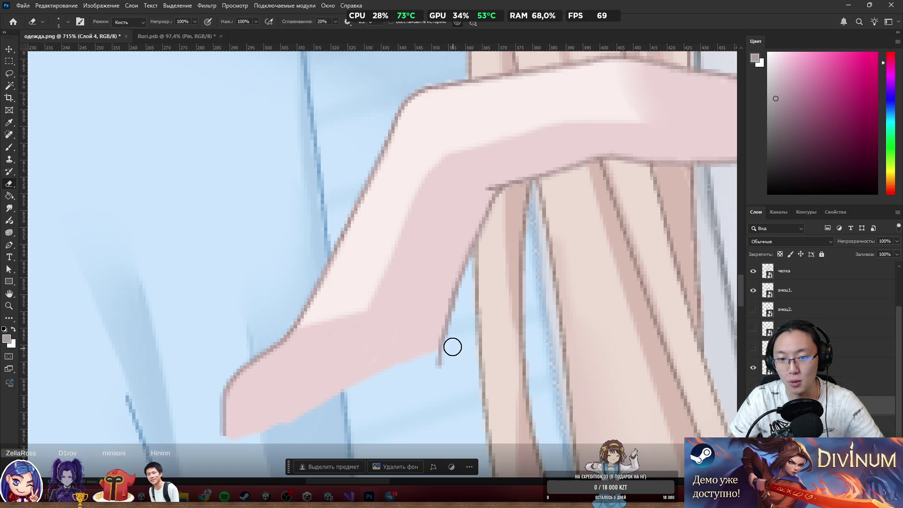
{"action": "key", "text": "b"}
{"action": "left_click", "coordinate": [367, 361], "text": "alt"}
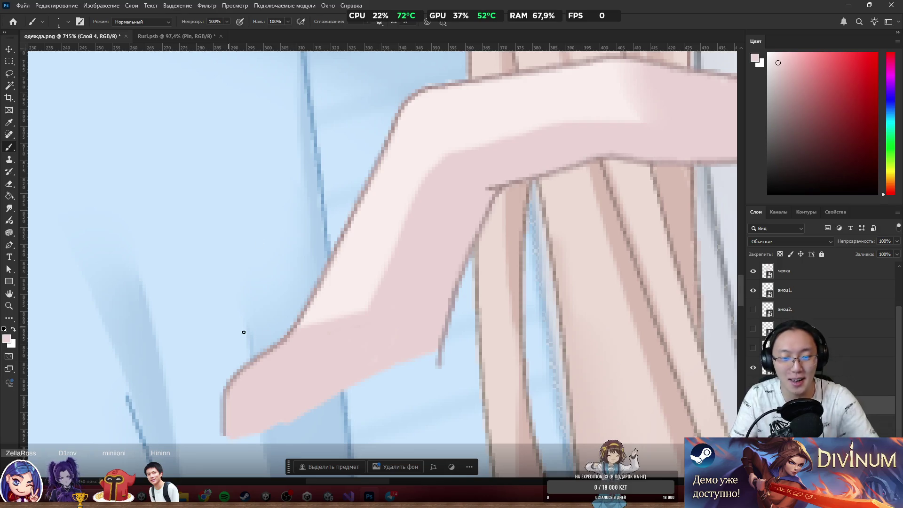
Smooth the hand's lower edge with sampled light pink, enlarging the brush to 4 px.
{"action": "left_click", "coordinate": [374, 359], "text": "alt"}
{"action": "left_click_drag", "start_coordinate": [404, 368], "coordinate": [429, 357]}
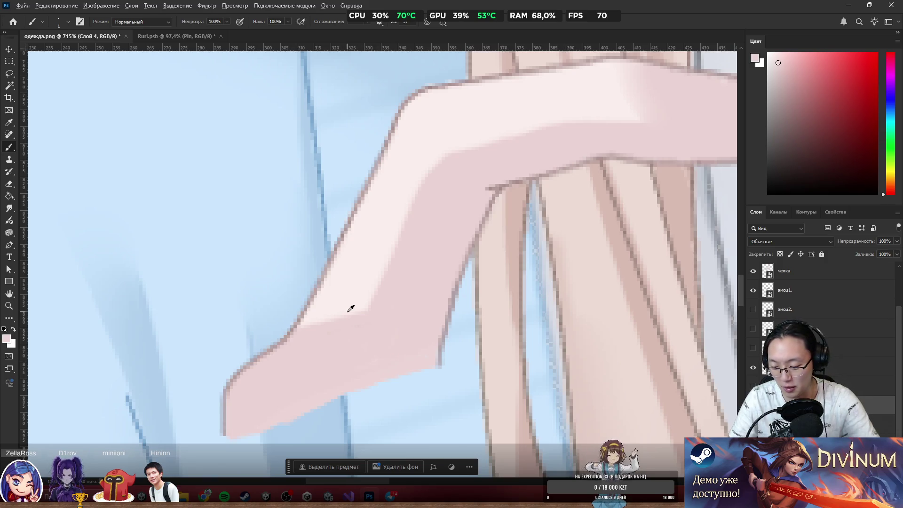
{"action": "left_click_drag", "start_coordinate": [343, 347], "coordinate": [359, 381]}
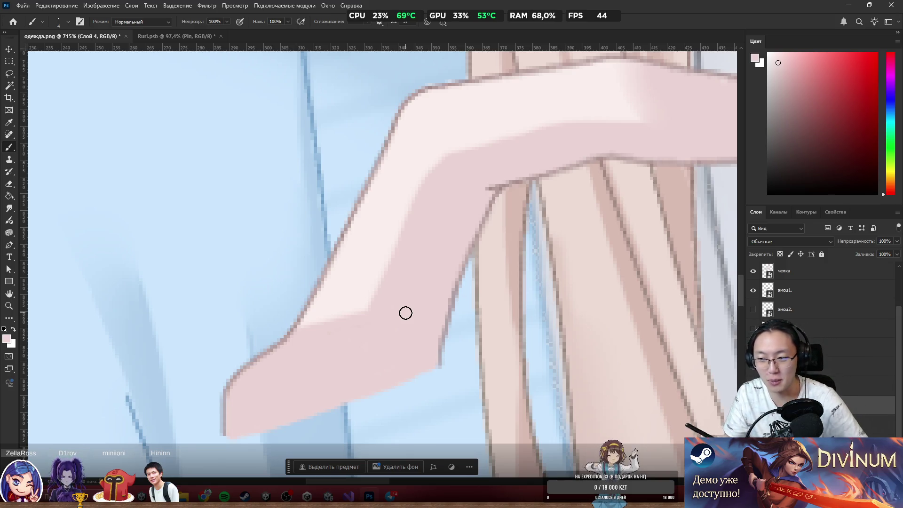
{"action": "scroll", "coordinate": [405, 313], "scroll_direction": "up", "scroll_amount": 3}
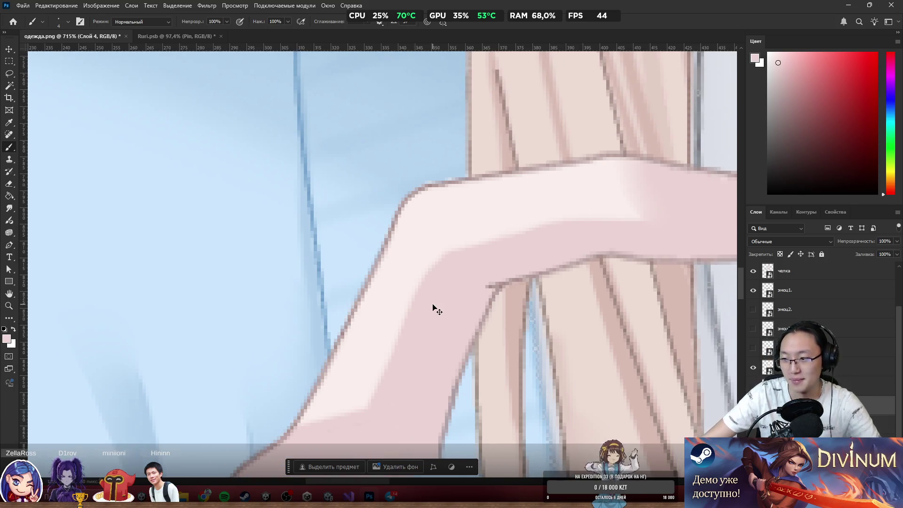
{"action": "scroll", "coordinate": [433, 310], "scroll_direction": "right", "scroll_amount": 4}
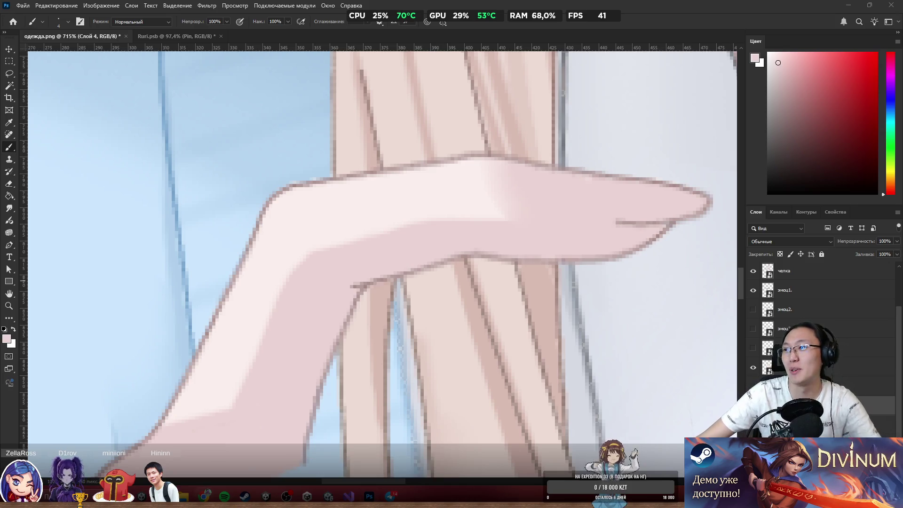
Load the Yandex Games catalogue in the browser via the 'ya' shortcut.
{"action": "key", "text": "alt+Tab"}
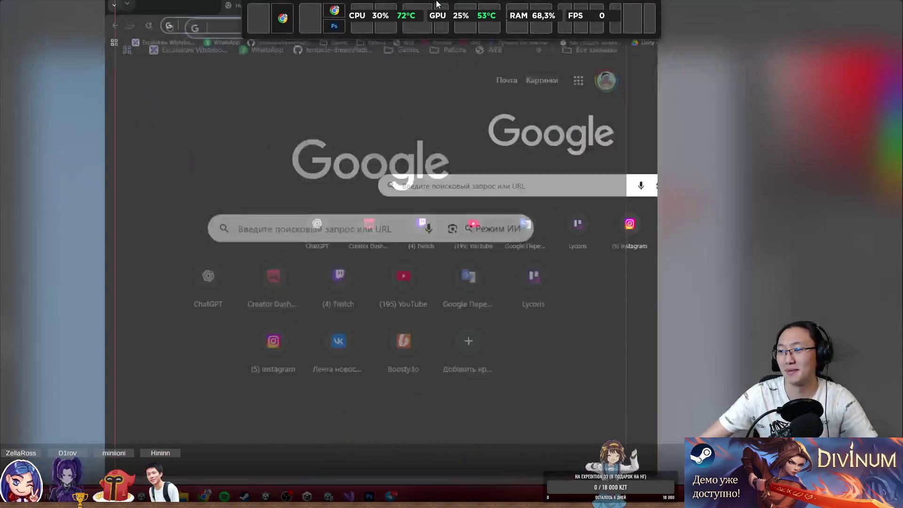
{"action": "type", "text": "ya"}
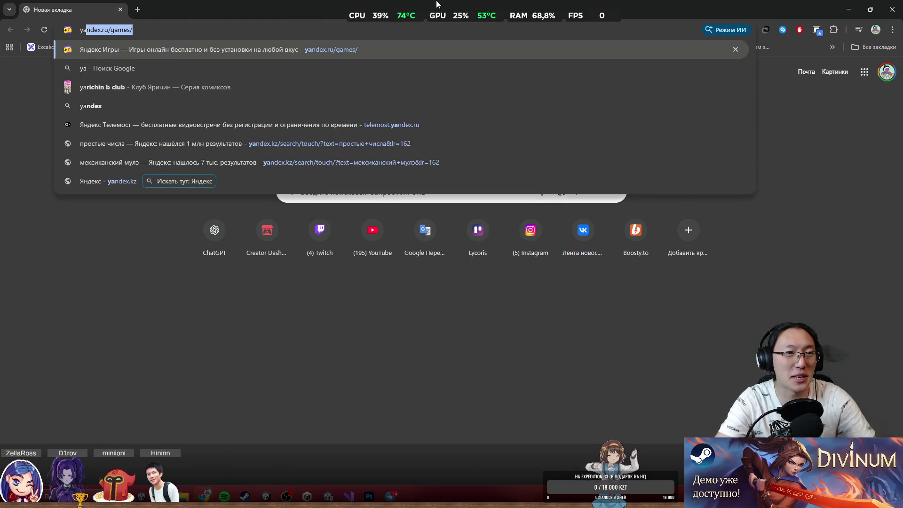
{"action": "key", "text": "Return"}
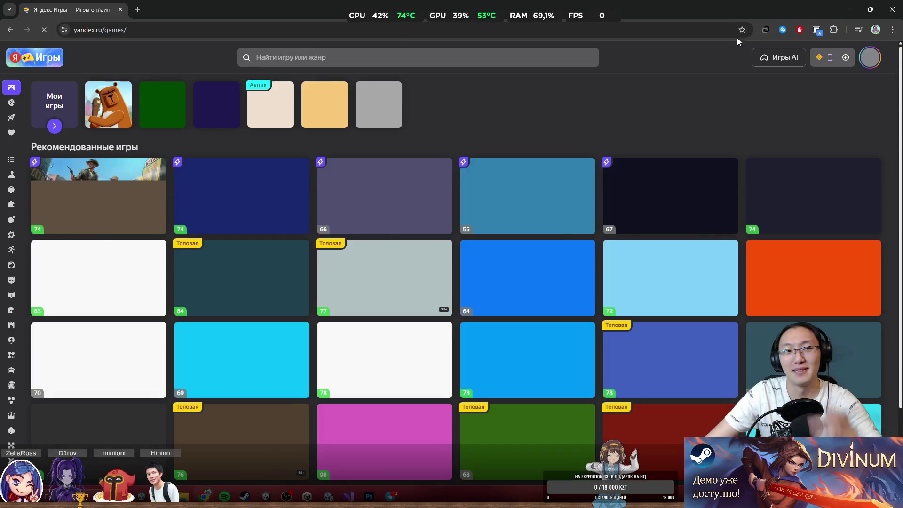
Open the developers' Быстрый старт guide from the sidebar, then return to the catalogue tab.
{"action": "mouse_move", "coordinate": [18, 376]}
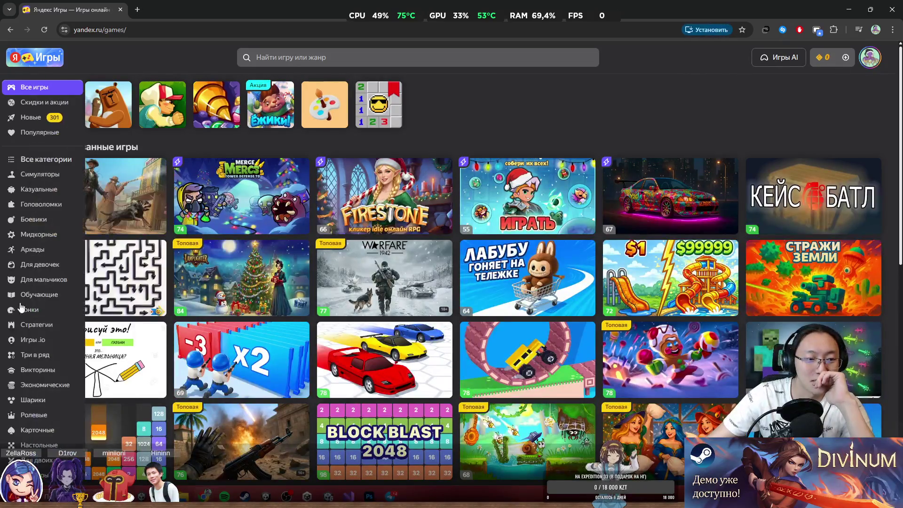
{"action": "scroll", "coordinate": [33, 428], "scroll_direction": "down", "scroll_amount": 5}
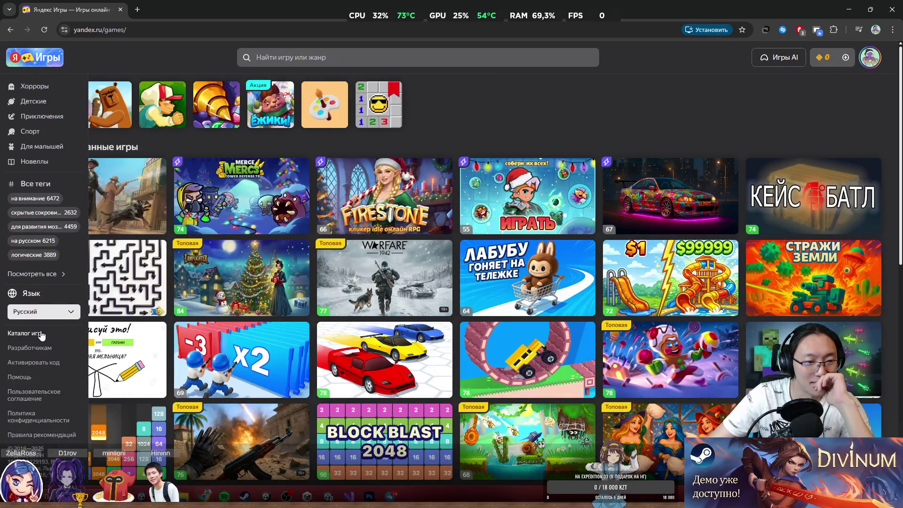
{"action": "left_click", "coordinate": [40, 350]}
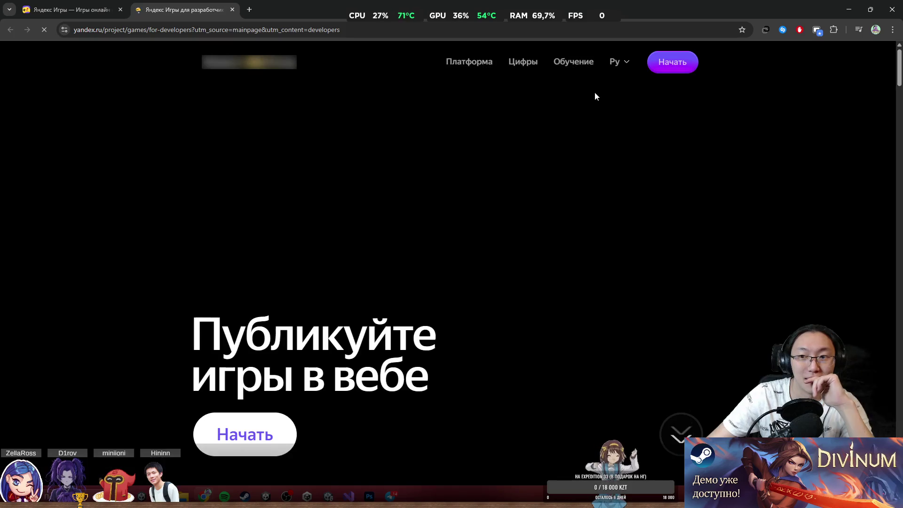
{"action": "left_click", "coordinate": [695, 62]}
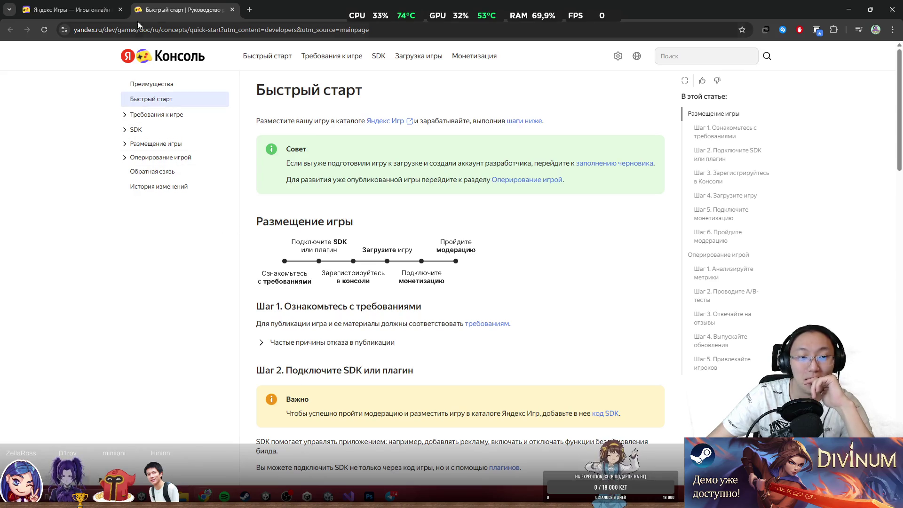
{"action": "left_click", "coordinate": [108, 3]}
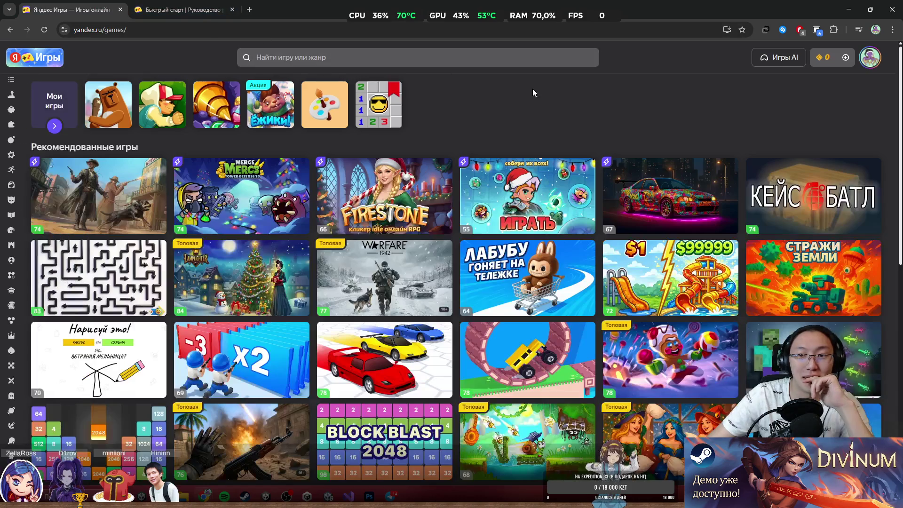
Glance at the account menu, then open and close the Бегун по Метро game.
{"action": "left_click", "coordinate": [869, 62]}
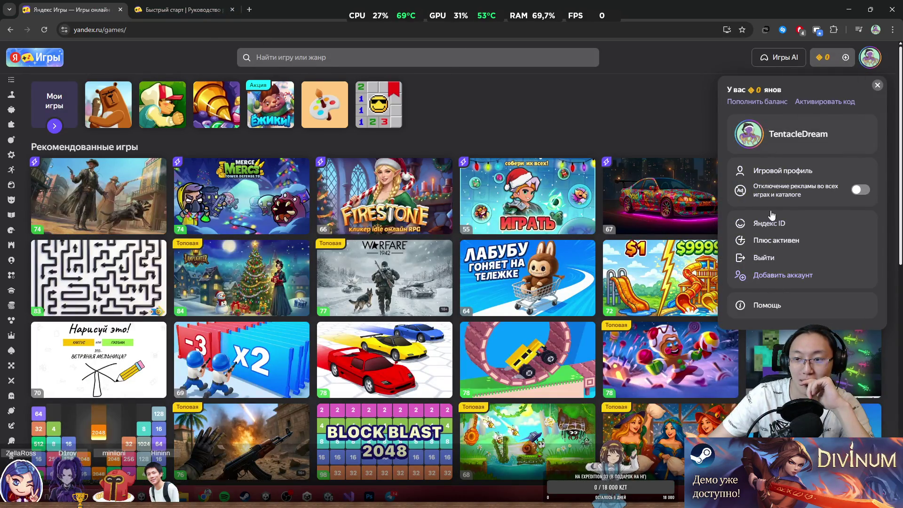
{"action": "left_click", "coordinate": [624, 109]}
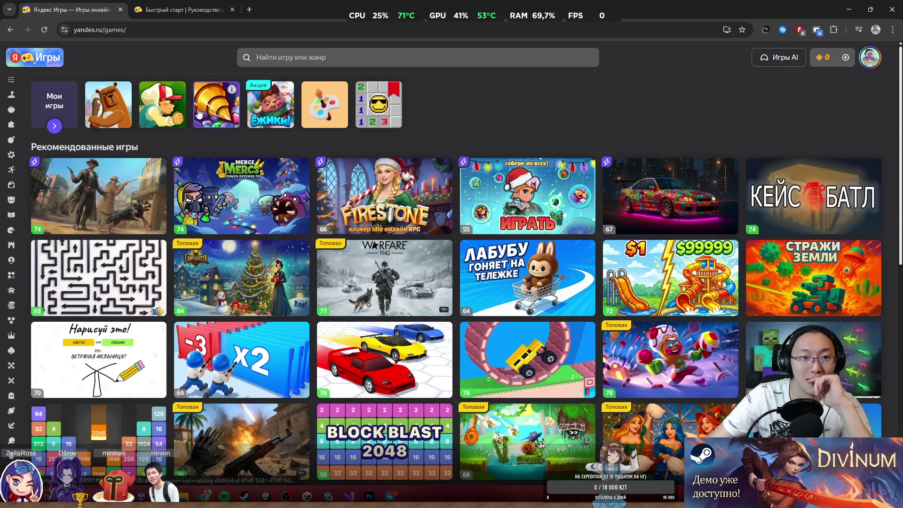
{"action": "left_click", "coordinate": [152, 116]}
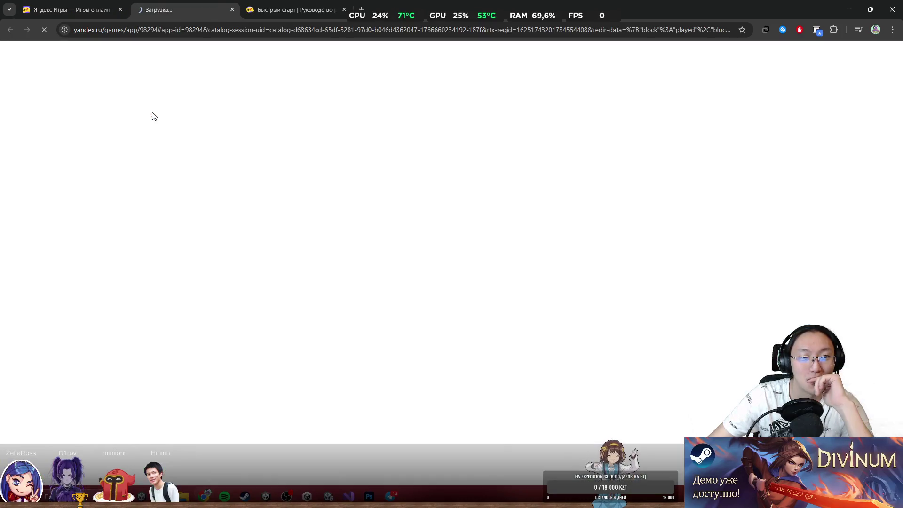
{"action": "left_click", "coordinate": [233, 9]}
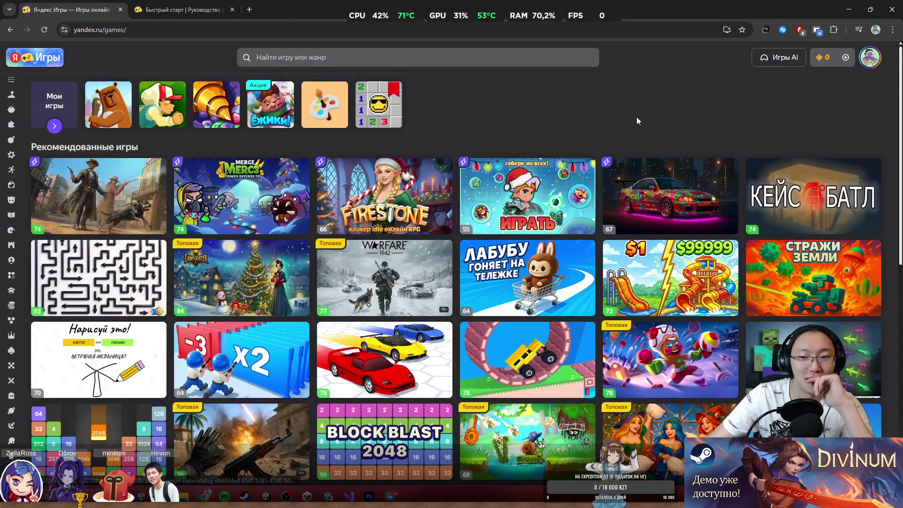
Open the player's Игровой профиль page from the account menu, then close the account panel.
{"action": "left_click", "coordinate": [875, 57]}
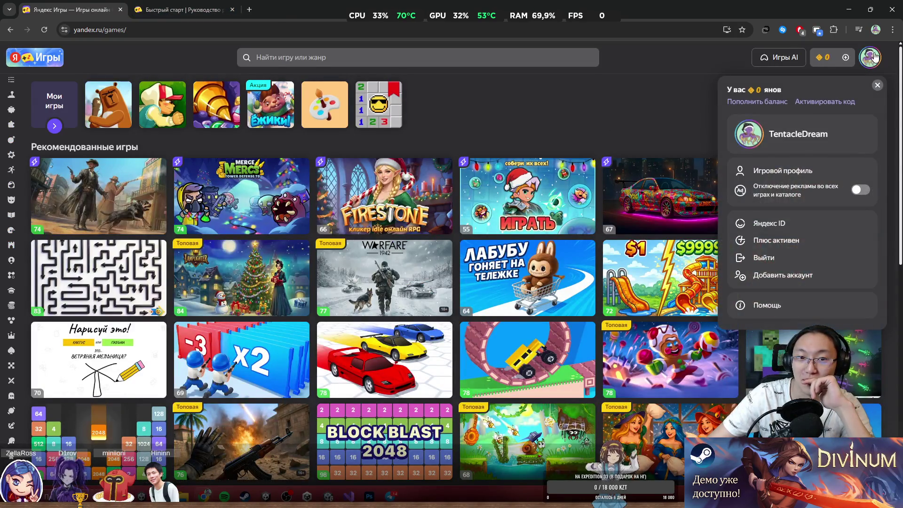
{"action": "left_click", "coordinate": [813, 172]}
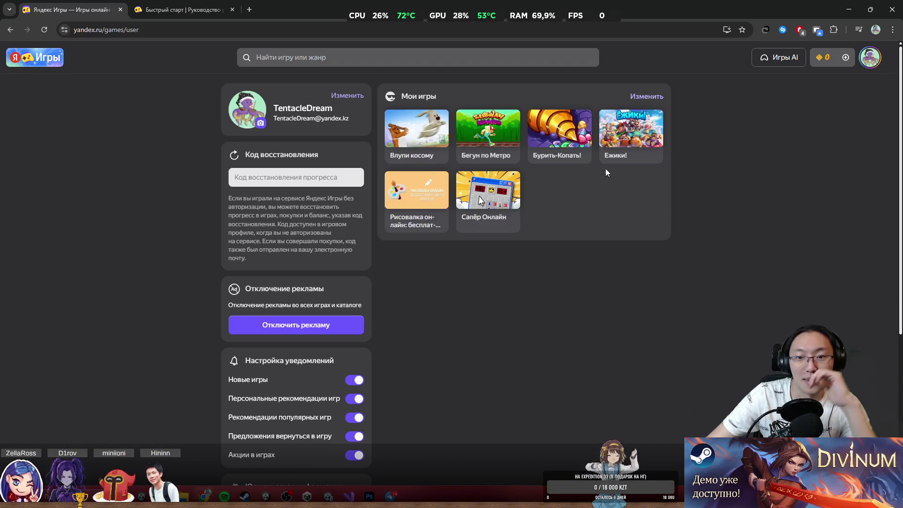
{"action": "scroll", "coordinate": [564, 210], "scroll_direction": "down", "scroll_amount": 5}
{"action": "scroll", "coordinate": [573, 207], "scroll_direction": "up", "scroll_amount": 5}
{"action": "left_click", "coordinate": [871, 58]}
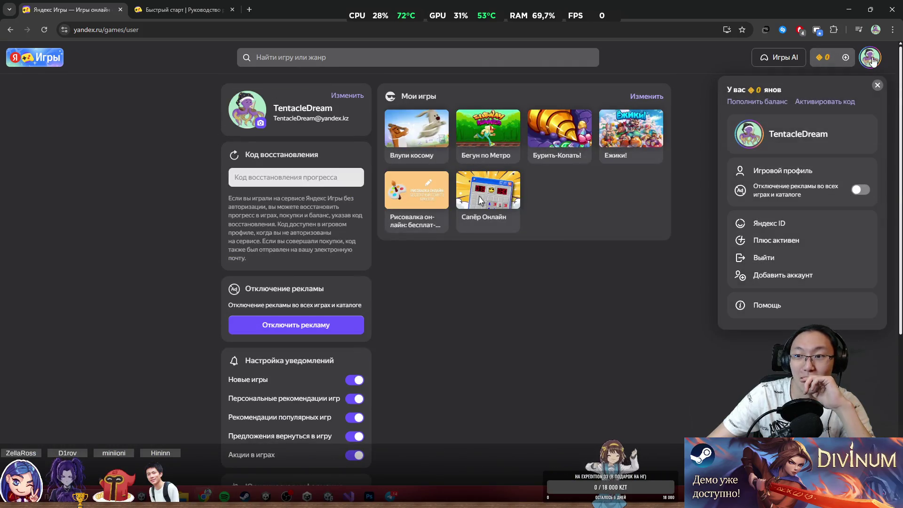
{"action": "left_click", "coordinate": [684, 266]}
Return to the Quick Start docs, closing an extra Yandex Games catalogue tab that opened.
{"action": "left_click", "coordinate": [156, 6]}
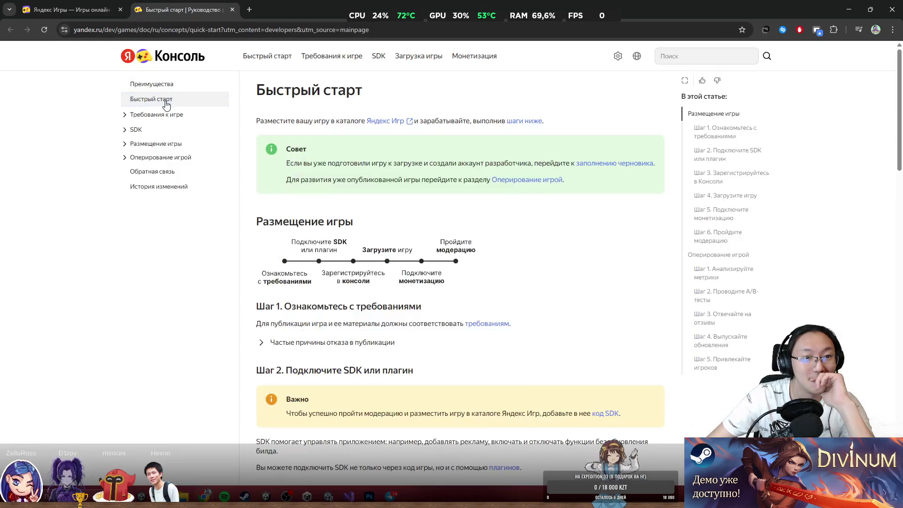
{"action": "left_click", "coordinate": [171, 103]}
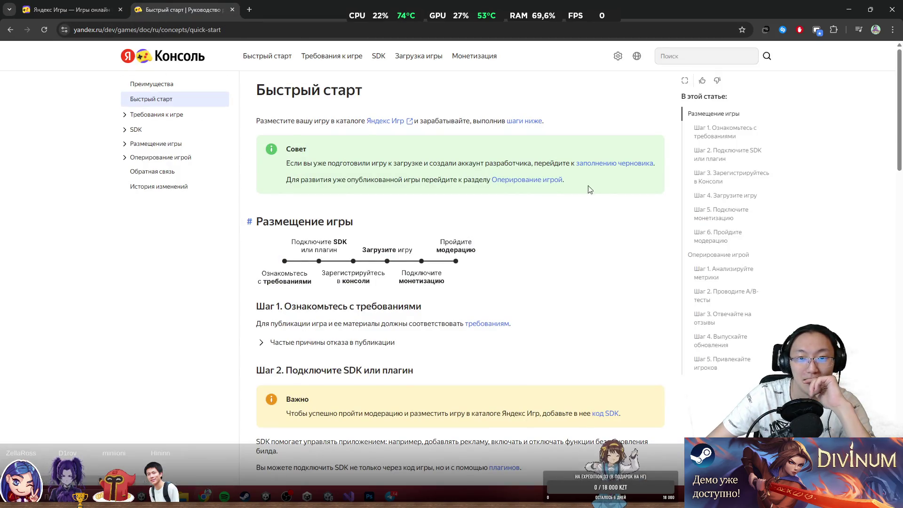
{"action": "left_click", "coordinate": [383, 122]}
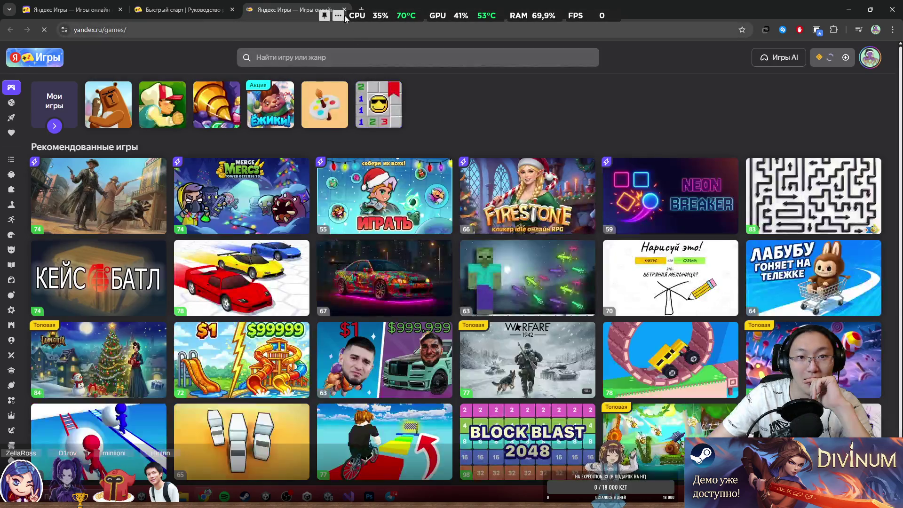
{"action": "left_click", "coordinate": [345, 9]}
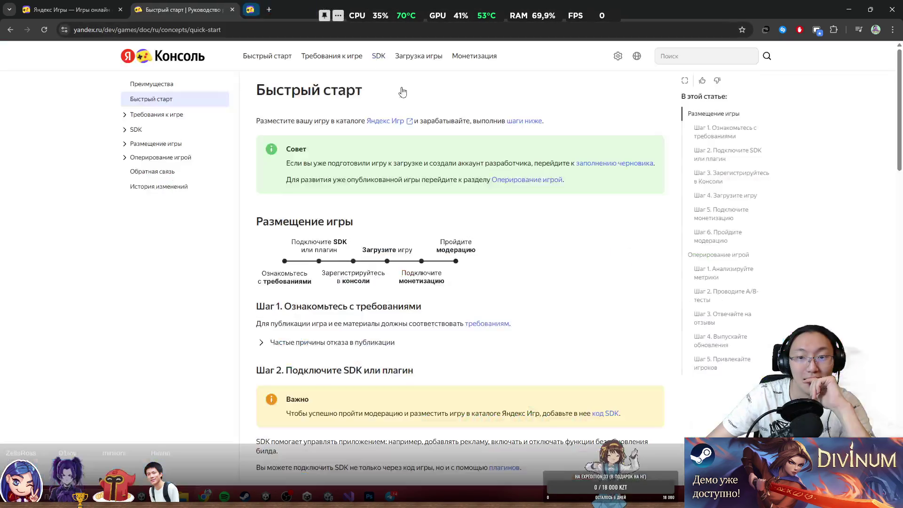
{"action": "scroll", "coordinate": [518, 240], "scroll_direction": "down", "scroll_amount": 20}
{"action": "scroll", "coordinate": [424, 235], "scroll_direction": "up", "scroll_amount": 18}
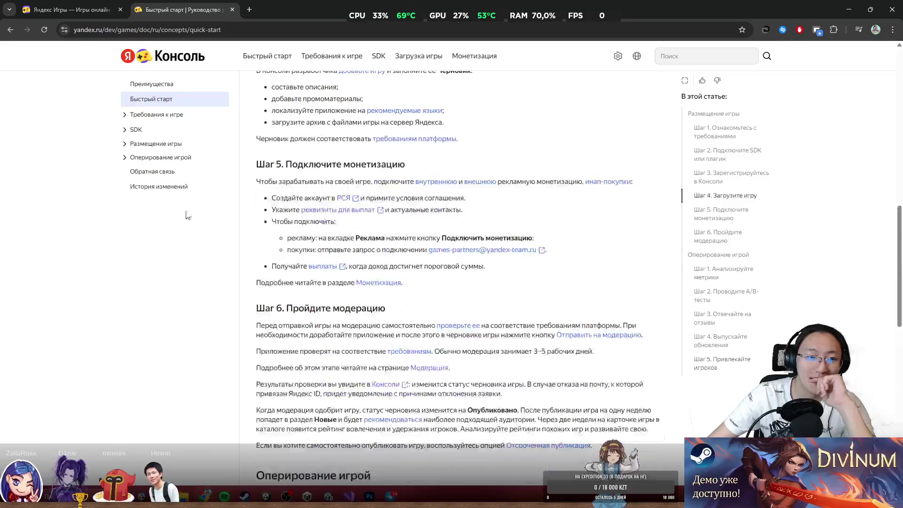
Expand Размещение игры, open Аккаунт разработчика and follow the Консоль Яндекс Игр link.
{"action": "left_click", "coordinate": [150, 143]}
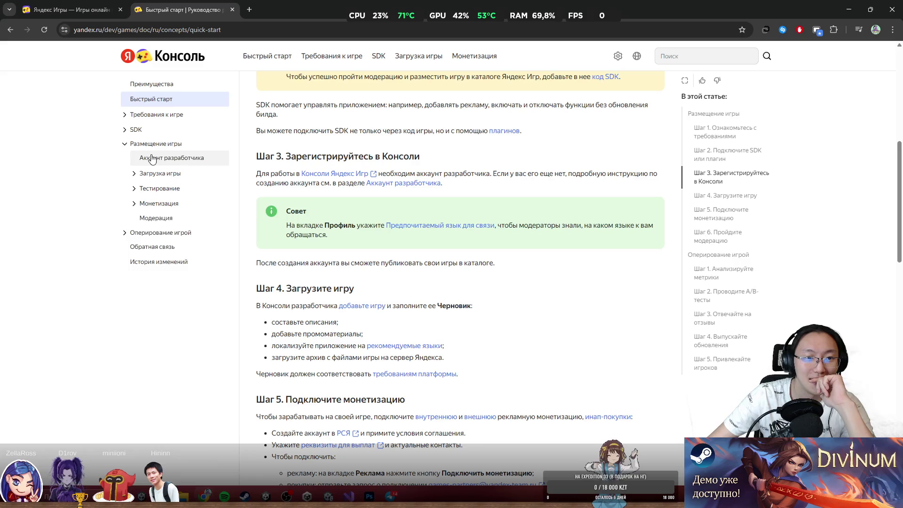
{"action": "left_click", "coordinate": [151, 160]}
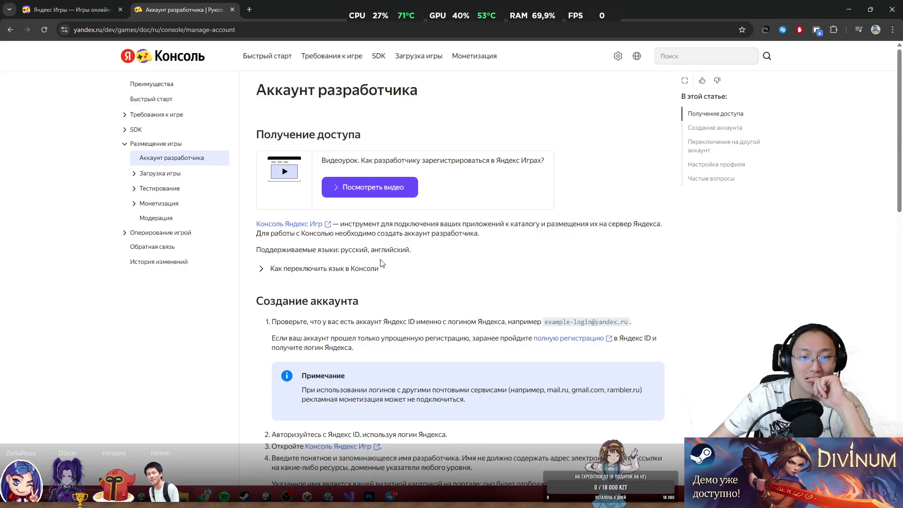
{"action": "scroll", "coordinate": [381, 264], "scroll_direction": "down", "scroll_amount": 6}
{"action": "scroll", "coordinate": [551, 186], "scroll_direction": "up", "scroll_amount": 3}
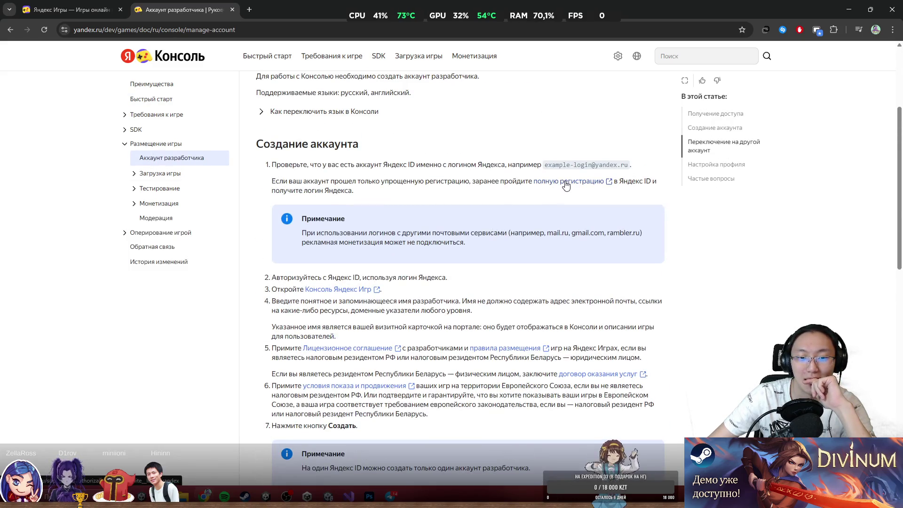
{"action": "left_click", "coordinate": [337, 286]}
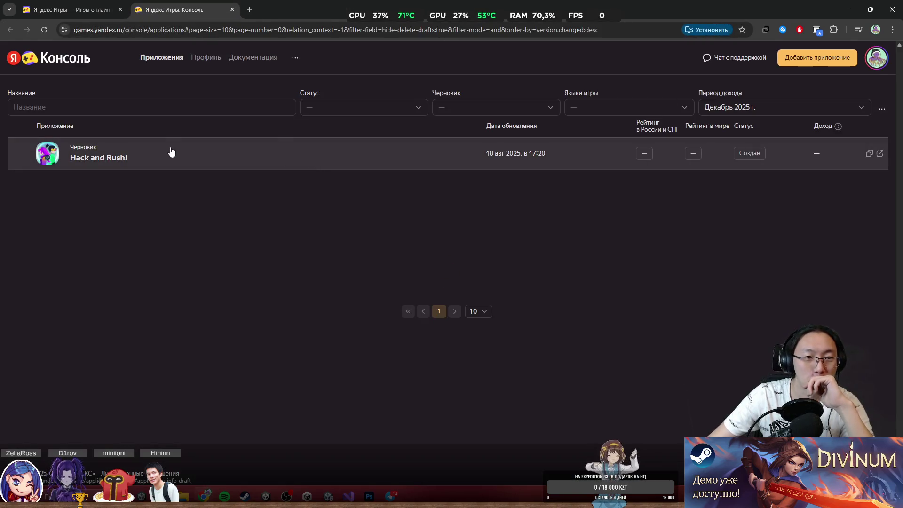
Open the Hack and Rush! draft application and look over its settings page.
{"action": "left_click", "coordinate": [131, 161]}
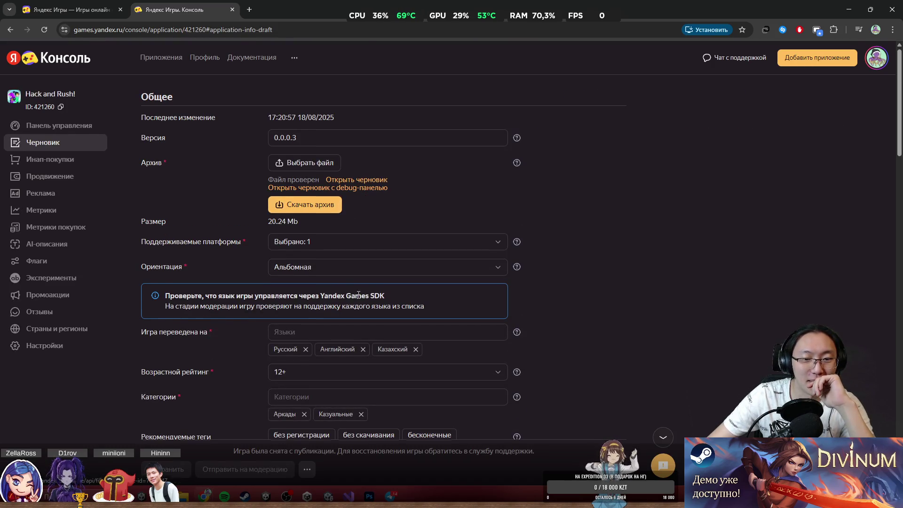
{"action": "scroll", "coordinate": [357, 282], "scroll_direction": "down", "scroll_amount": 3}
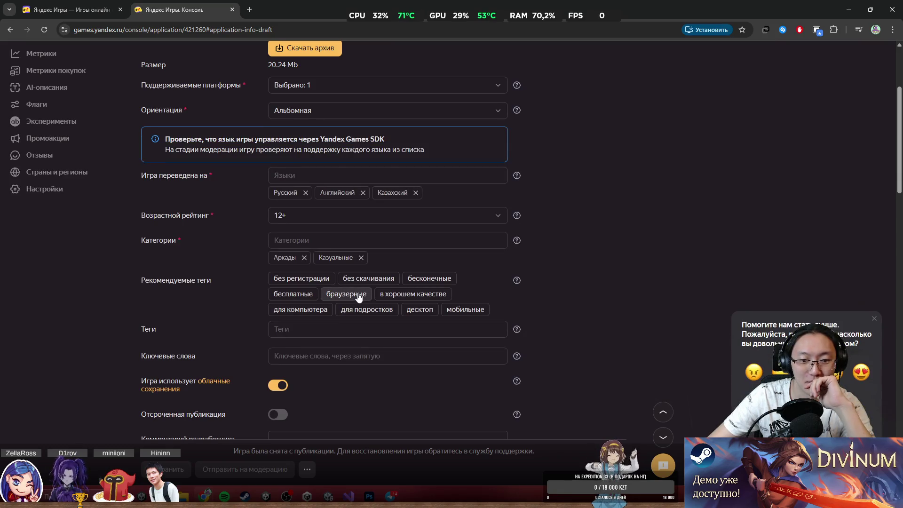
{"action": "scroll", "coordinate": [358, 295], "scroll_direction": "up", "scroll_amount": 3}
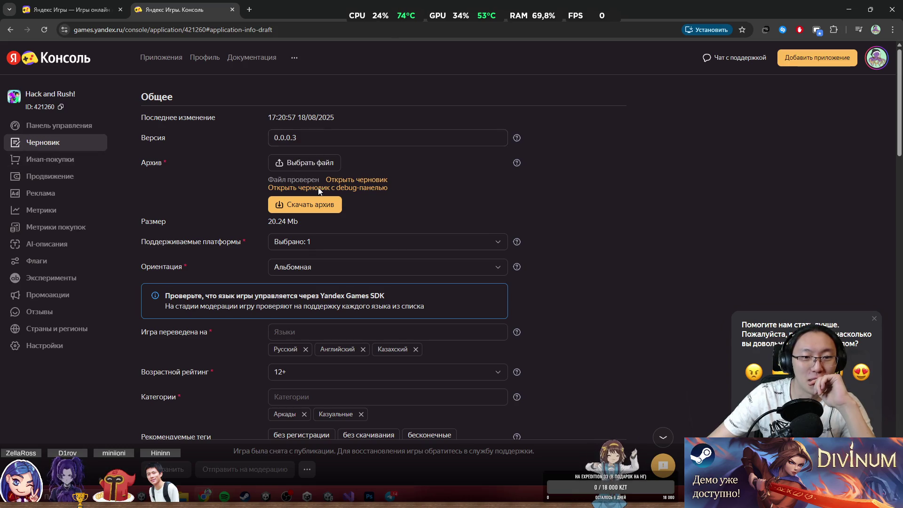
{"action": "scroll", "coordinate": [328, 163], "scroll_direction": "down", "scroll_amount": 2}
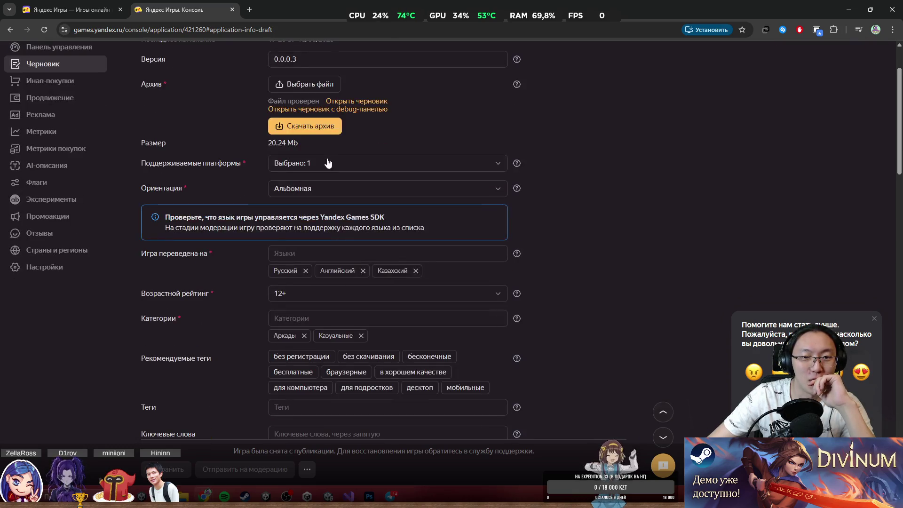
Try the debug-panel link and the Открыть черновик preview, then close both 404 tabs.
{"action": "left_click", "coordinate": [369, 112]}
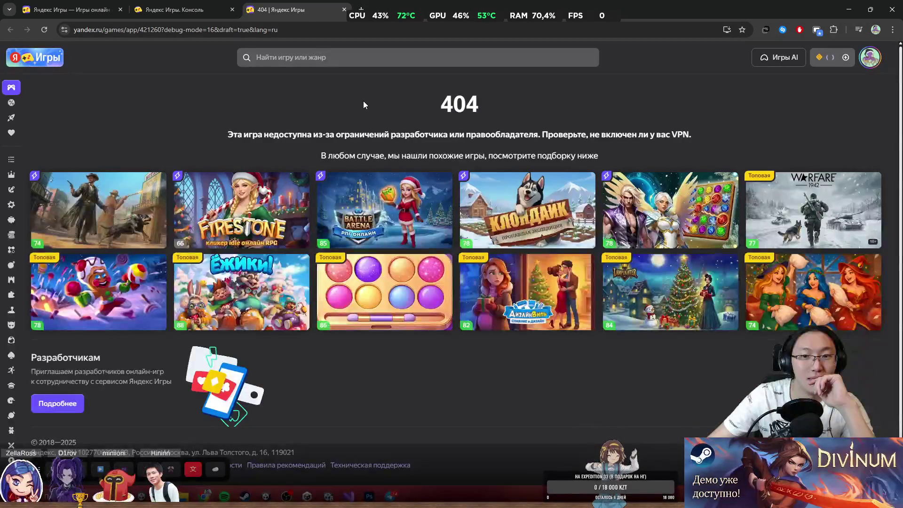
{"action": "mouse_move", "coordinate": [410, 134]}
{"action": "left_mouse_down"}
{"action": "mouse_move", "coordinate": [515, 156]}
{"action": "mouse_move", "coordinate": [584, 135]}
{"action": "left_mouse_up"}
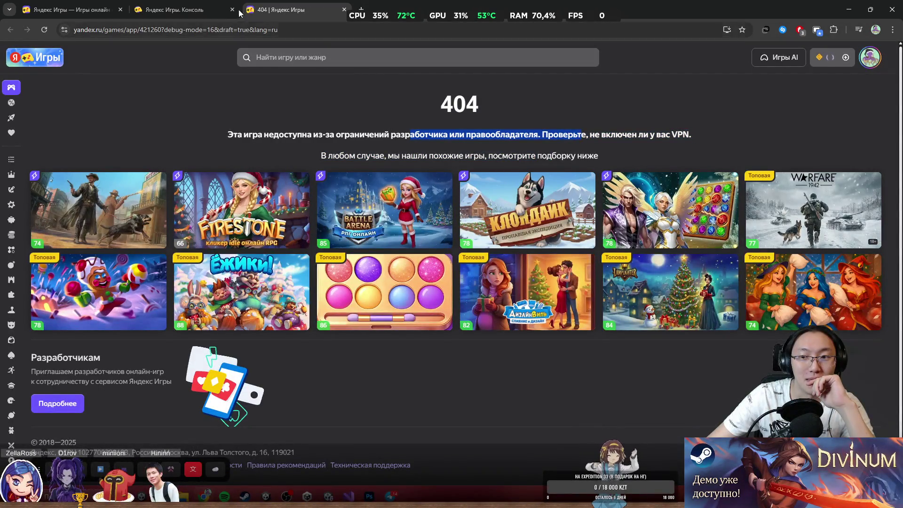
{"action": "left_click", "coordinate": [160, 5]}
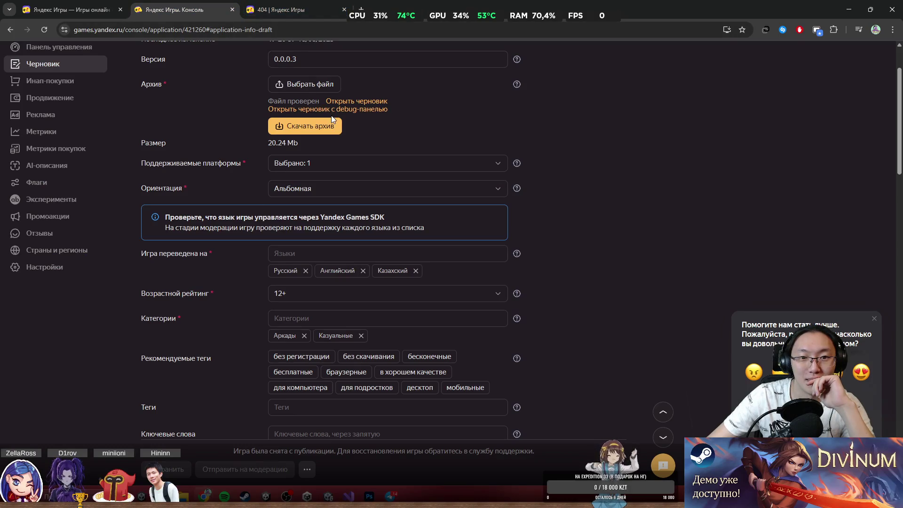
{"action": "left_click", "coordinate": [353, 102]}
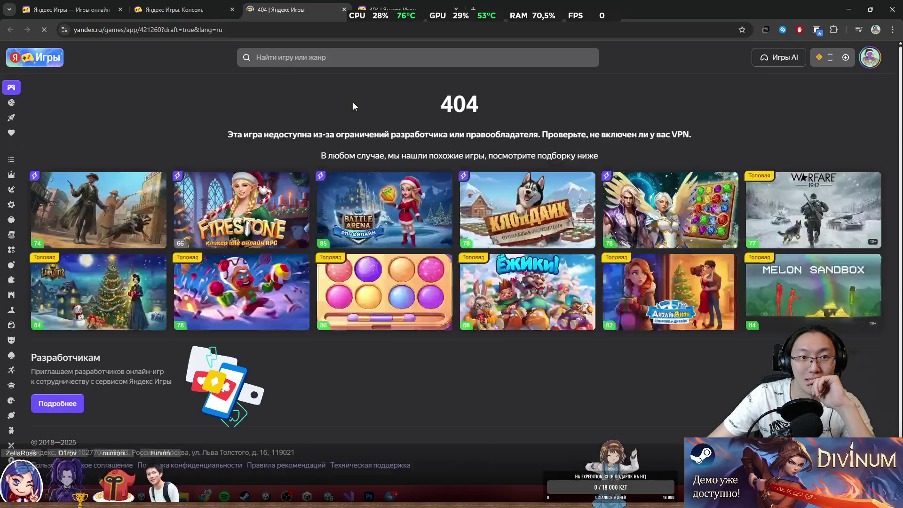
{"action": "left_click", "coordinate": [345, 10]}
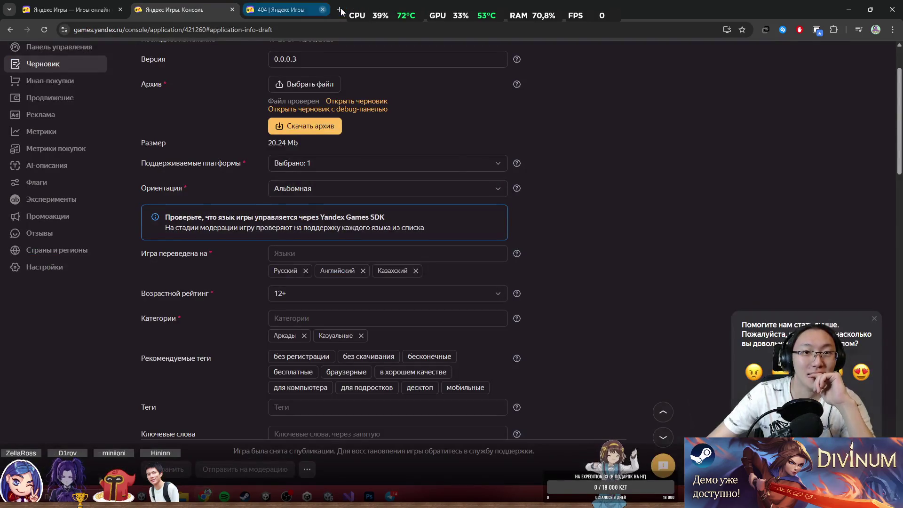
{"action": "left_click", "coordinate": [344, 9]}
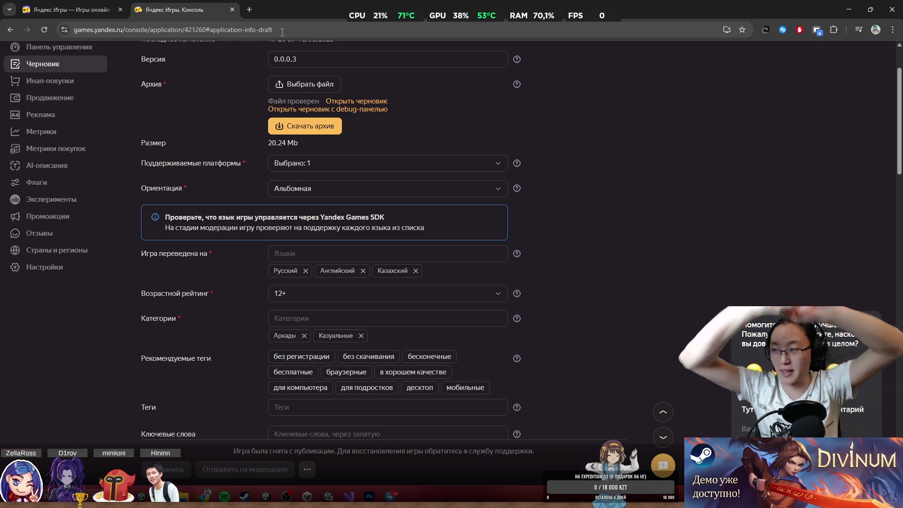
{"action": "left_click", "coordinate": [249, 9]}
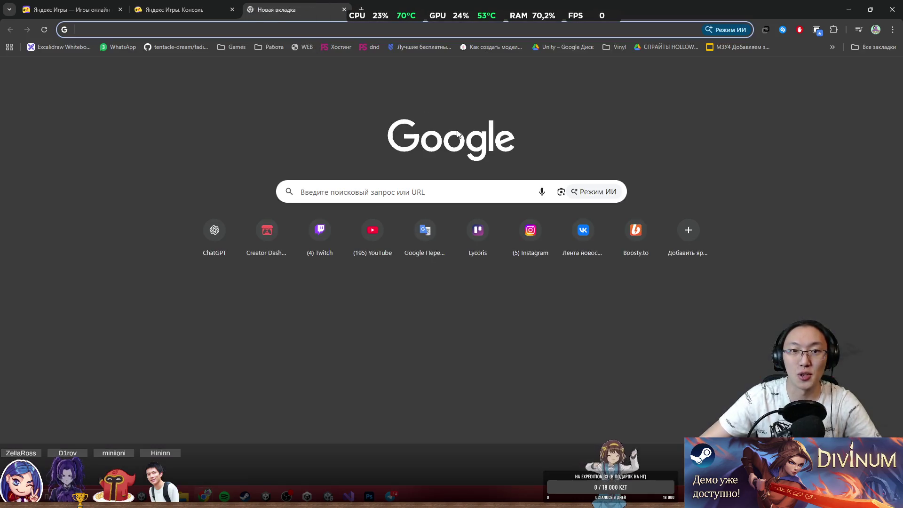
{"action": "type", "text": "s"}
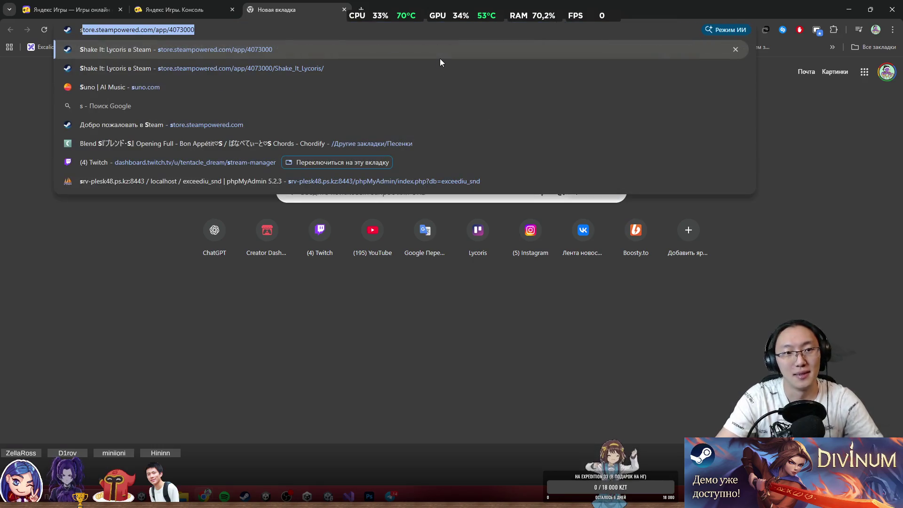
{"action": "key", "text": "Return"}
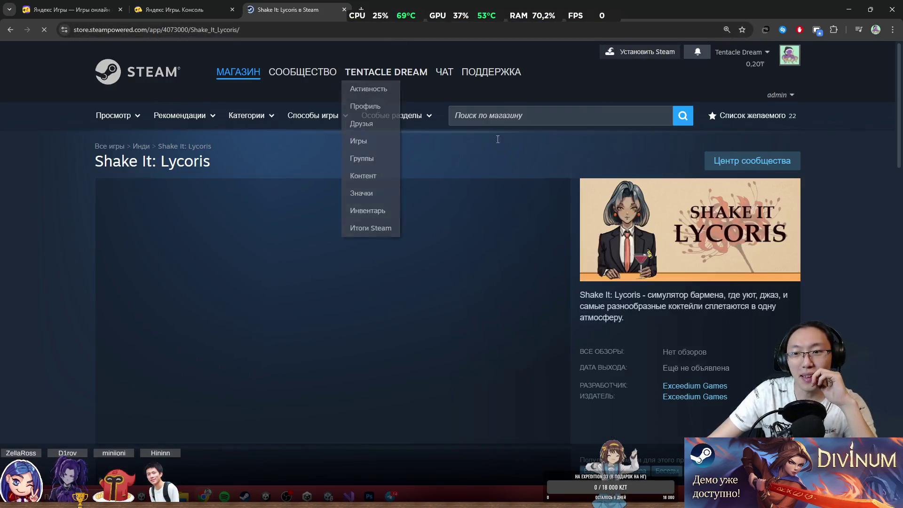
{"action": "scroll", "coordinate": [505, 215], "scroll_direction": "down", "scroll_amount": 2}
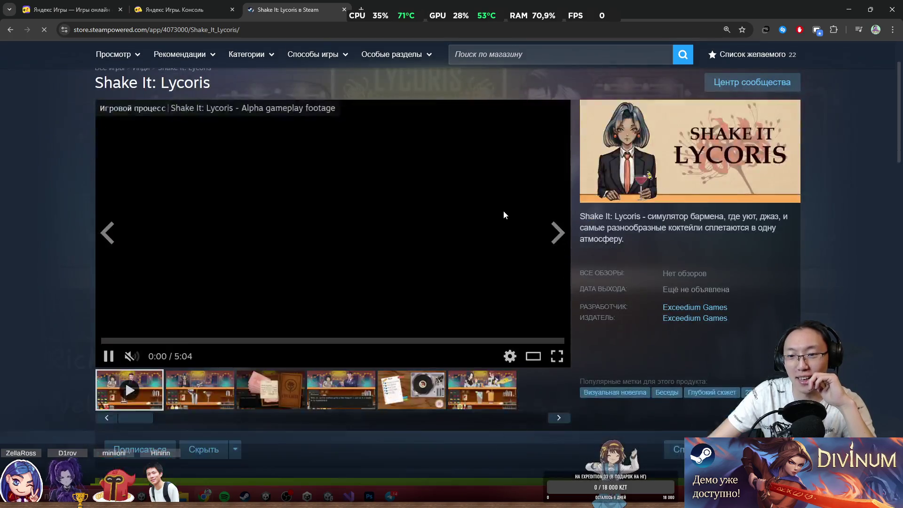
{"action": "left_click", "coordinate": [558, 357]}
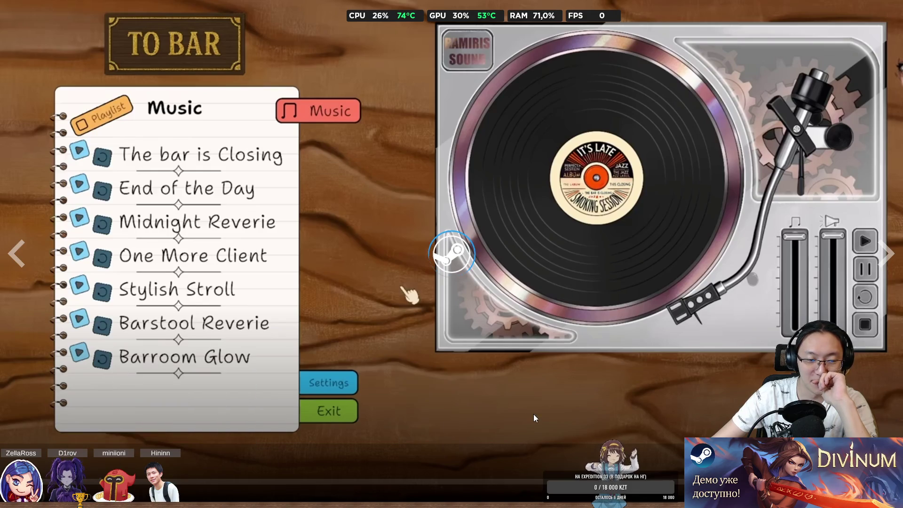
{"action": "key", "text": "Escape"}
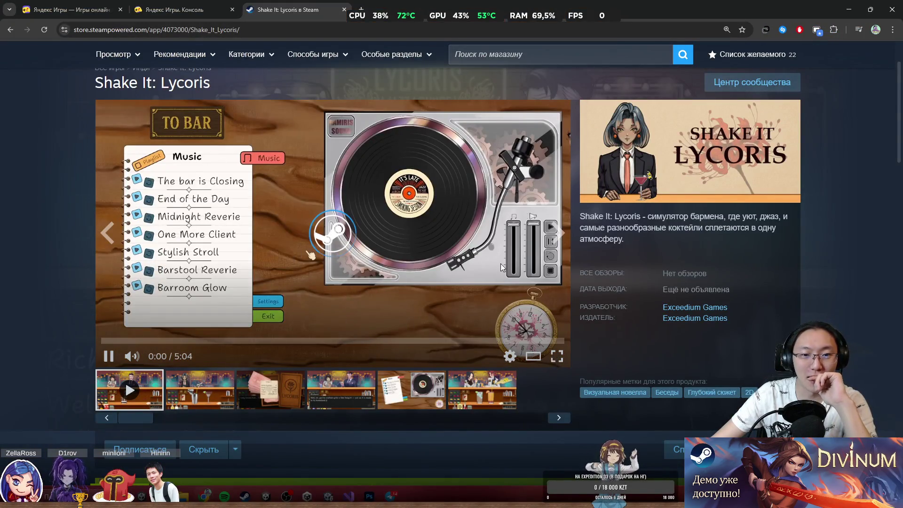
{"action": "scroll", "coordinate": [445, 251], "scroll_direction": "down", "scroll_amount": 5}
{"action": "scroll", "coordinate": [336, 304], "scroll_direction": "up", "scroll_amount": 3}
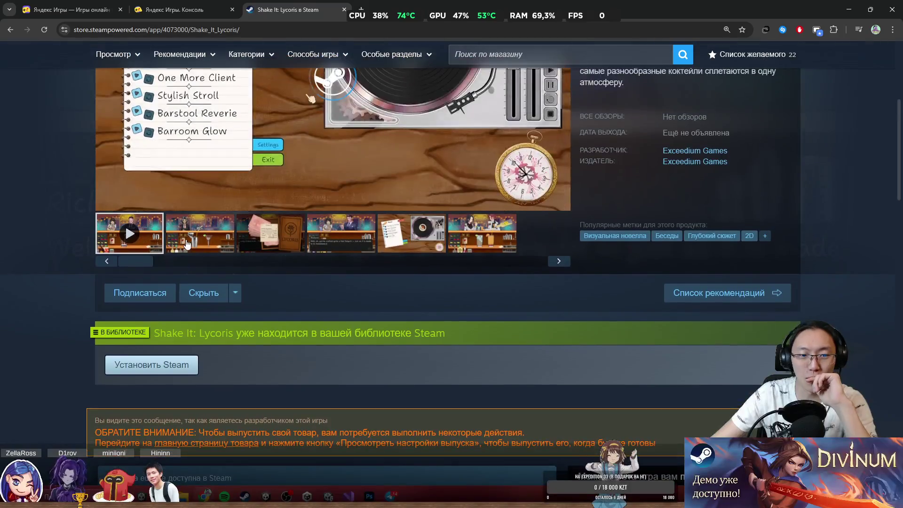
{"action": "scroll", "coordinate": [336, 304], "scroll_direction": "up", "scroll_amount": 3}
{"action": "left_click", "coordinate": [341, 390]}
{"action": "left_click", "coordinate": [411, 390]}
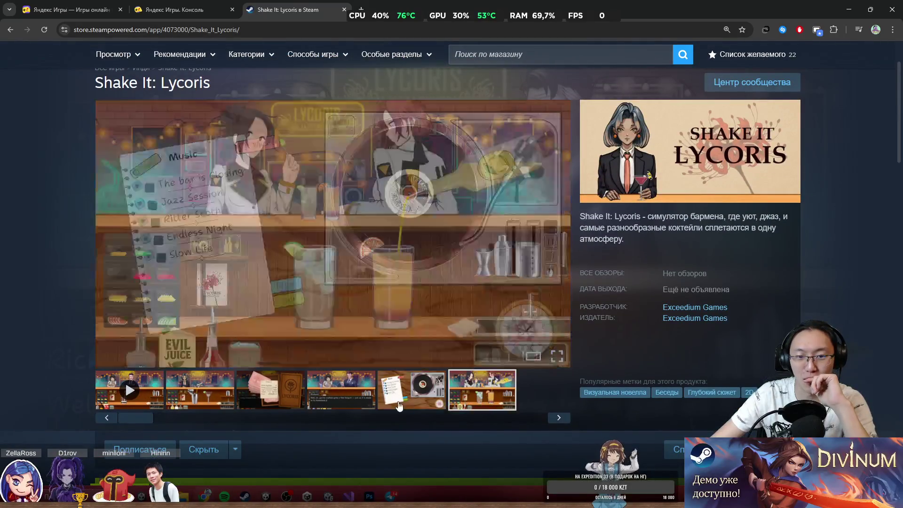
{"action": "left_click", "coordinate": [329, 393]}
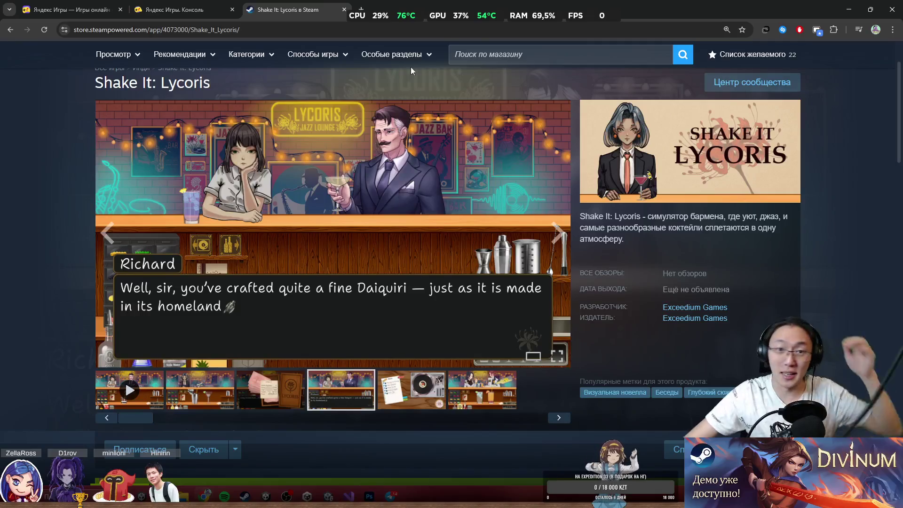
{"action": "left_click", "coordinate": [344, 9]}
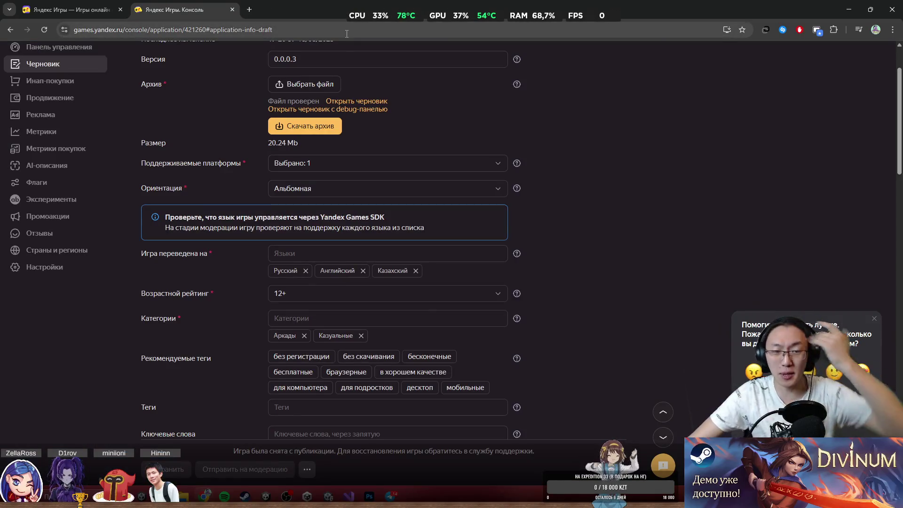
Move the console tab into its own window and un-maximize the profile window over Photoshop.
{"action": "scroll", "coordinate": [603, 140], "scroll_direction": "down", "scroll_amount": 1}
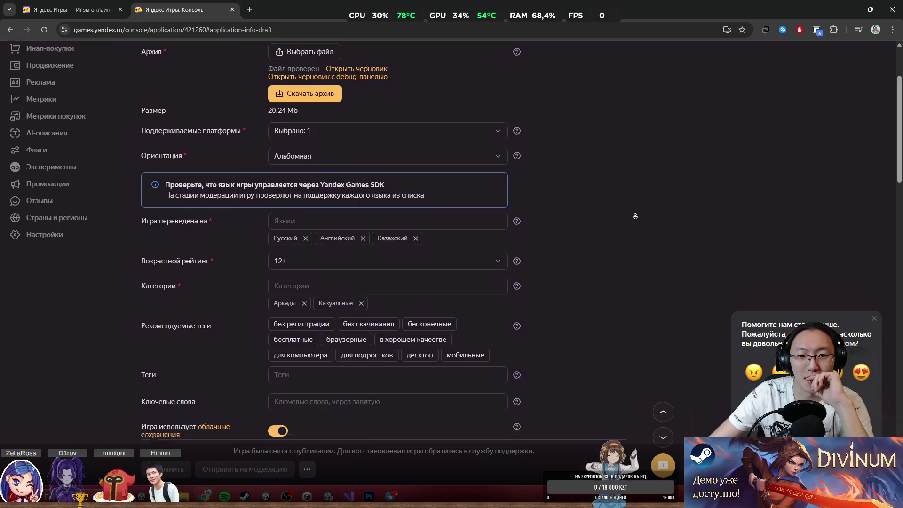
{"action": "scroll", "coordinate": [574, 190], "scroll_direction": "up", "scroll_amount": 3}
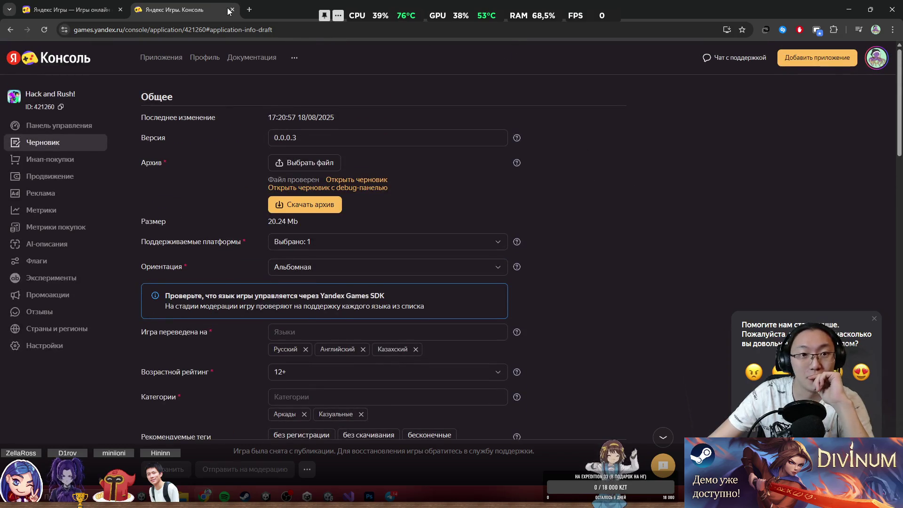
{"action": "left_click_drag", "start_coordinate": [228, 11], "coordinate": [158, 115]}
{"action": "left_click", "coordinate": [746, 4]}
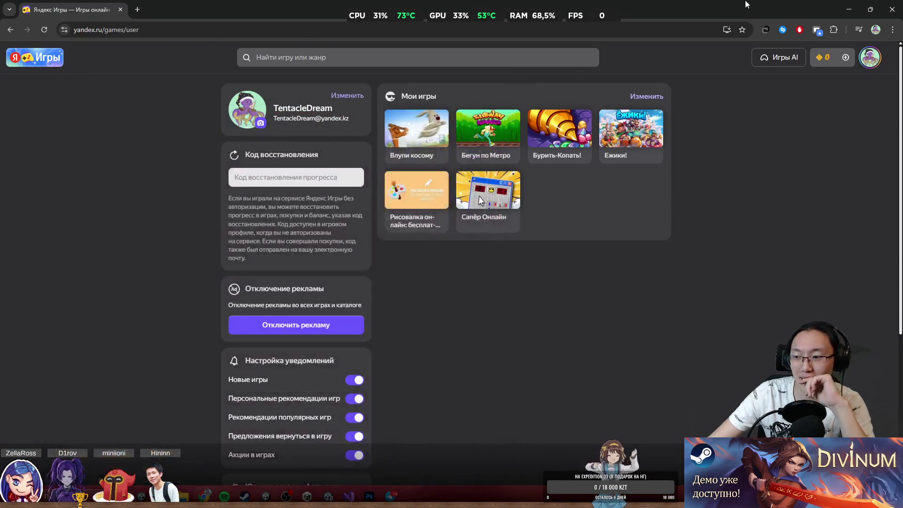
{"action": "left_click_drag", "start_coordinate": [746, 4], "coordinate": [599, 205]}
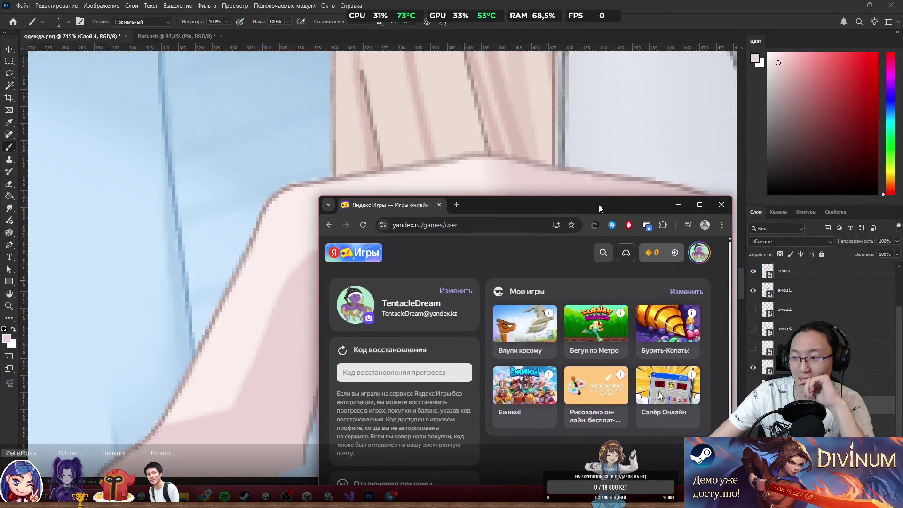
Close the Yandex Games browser window, switch to the Eraser, then minimize Photoshop to reach Unity.
{"action": "left_click", "coordinate": [722, 205]}
{"action": "scroll", "coordinate": [493, 180], "scroll_direction": "down", "scroll_amount": 5}
{"action": "scroll", "coordinate": [415, 173], "scroll_direction": "up", "scroll_amount": 5}
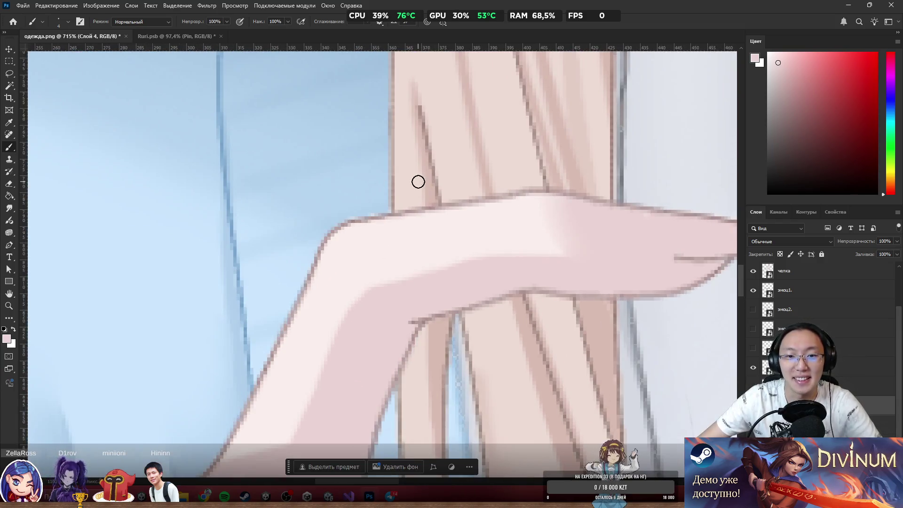
{"action": "scroll", "coordinate": [376, 184], "scroll_direction": "up", "scroll_amount": 2}
{"action": "scroll", "coordinate": [365, 187], "scroll_direction": "up", "scroll_amount": 2}
{"action": "key", "text": "e"}
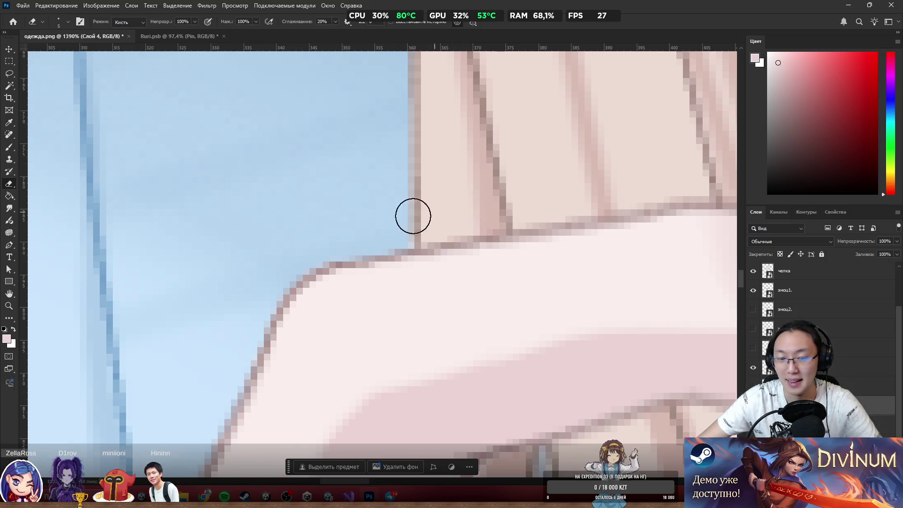
{"action": "scroll", "coordinate": [425, 219], "scroll_direction": "up", "scroll_amount": 10}
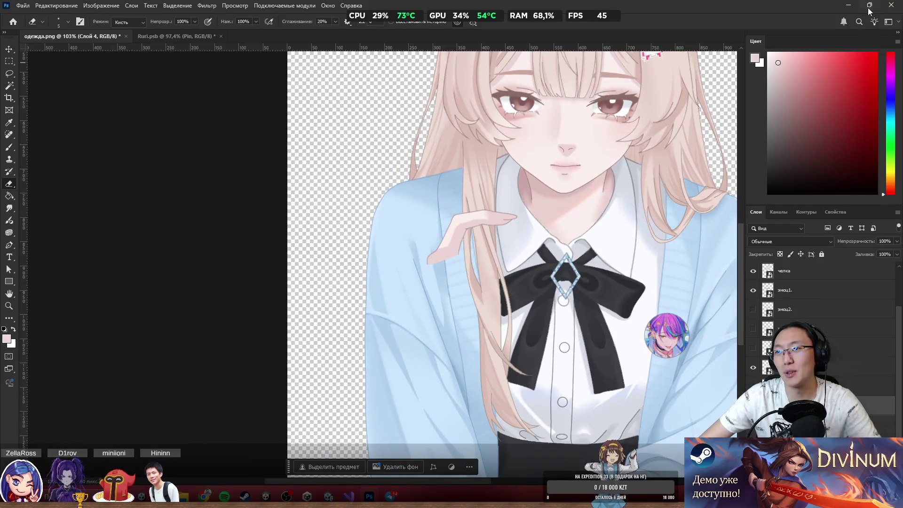
{"action": "left_click", "coordinate": [849, 6]}
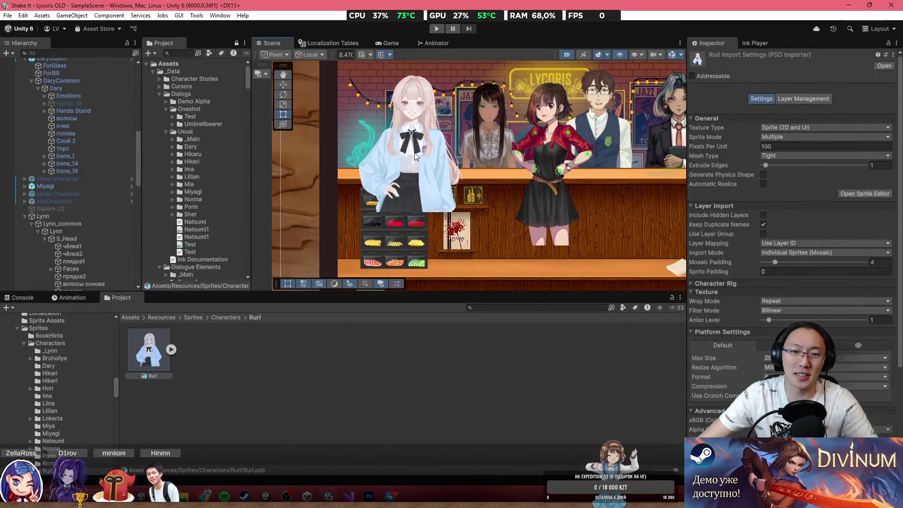
Hide Ruri with H and deactivate Lynn with Alt+Shift+A in the scene.
{"action": "left_click", "coordinate": [412, 141]}
{"action": "left_click", "coordinate": [42, 121]}
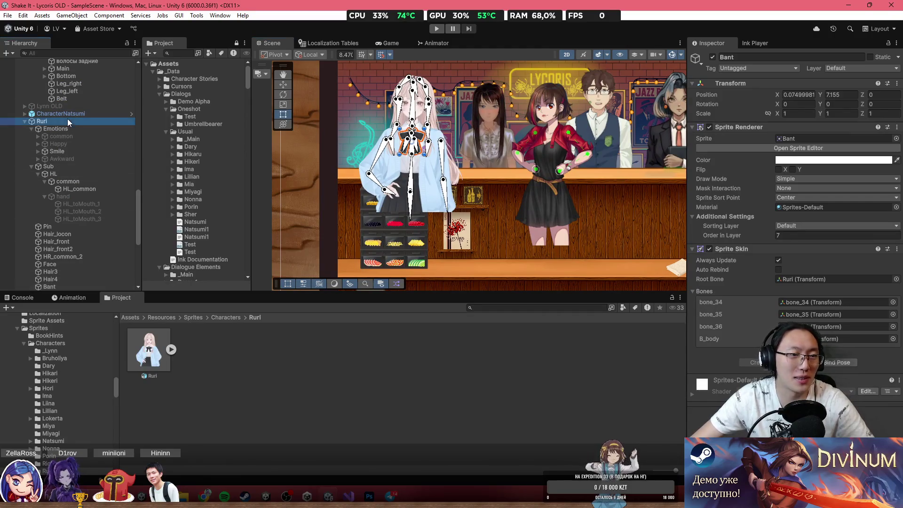
{"action": "key", "text": "h"}
{"action": "left_click", "coordinate": [547, 155]}
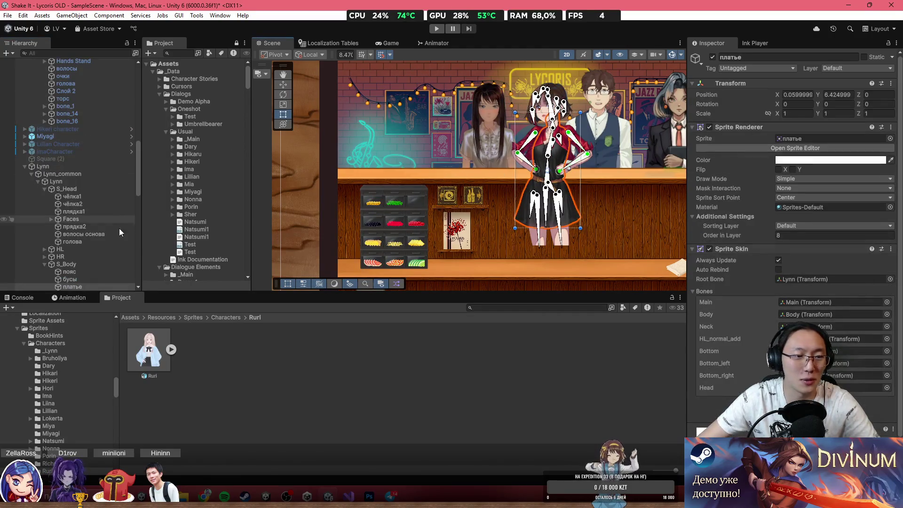
{"action": "left_click", "coordinate": [75, 167]}
{"action": "key", "text": "alt+shift+a"}
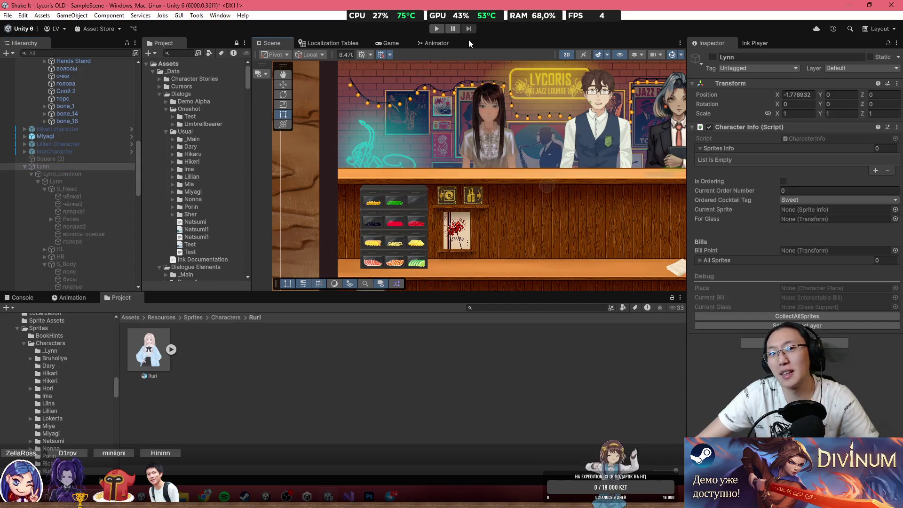
Test-play the game: choose the Lycoris notebook, skip the tutorial, open the Bar Book, then stop.
{"action": "left_click", "coordinate": [436, 30]}
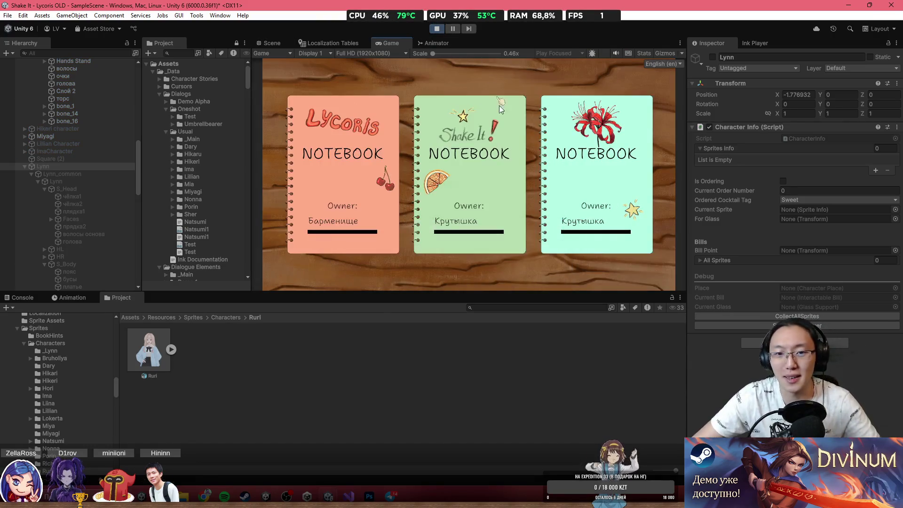
{"action": "left_click", "coordinate": [336, 207]}
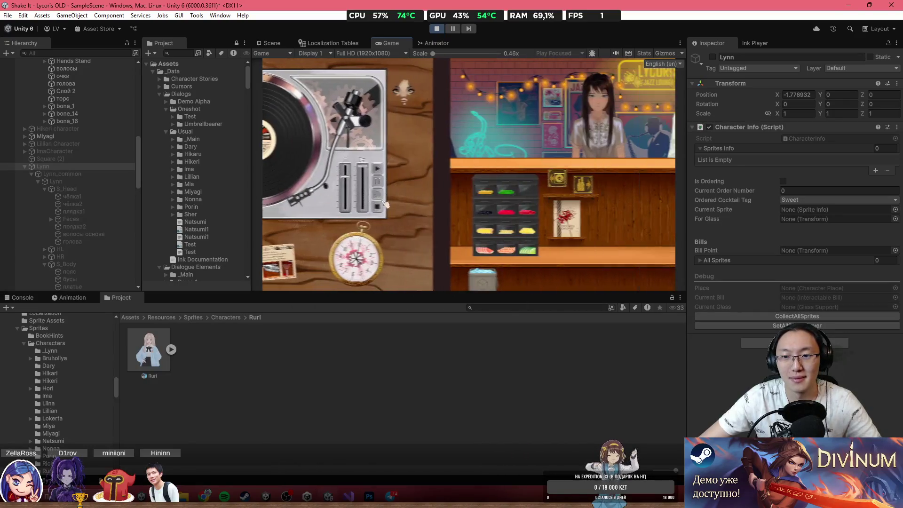
{"action": "key", "text": "shift+space"}
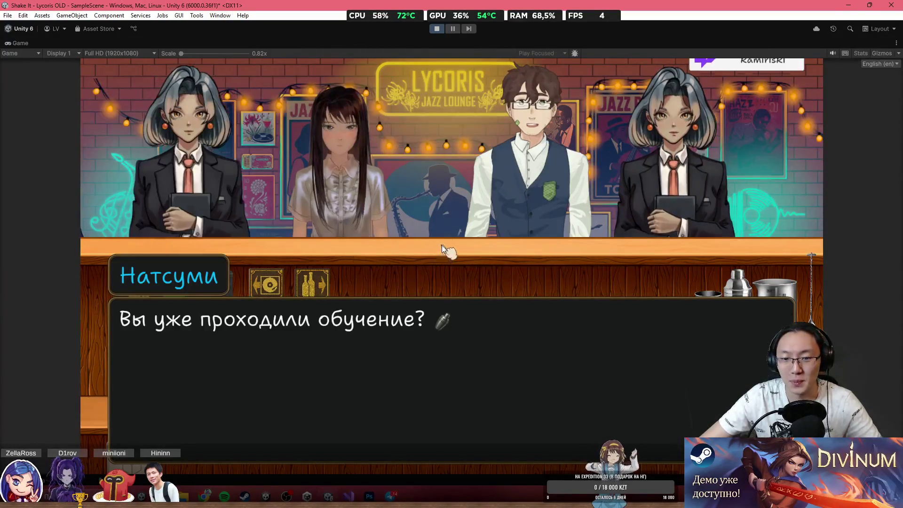
{"action": "left_click", "coordinate": [459, 242]}
{"action": "left_click", "coordinate": [476, 282]}
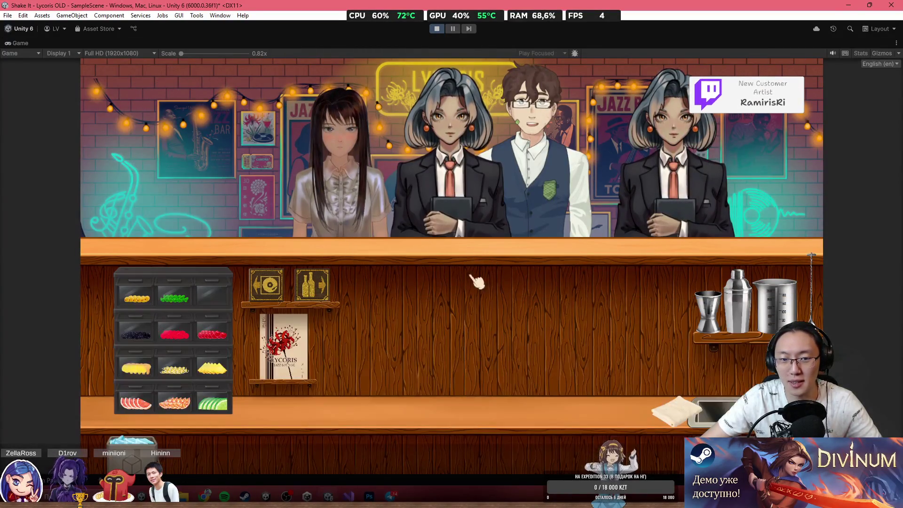
{"action": "left_click", "coordinate": [310, 349]}
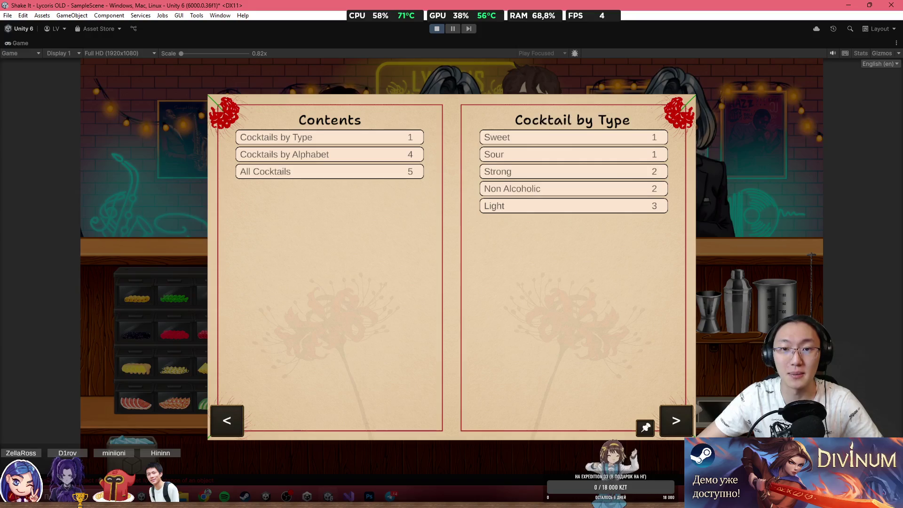
{"action": "left_click", "coordinate": [436, 31]}
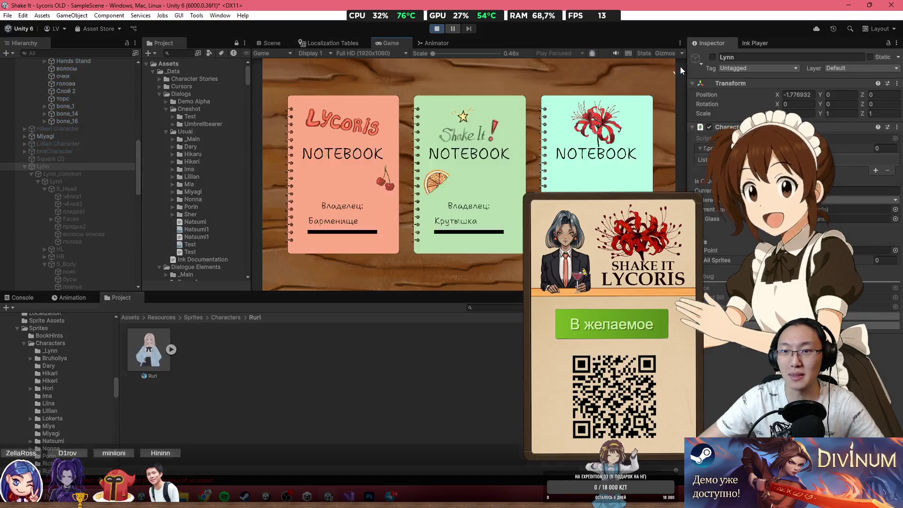
Start the game with the language set to Russian (ru) and choose the Lycoris notebook.
{"action": "left_click", "coordinate": [665, 63]}
{"action": "left_click", "coordinate": [672, 86]}
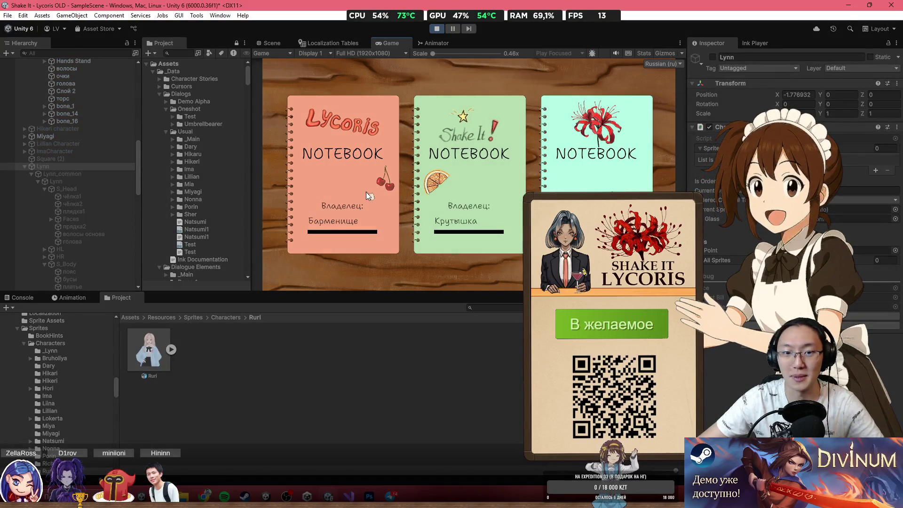
{"action": "left_click", "coordinate": [384, 131]}
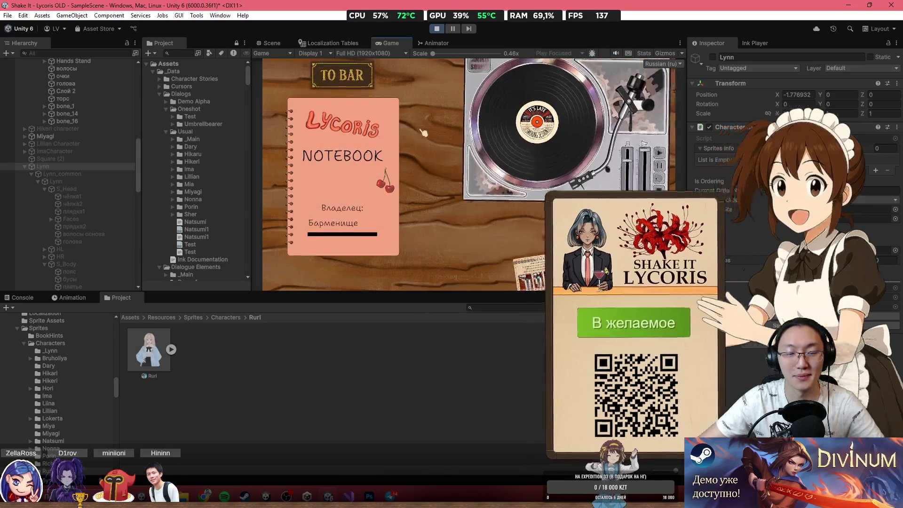
{"action": "left_click", "coordinate": [352, 85]}
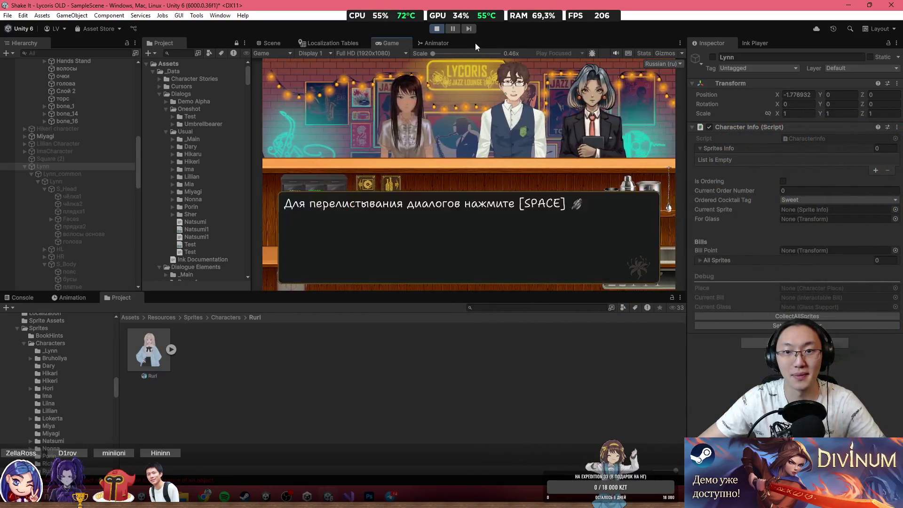
Skip the tutorial and open the Bar Book's Коктейли по Алфавиту list.
{"action": "double_click", "coordinate": [475, 44]}
{"action": "left_click", "coordinate": [477, 250]}
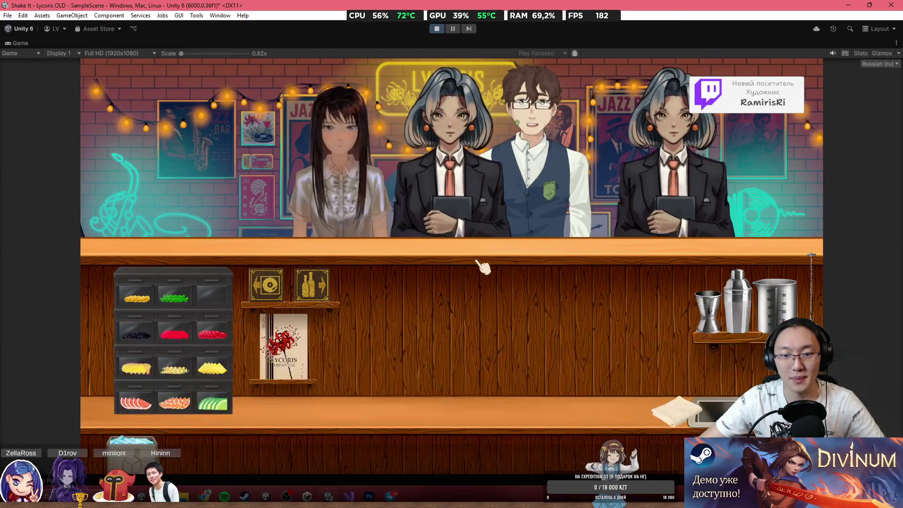
{"action": "left_click", "coordinate": [305, 340]}
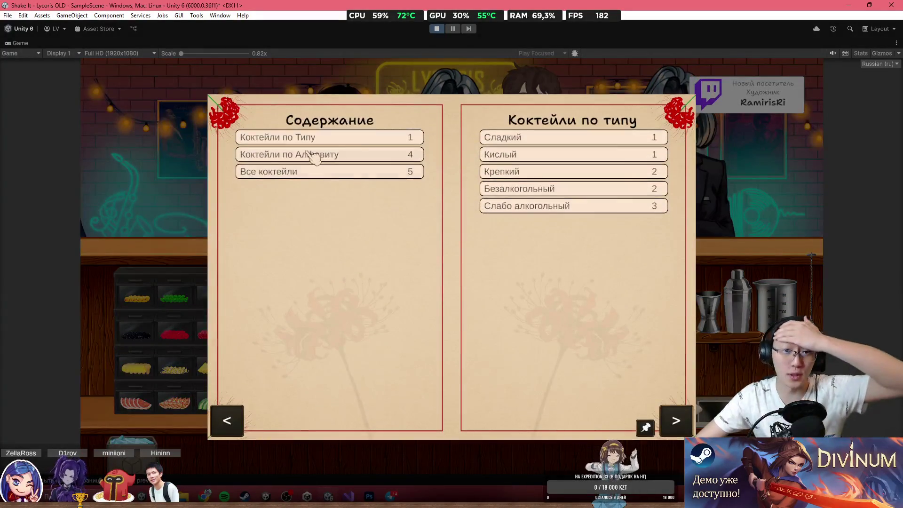
{"action": "left_click", "coordinate": [316, 155]}
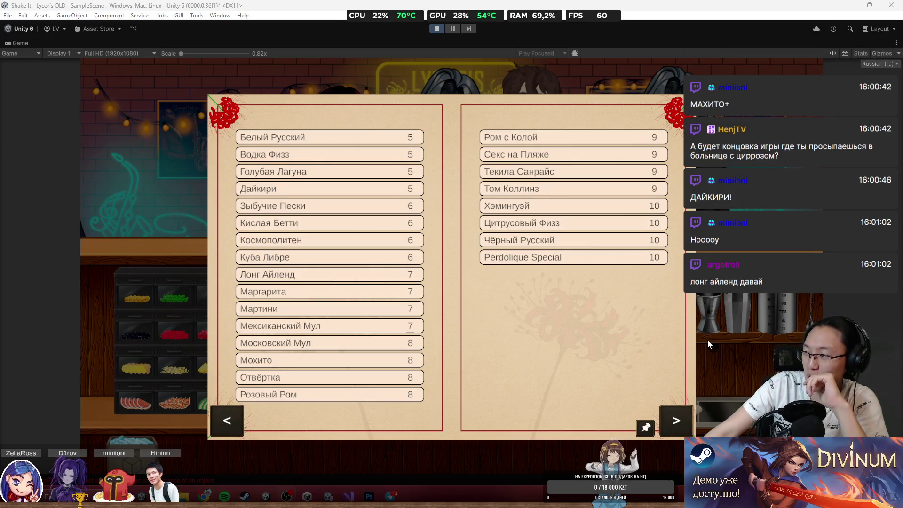
Look up the Лонг Айленд recipe page in the Bar Book.
{"action": "left_click", "coordinate": [623, 365]}
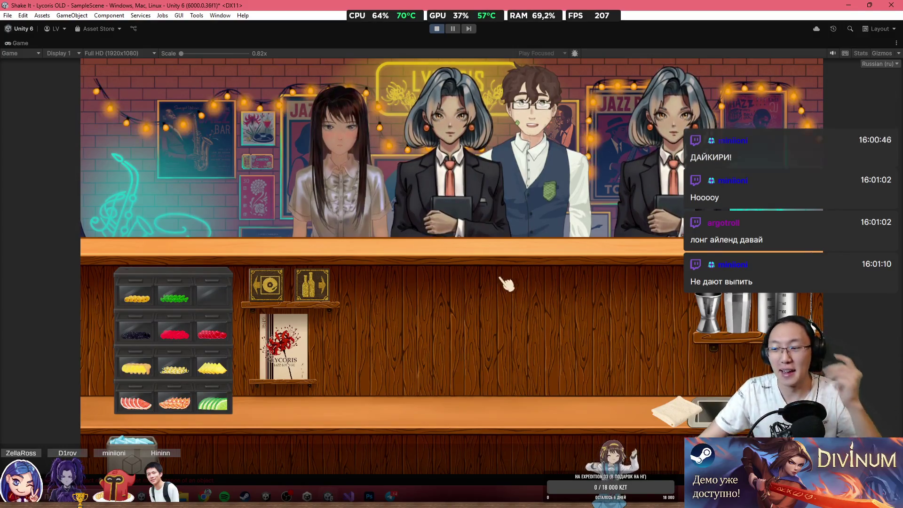
{"action": "left_click", "coordinate": [282, 346]}
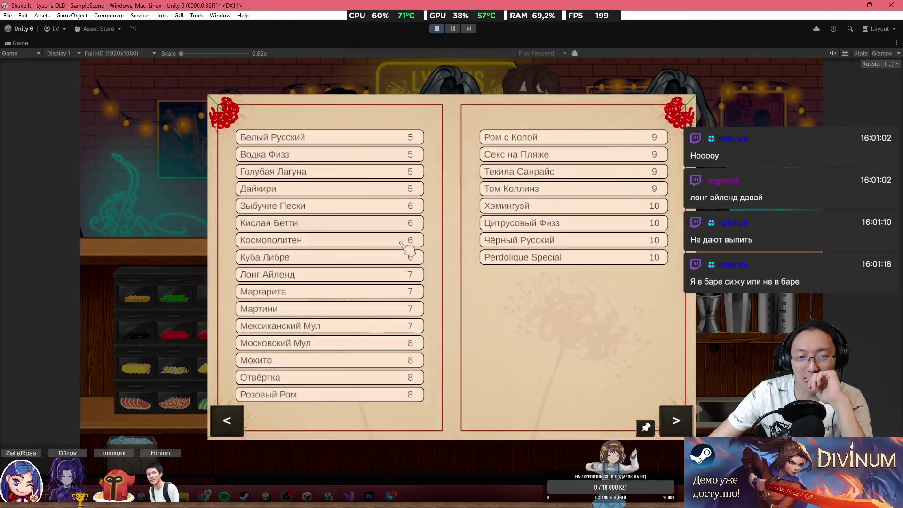
{"action": "left_click", "coordinate": [337, 275]}
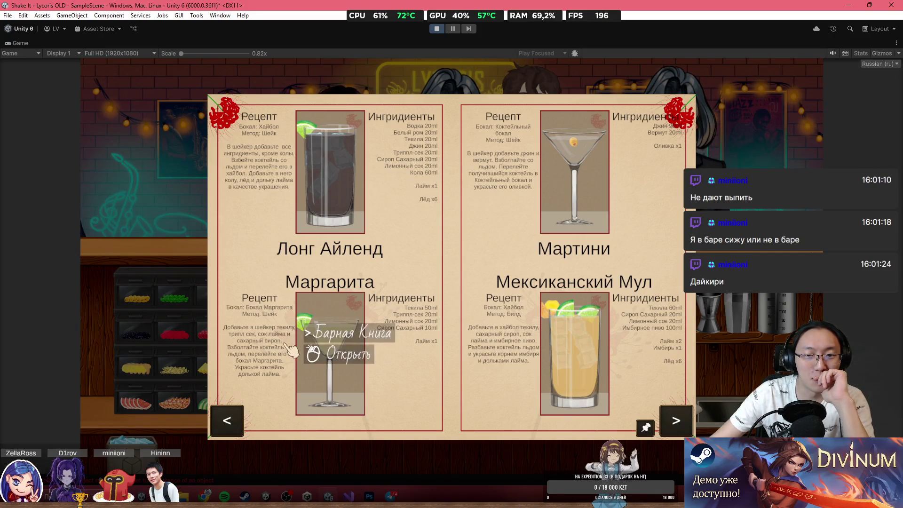
Move the tequila and white rum bottles from the shelves to the counter.
{"action": "left_click", "coordinate": [161, 179]}
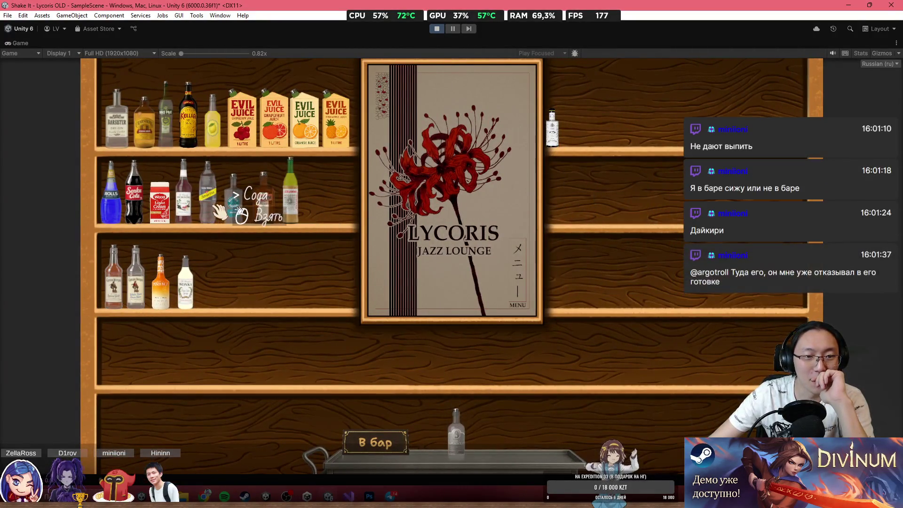
{"action": "left_click_drag", "start_coordinate": [233, 220], "coordinate": [511, 400]}
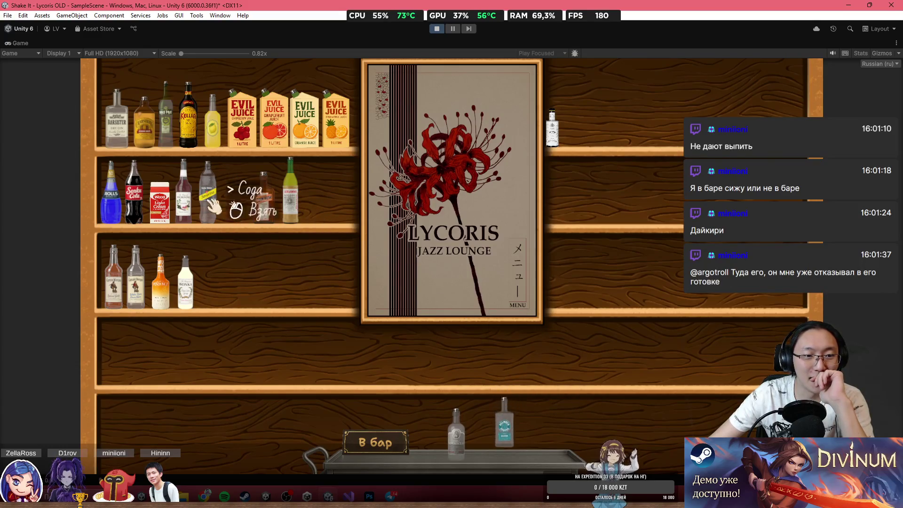
{"action": "left_click_drag", "start_coordinate": [145, 272], "coordinate": [437, 382]}
{"action": "left_click", "coordinate": [373, 441]}
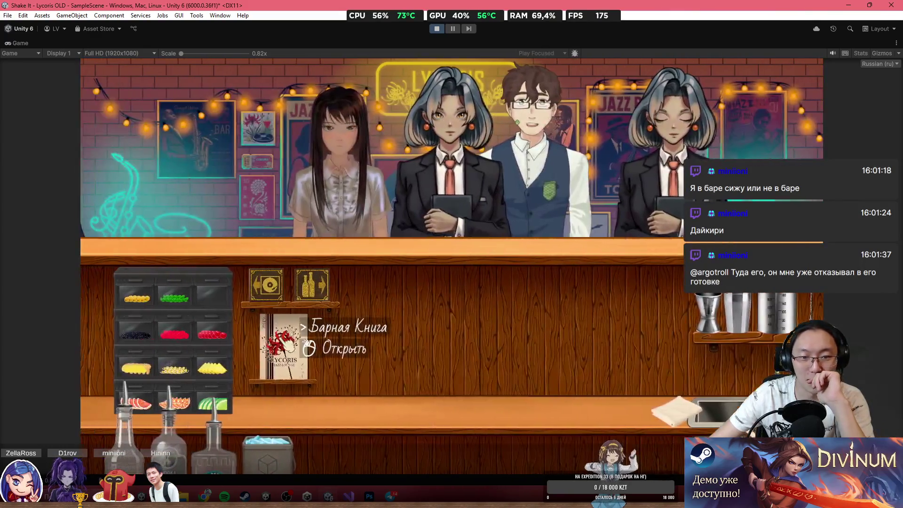
Recheck the Bar Book, then move the gin bottle onto the counter.
{"action": "left_click", "coordinate": [282, 331]}
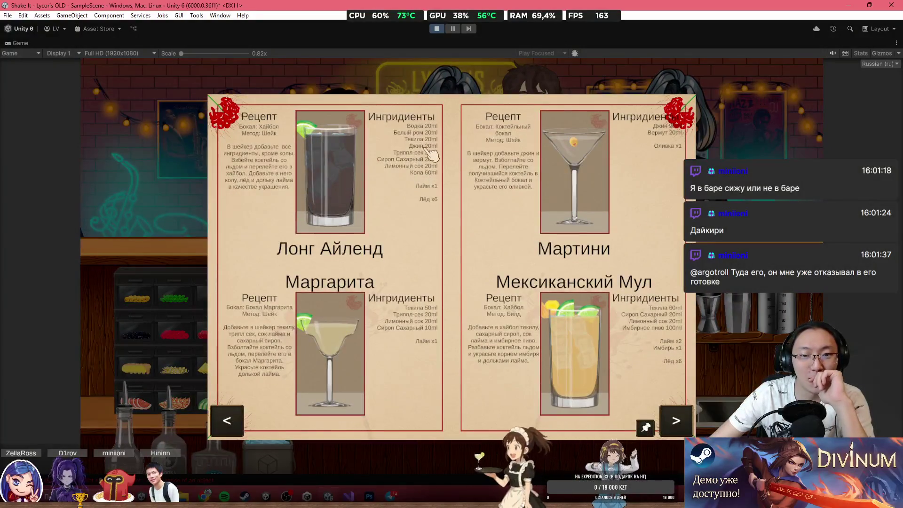
{"action": "right_click", "coordinate": [249, 432]}
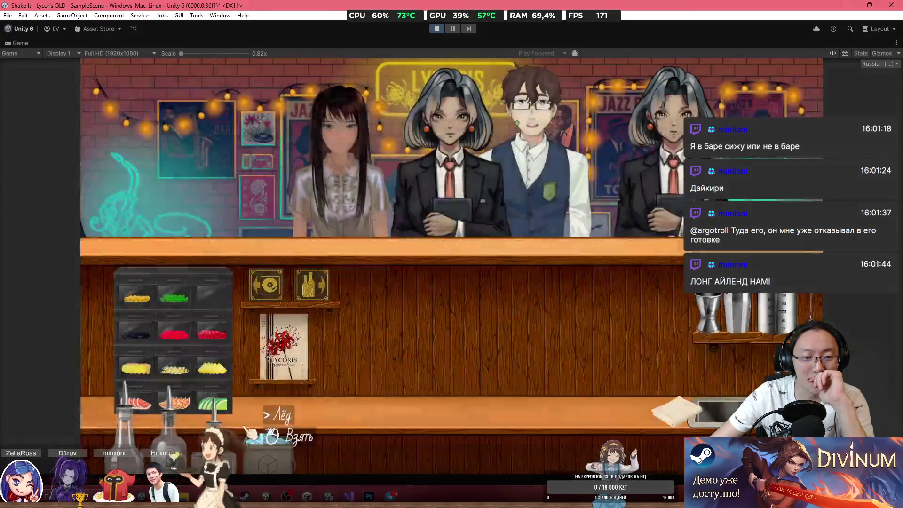
{"action": "left_click", "coordinate": [312, 285]}
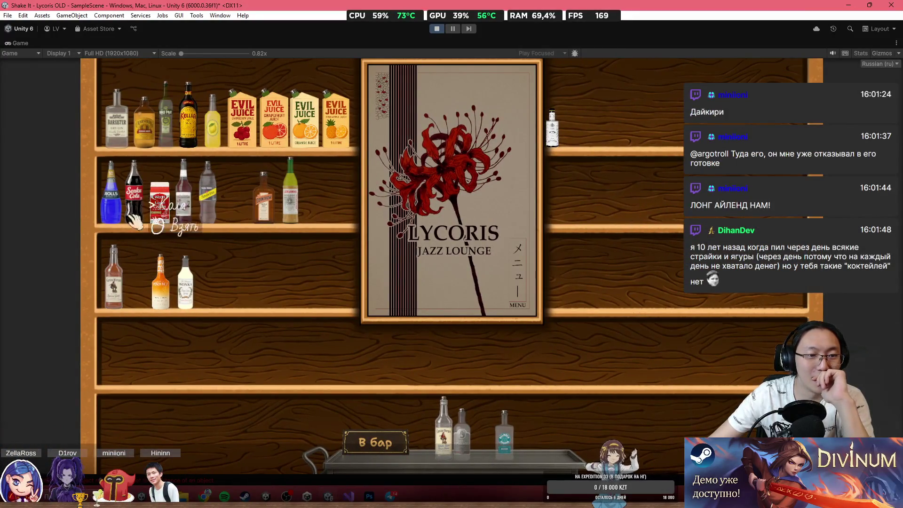
{"action": "left_click", "coordinate": [116, 120]}
{"action": "left_click", "coordinate": [455, 414]}
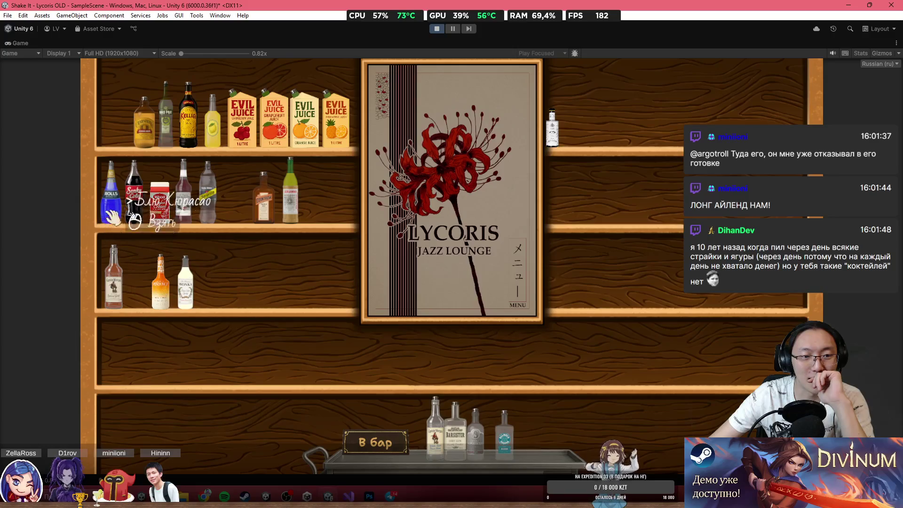
Move the triple sec, lime juice, syrup and cola bottles to the counter and return to the bar.
{"action": "left_click", "coordinate": [264, 209]}
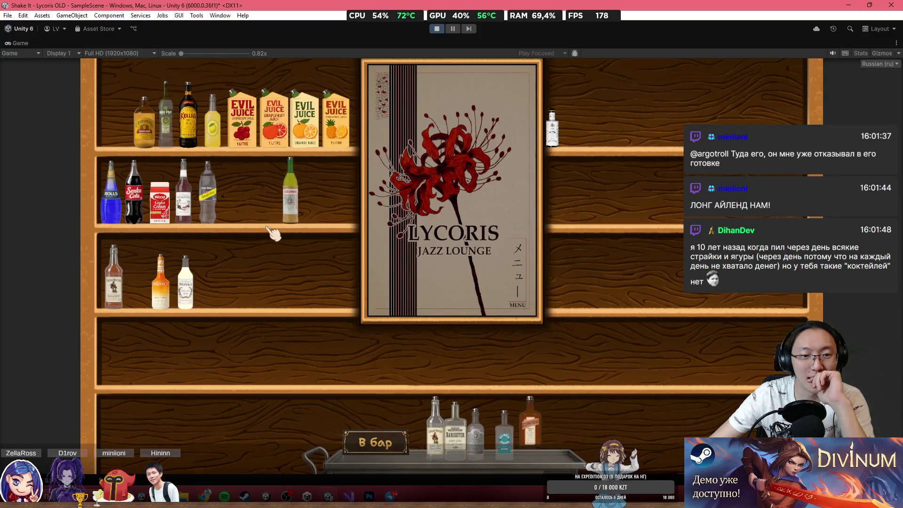
{"action": "left_click", "coordinate": [212, 117]}
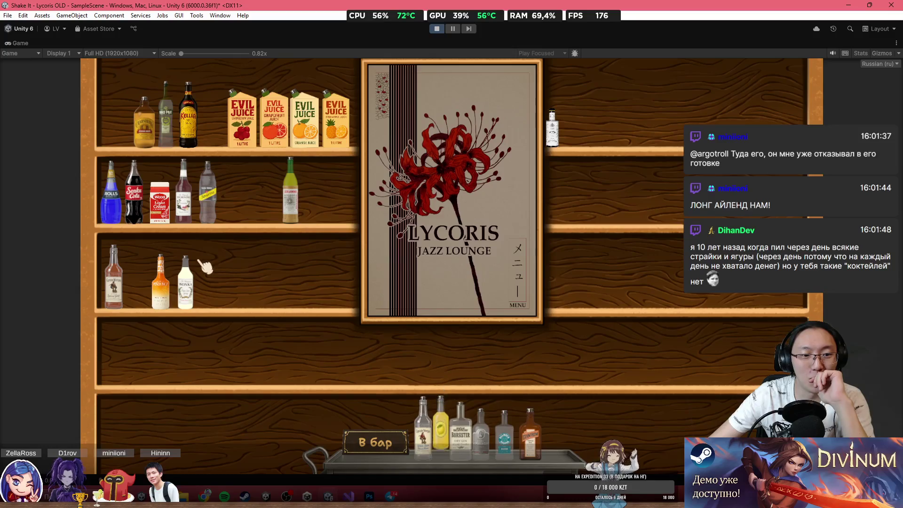
{"action": "left_click", "coordinate": [185, 282]}
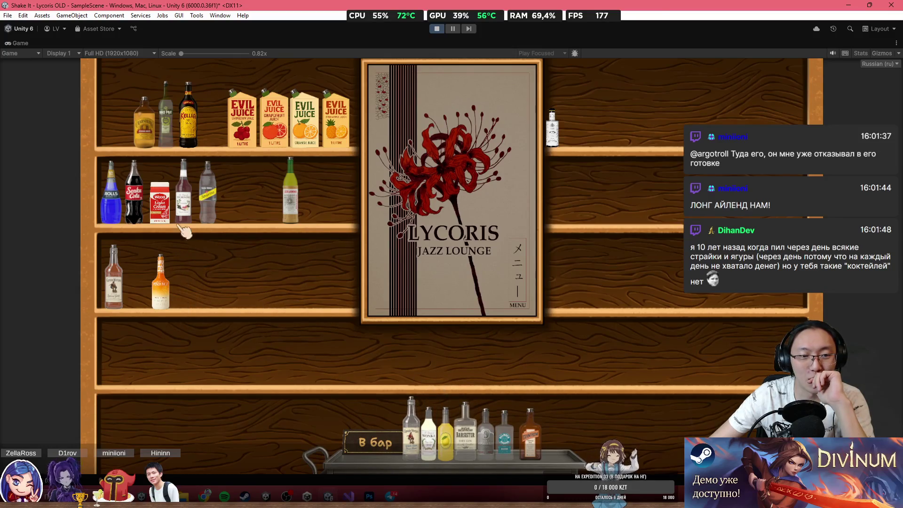
{"action": "left_click", "coordinate": [134, 198]}
{"action": "left_click", "coordinate": [375, 442]}
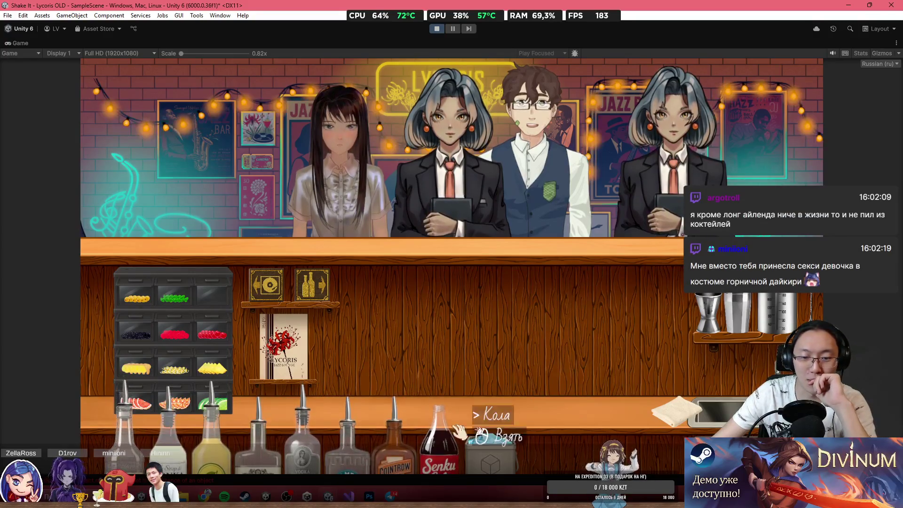
Set a highball glass and the shaker on the counter and check the recipe book.
{"action": "mouse_move", "coordinate": [706, 409]}
{"action": "left_mouse_down"}
{"action": "mouse_move", "coordinate": [404, 353]}
{"action": "mouse_move", "coordinate": [426, 330]}
{"action": "left_mouse_up"}
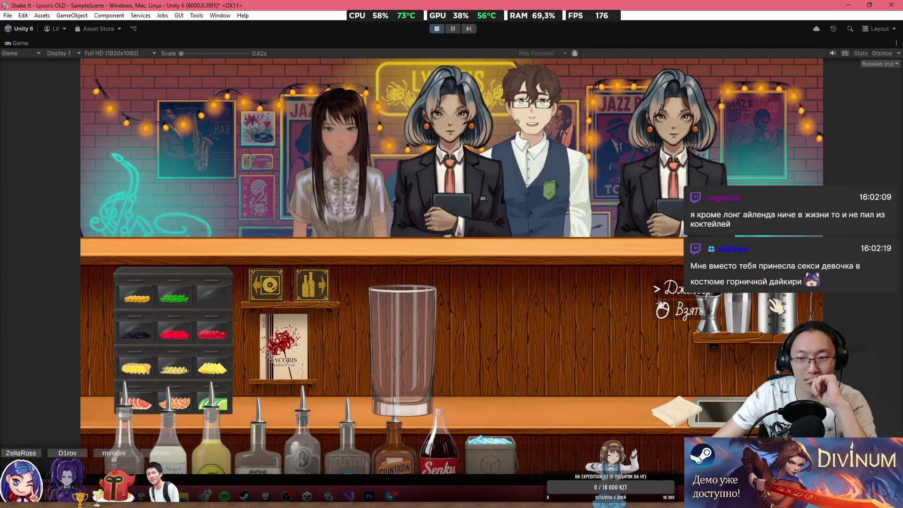
{"action": "left_click_drag", "start_coordinate": [734, 313], "coordinate": [499, 344]}
{"action": "left_click", "coordinate": [284, 346]}
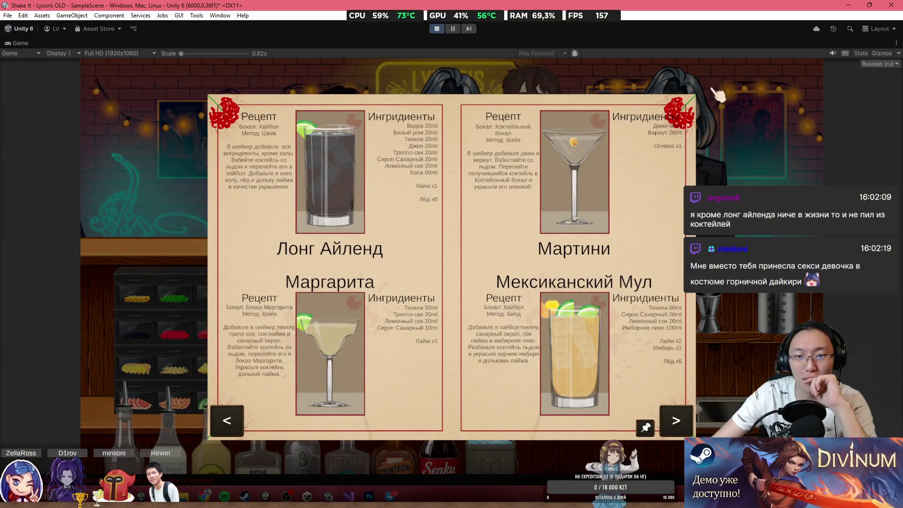
{"action": "left_click", "coordinate": [755, 104]}
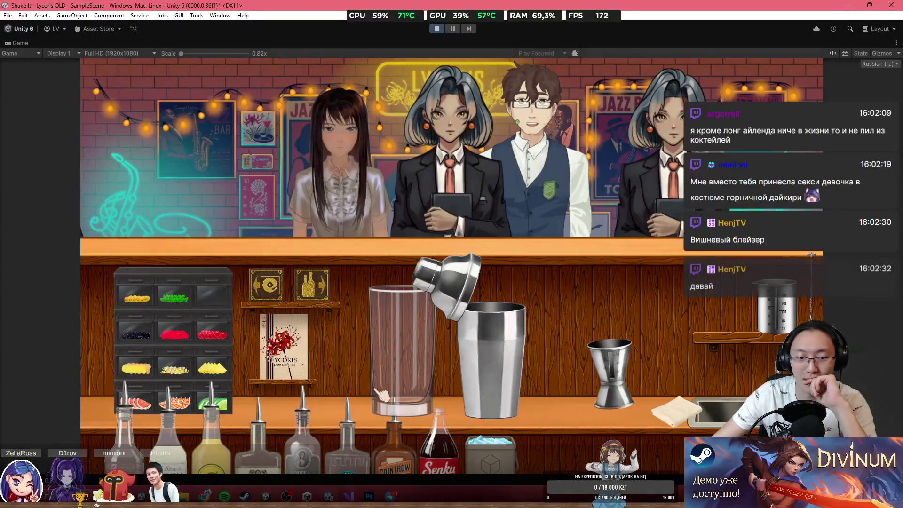
Measure gold rum and lemon juice in the jigger and pour it into the shaker.
{"action": "left_click", "coordinate": [673, 297]}
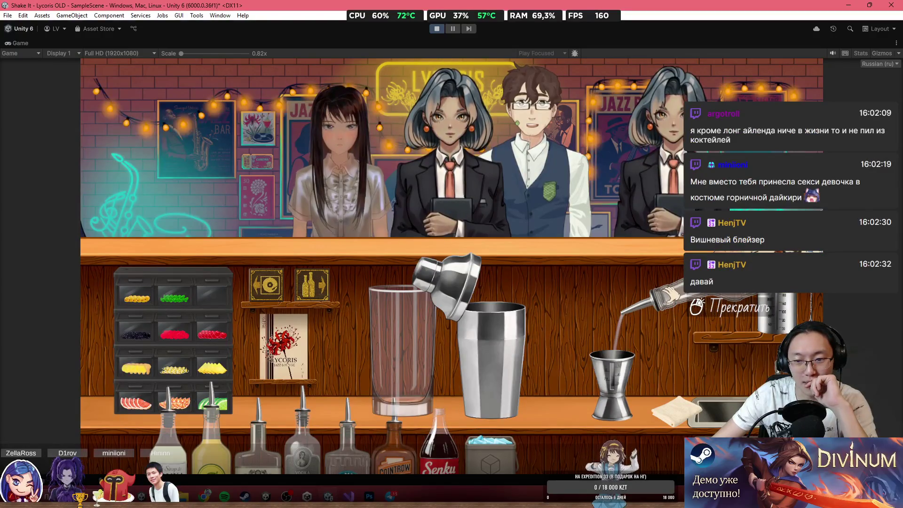
{"action": "left_click", "coordinate": [672, 295]}
{"action": "right_click", "coordinate": [671, 295]}
{"action": "left_click", "coordinate": [177, 428]}
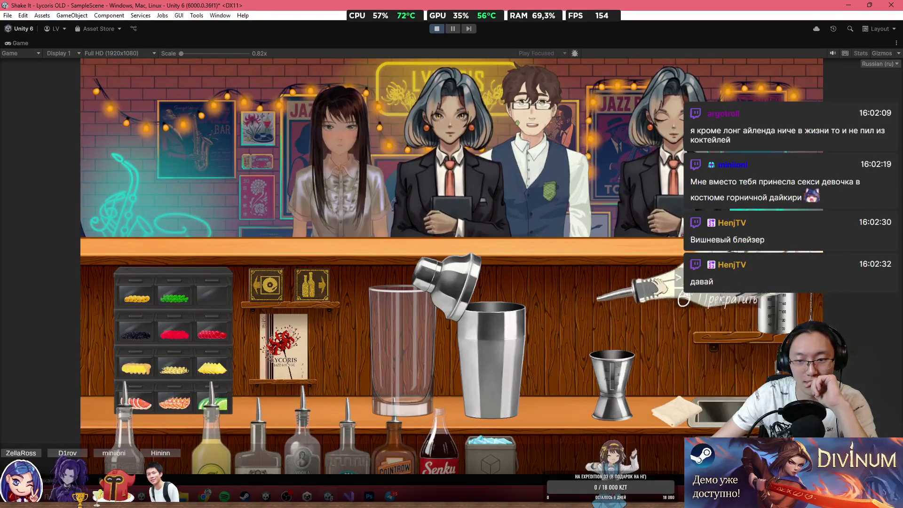
{"action": "right_click", "coordinate": [668, 296]}
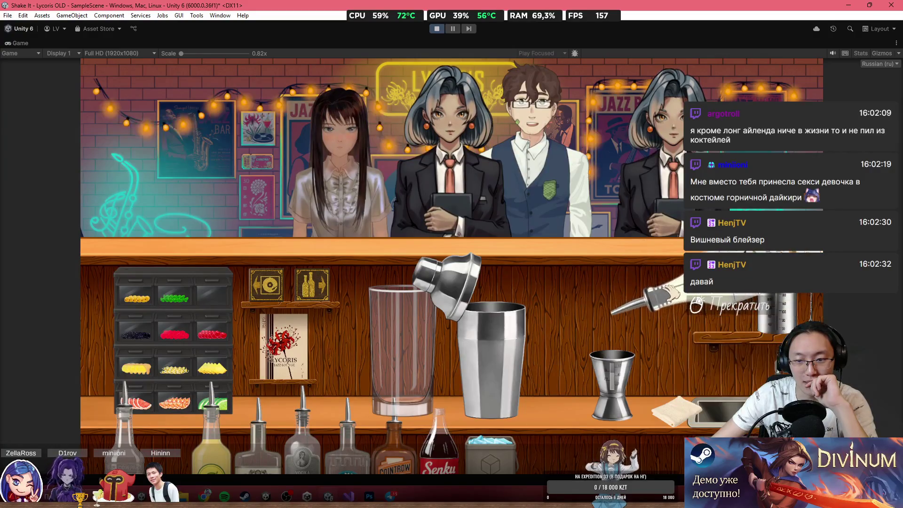
{"action": "left_click", "coordinate": [211, 438]}
{"action": "left_click", "coordinate": [668, 335]}
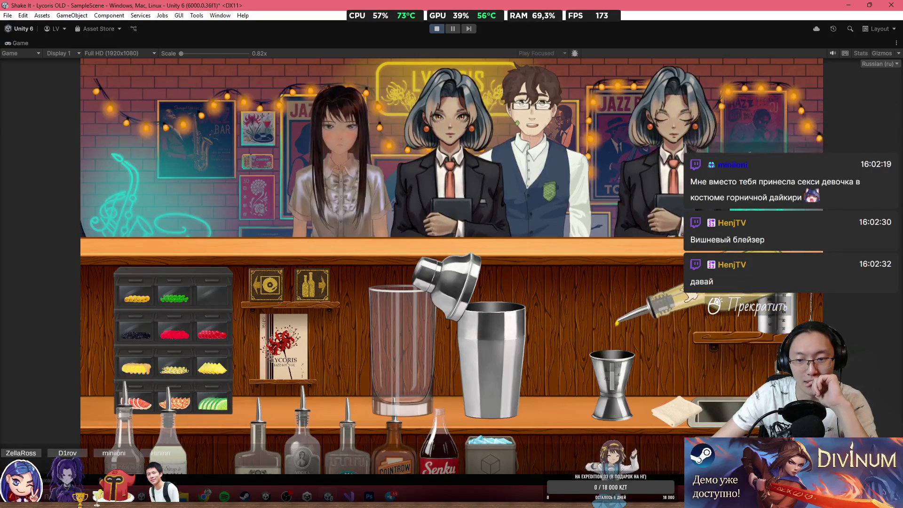
{"action": "left_click", "coordinate": [692, 296]}
{"action": "right_click", "coordinate": [673, 311]}
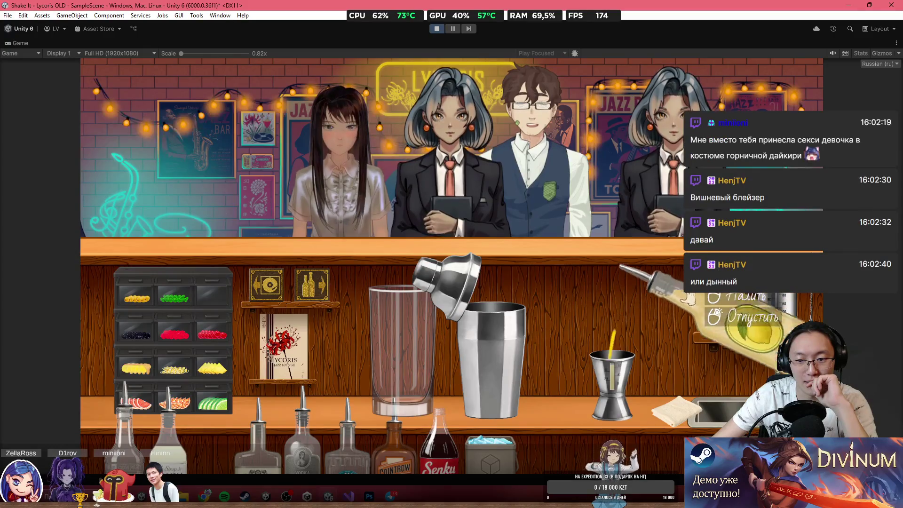
{"action": "left_click", "coordinate": [612, 377]}
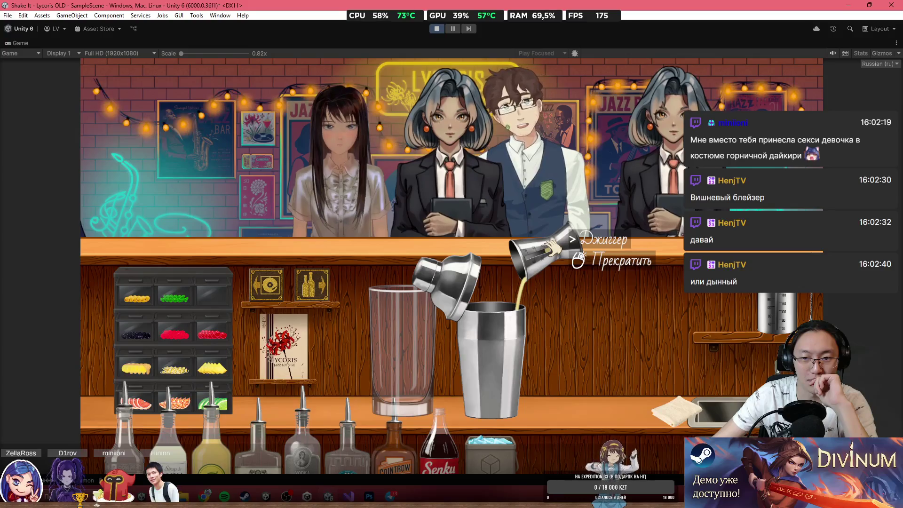
{"action": "left_click", "coordinate": [556, 247]}
Measure gold rum and vodka in the jigger and empty it into the shaker.
{"action": "left_click", "coordinate": [588, 390]}
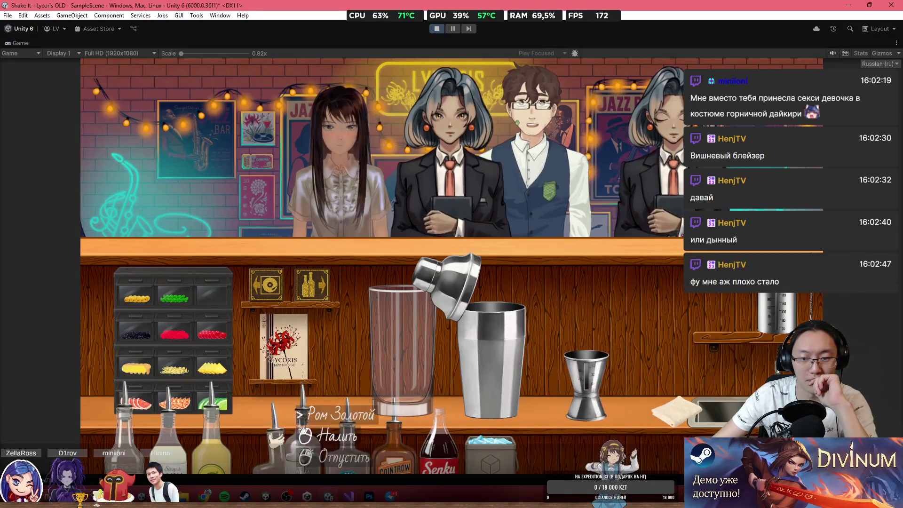
{"action": "left_click", "coordinate": [257, 423]}
{"action": "left_click", "coordinate": [630, 304]}
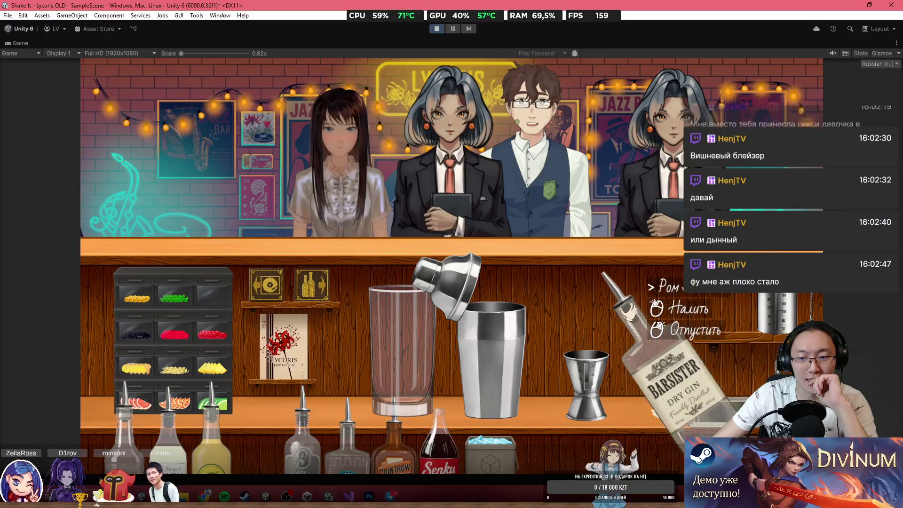
{"action": "right_click", "coordinate": [630, 303]}
{"action": "left_click", "coordinate": [332, 403]}
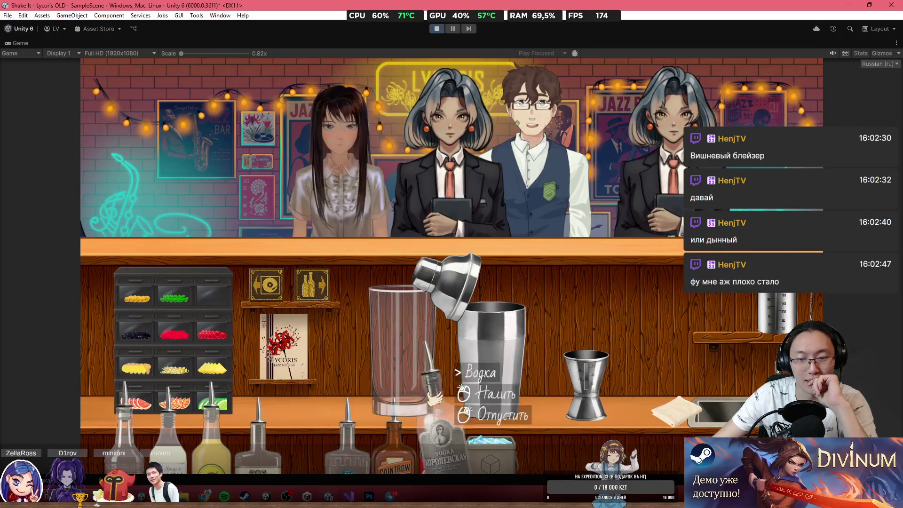
{"action": "left_click", "coordinate": [485, 392]}
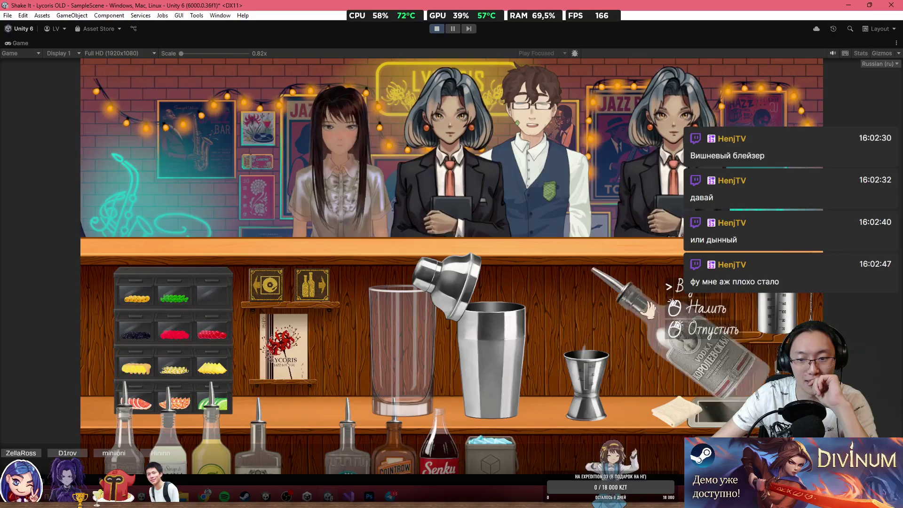
{"action": "left_click", "coordinate": [653, 305]}
{"action": "left_click", "coordinate": [348, 447]}
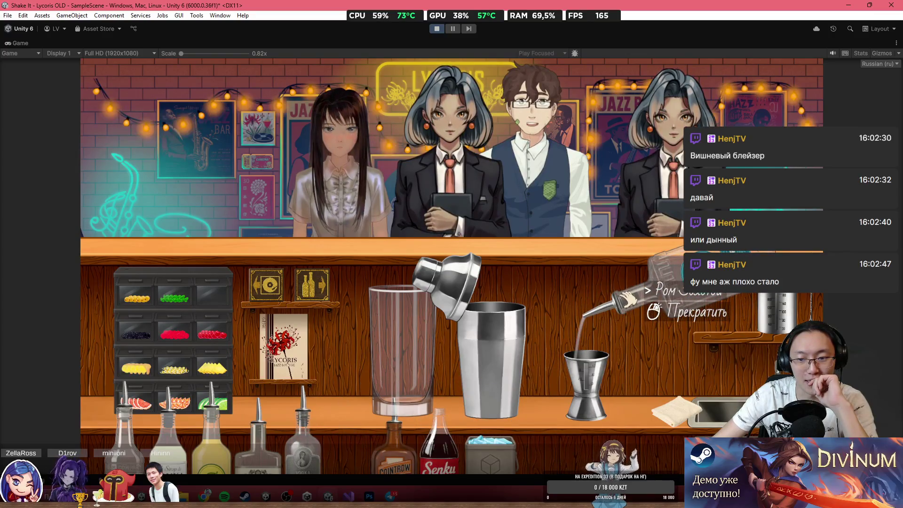
{"action": "left_click", "coordinate": [628, 297]}
{"action": "right_click", "coordinate": [628, 302]}
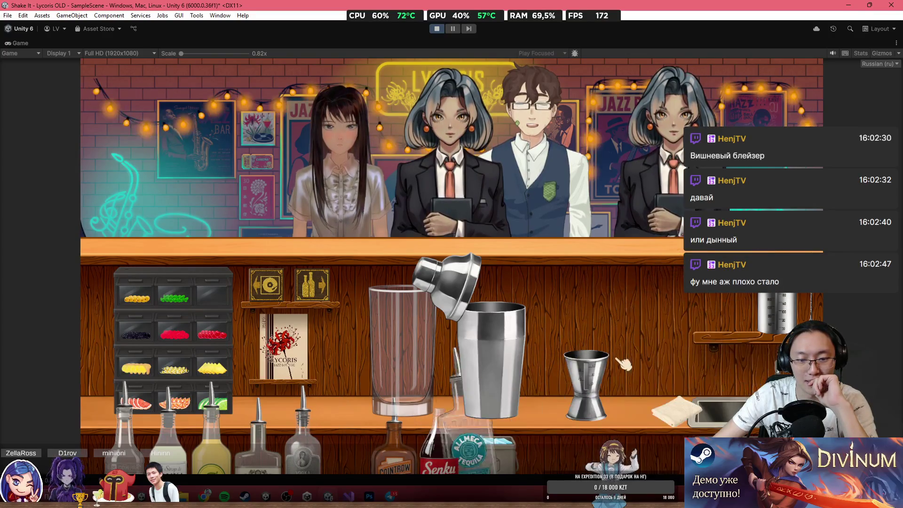
{"action": "left_click", "coordinate": [586, 371]}
{"action": "left_click", "coordinate": [522, 259]}
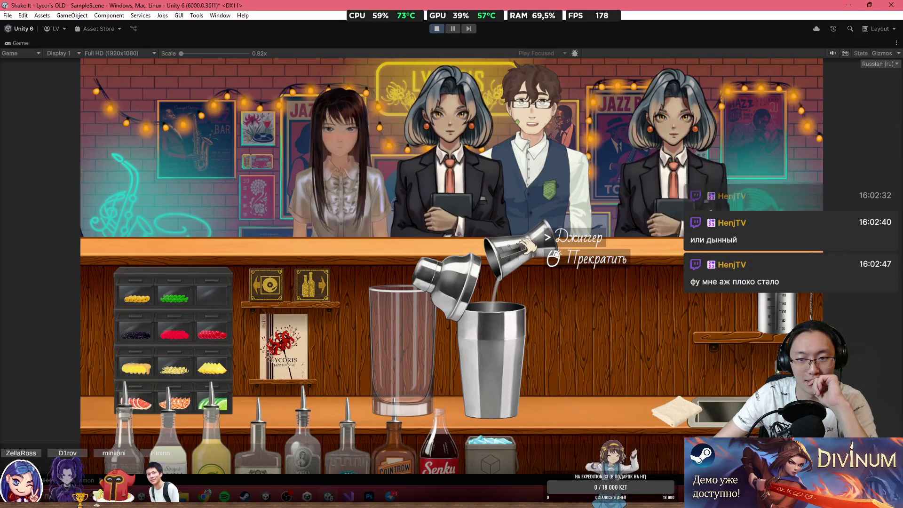
{"action": "left_click", "coordinate": [530, 245]}
Pour one more bottle into the jigger, then add ice to the shaker and take its lid.
{"action": "left_click", "coordinate": [595, 264]}
{"action": "left_click", "coordinate": [398, 442]}
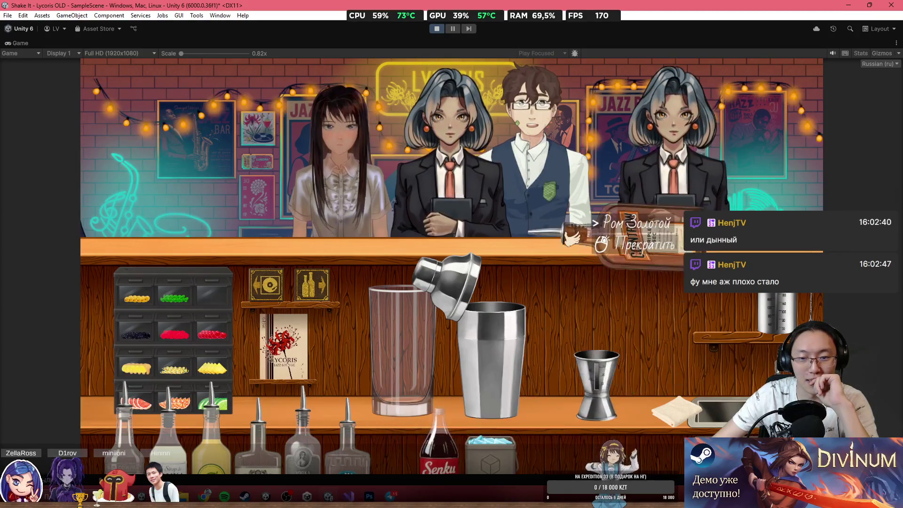
{"action": "left_click", "coordinate": [575, 230]}
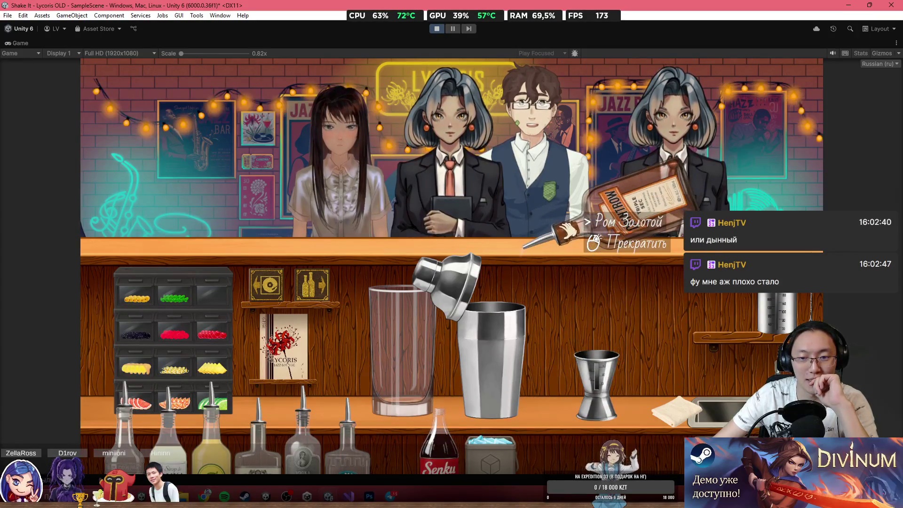
{"action": "right_click", "coordinate": [570, 237]}
{"action": "left_click", "coordinate": [607, 383]}
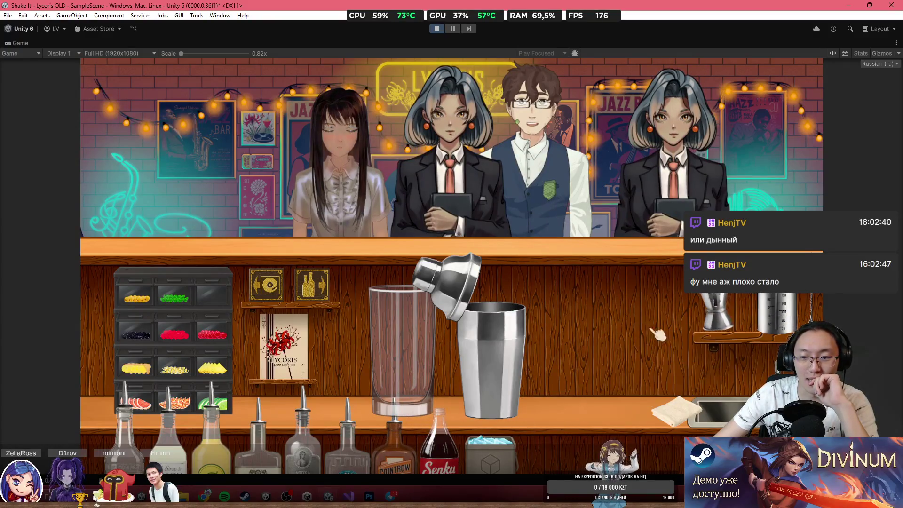
{"action": "left_click", "coordinate": [492, 445]}
{"action": "left_click", "coordinate": [485, 268]}
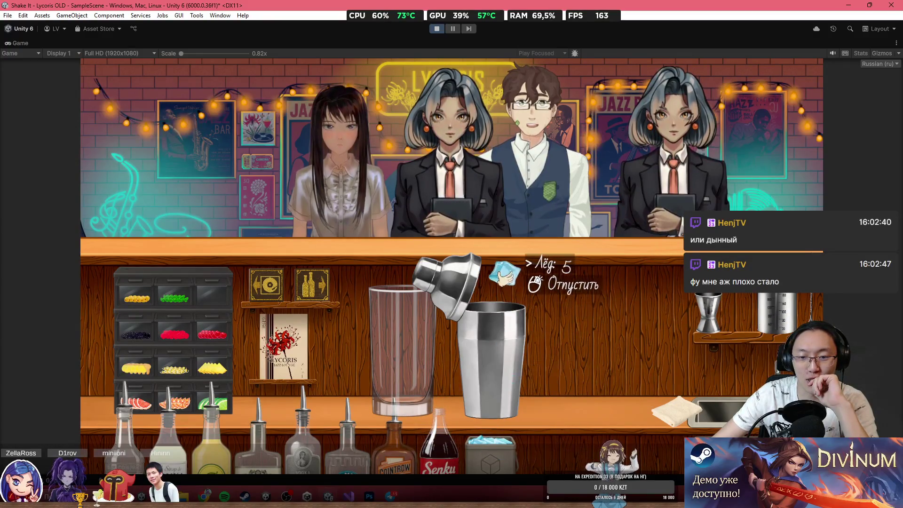
{"action": "left_click", "coordinate": [483, 254]}
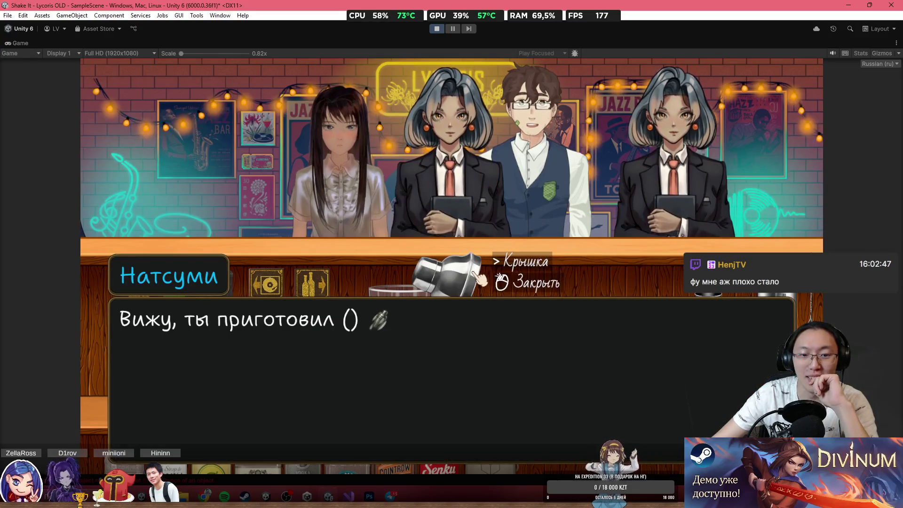
Close the shaker to serve and click through the customer's dialogue to its end.
{"action": "left_click", "coordinate": [480, 273]}
{"action": "left_click", "coordinate": [530, 221]}
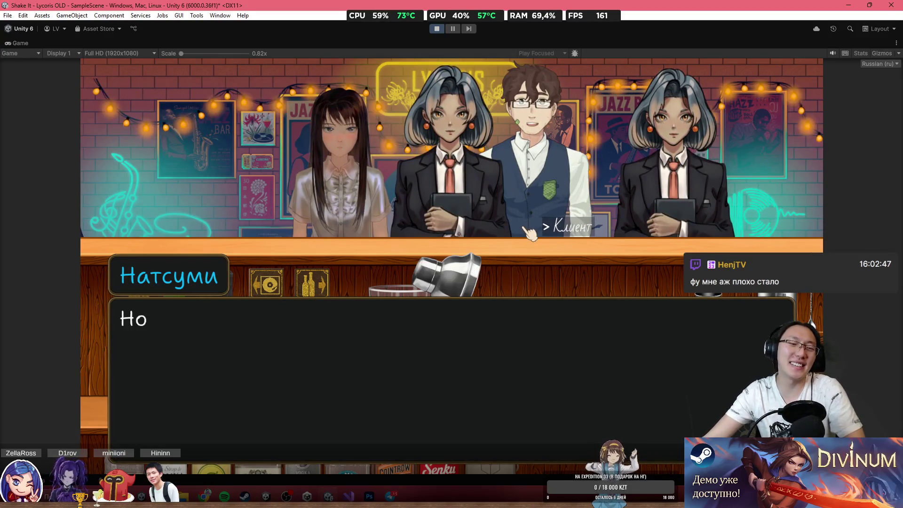
{"action": "left_click", "coordinate": [531, 223]}
{"action": "left_click", "coordinate": [530, 228]}
{"action": "left_click", "coordinate": [531, 233]}
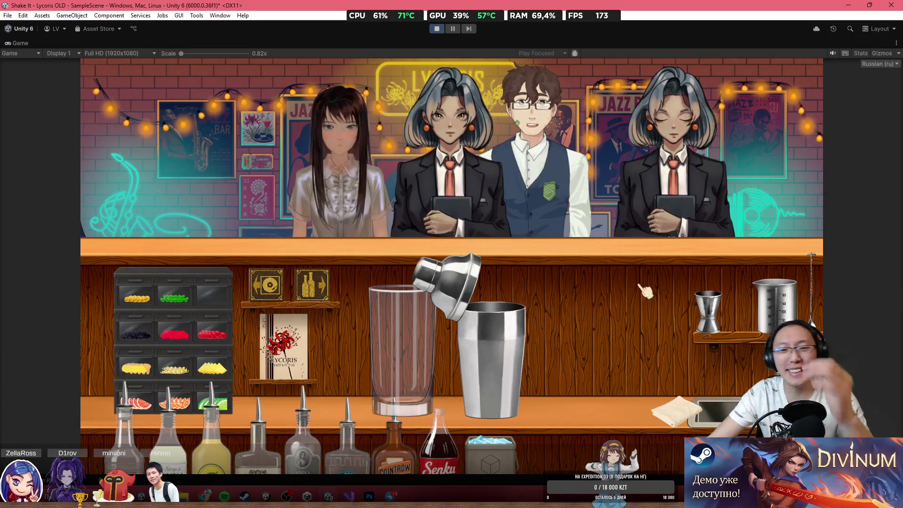
Rearrange the highball glasses so two stand beside the shaker, then stop Play mode.
{"action": "left_click", "coordinate": [403, 350]}
{"action": "left_click", "coordinate": [476, 192]}
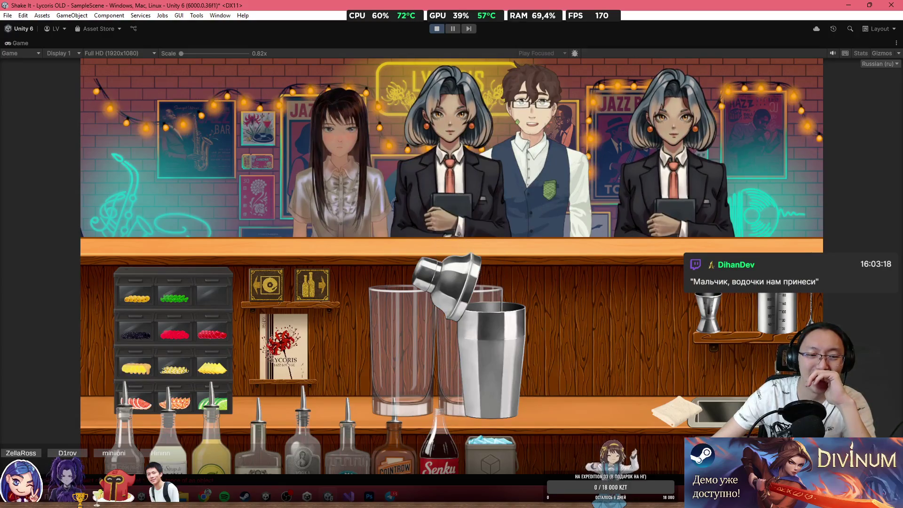
{"action": "left_click", "coordinate": [453, 312]}
{"action": "left_click", "coordinate": [447, 212]}
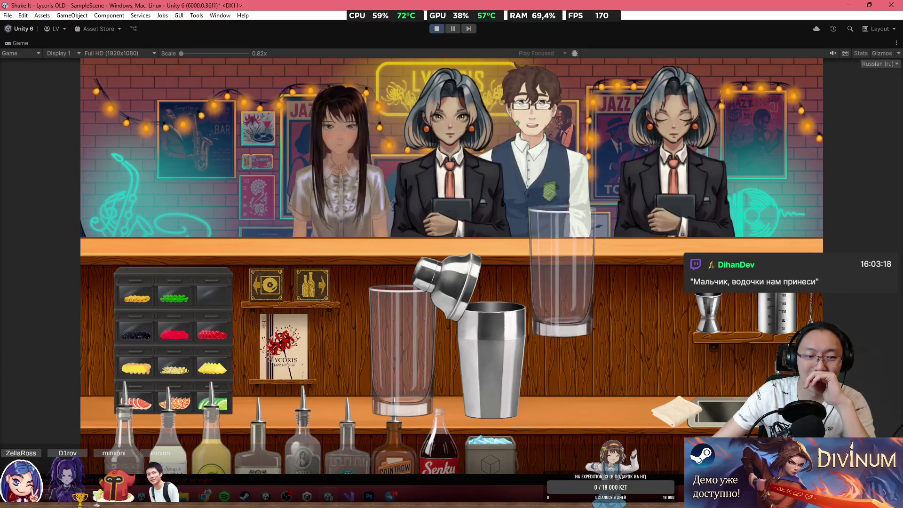
{"action": "left_click", "coordinate": [449, 346]}
{"action": "left_click", "coordinate": [475, 283]}
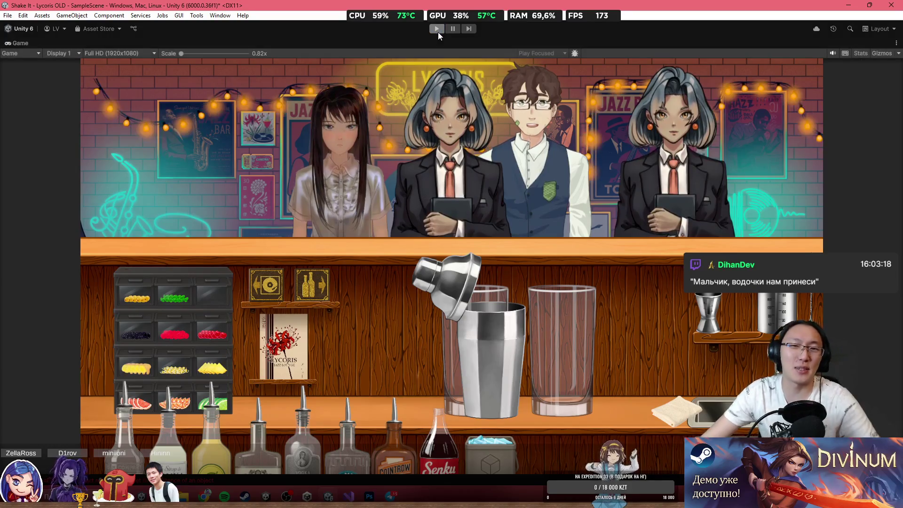
{"action": "left_click", "coordinate": [439, 32]}
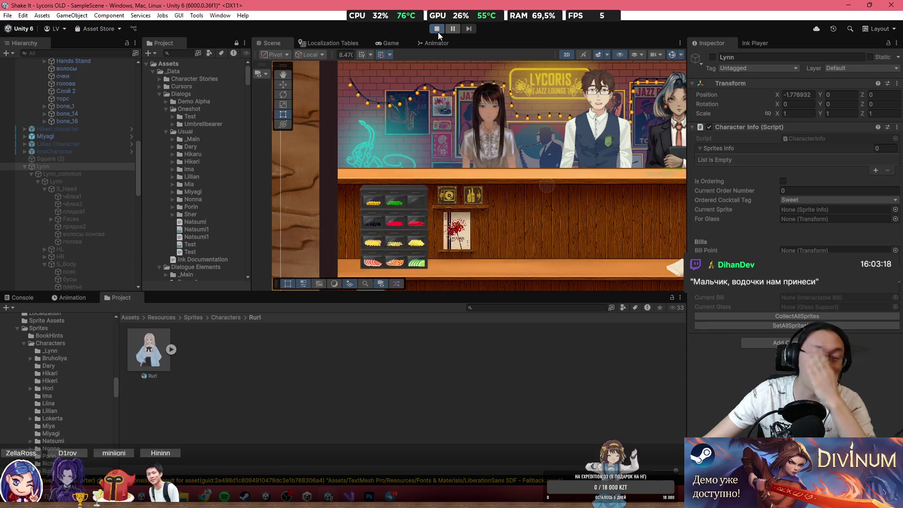
Maximize the game view, pick the Lycoris notebook, go to the bar, skip the tutorial, and view the bottle shelves.
{"action": "key", "text": "shift+space"}
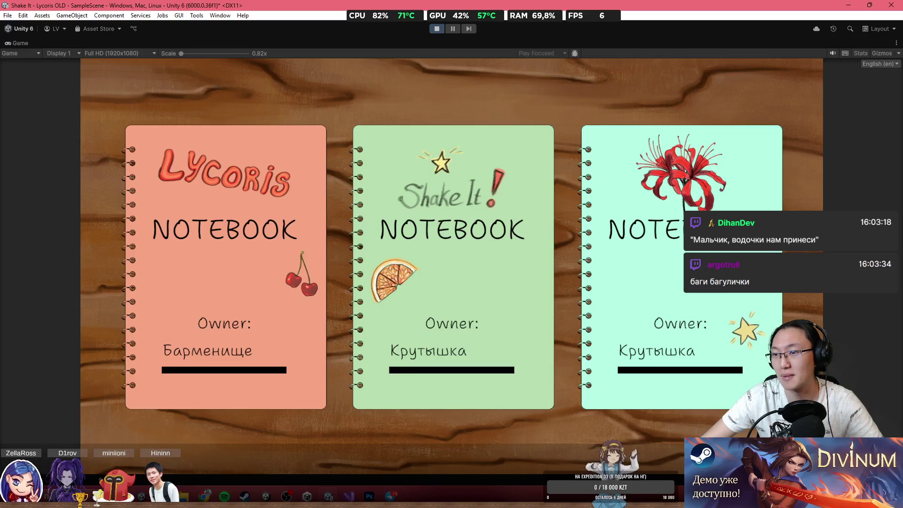
{"action": "left_click", "coordinate": [288, 214]}
{"action": "left_click", "coordinate": [269, 324]}
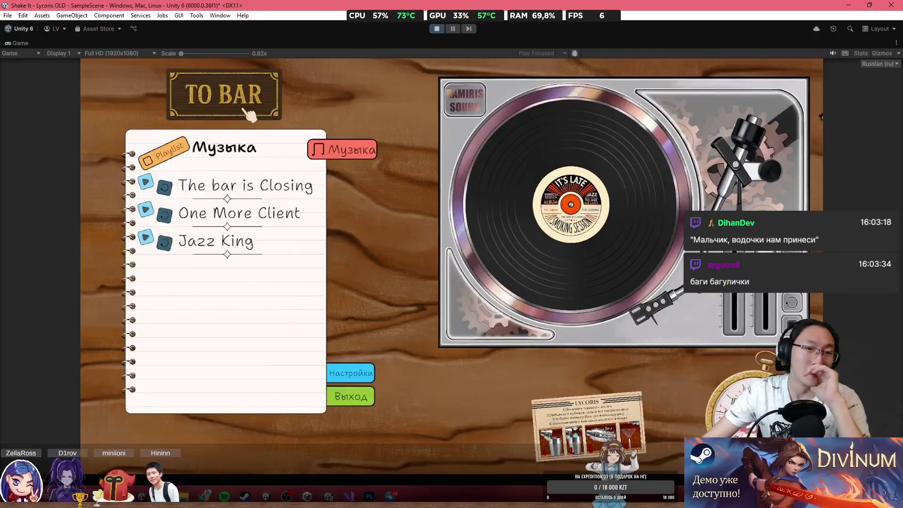
{"action": "left_click", "coordinate": [250, 110]}
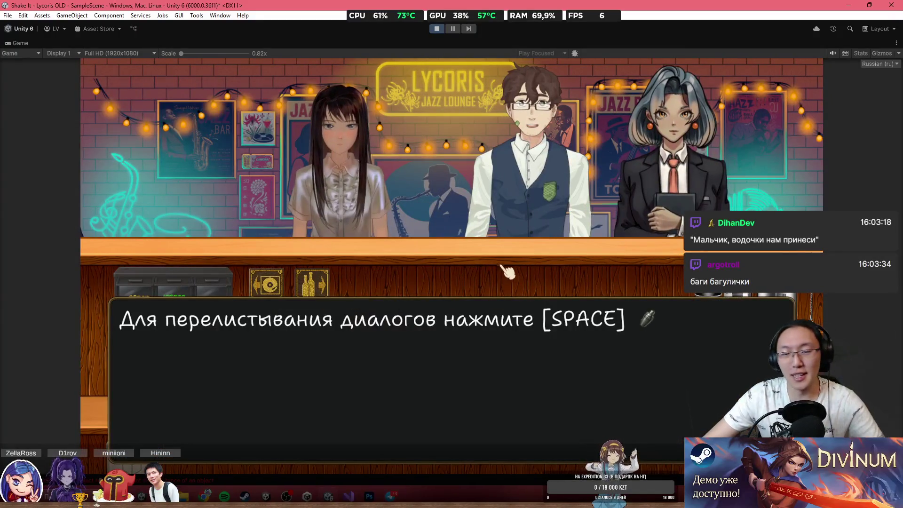
{"action": "left_click", "coordinate": [545, 262]}
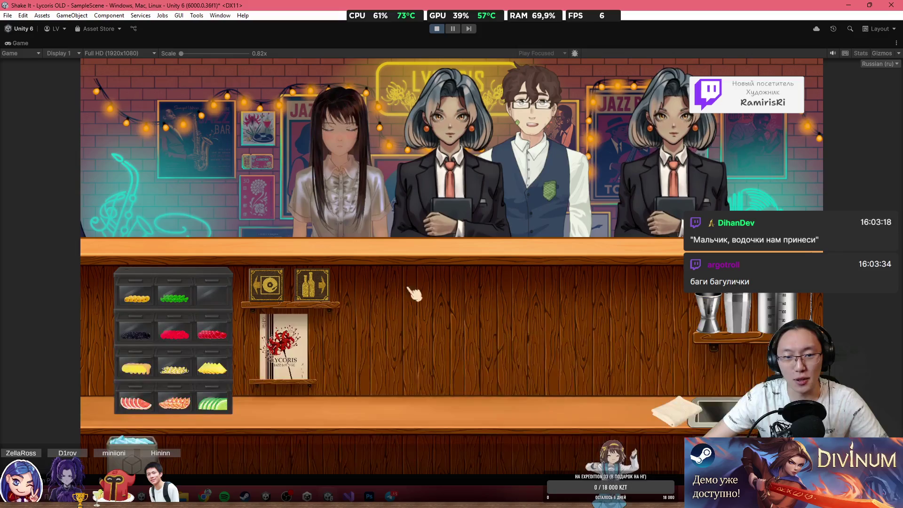
{"action": "left_click", "coordinate": [311, 287]}
Move triple sec, white rum, the teal bottle, vodka, sugar syrup and Cointreau to the counter.
{"action": "left_click", "coordinate": [282, 202]}
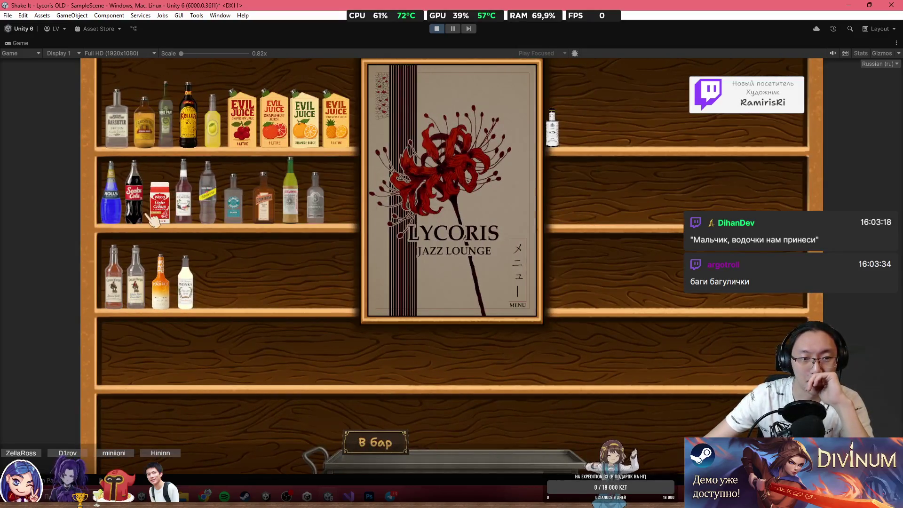
{"action": "left_click", "coordinate": [138, 281]}
{"action": "left_click", "coordinate": [233, 198]}
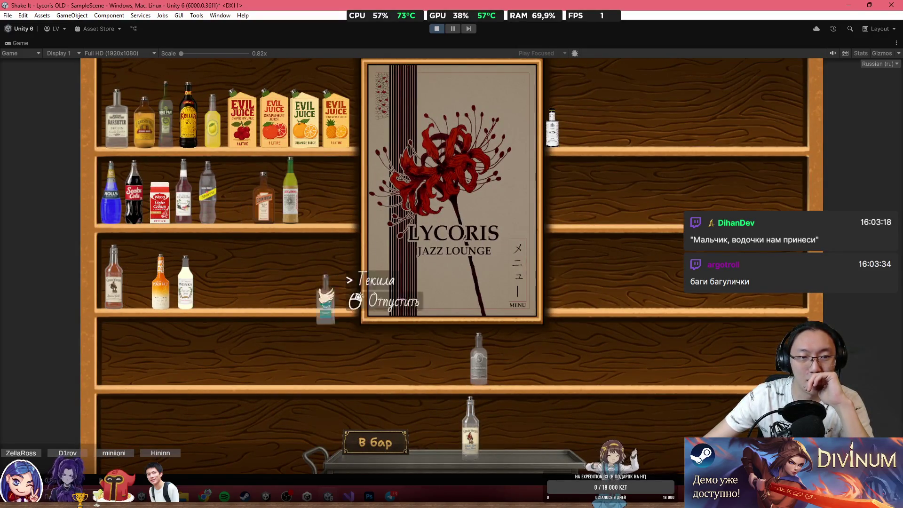
{"action": "left_click", "coordinate": [426, 433]}
{"action": "left_click", "coordinate": [479, 358]}
{"action": "left_click", "coordinate": [510, 428]}
{"action": "left_click", "coordinate": [198, 297]}
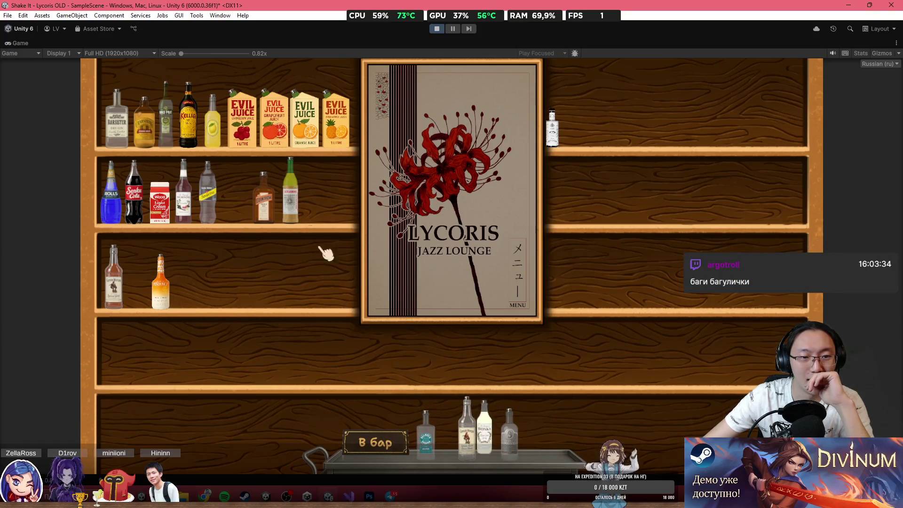
{"action": "left_click", "coordinate": [263, 201]}
Add cola, lemon juice and gin to the counter and return to the bar.
{"action": "left_click", "coordinate": [135, 193]}
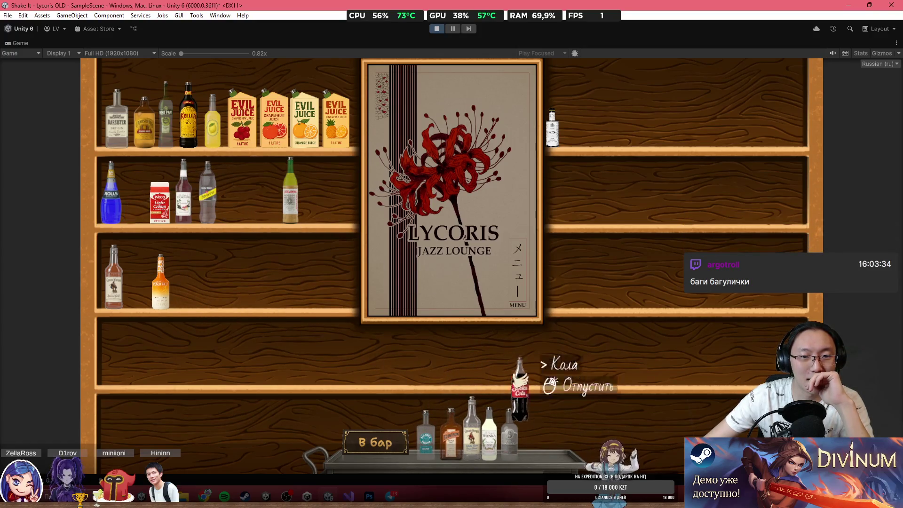
{"action": "left_click", "coordinate": [529, 369]}
{"action": "left_click", "coordinate": [213, 122]}
{"action": "left_click", "coordinate": [318, 240]}
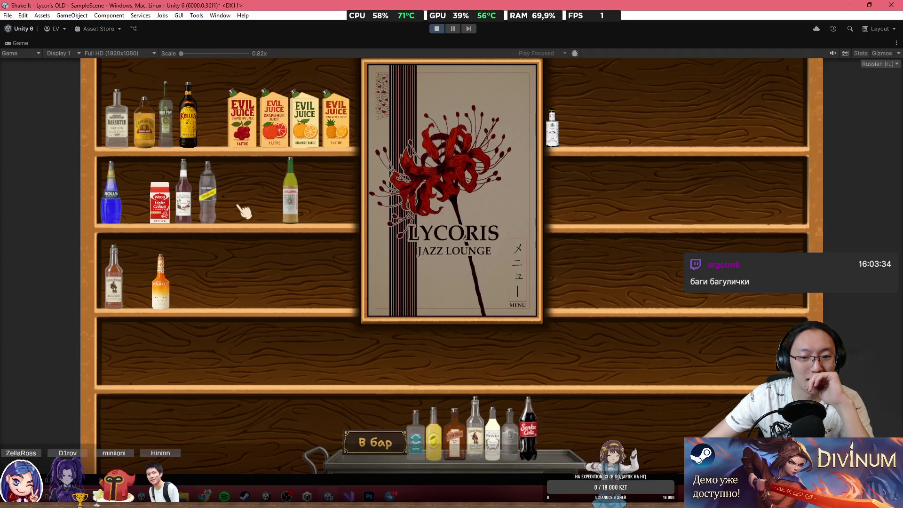
{"action": "left_click", "coordinate": [117, 120]}
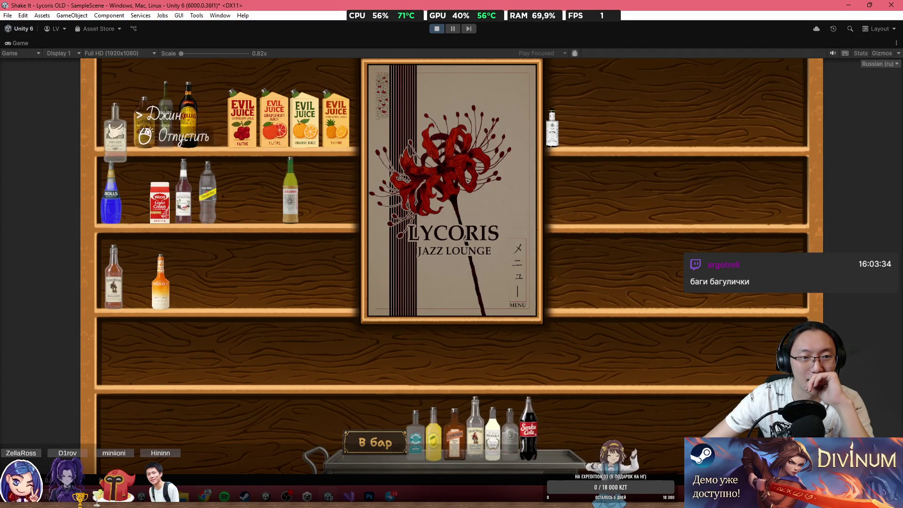
{"action": "left_click", "coordinate": [461, 431]}
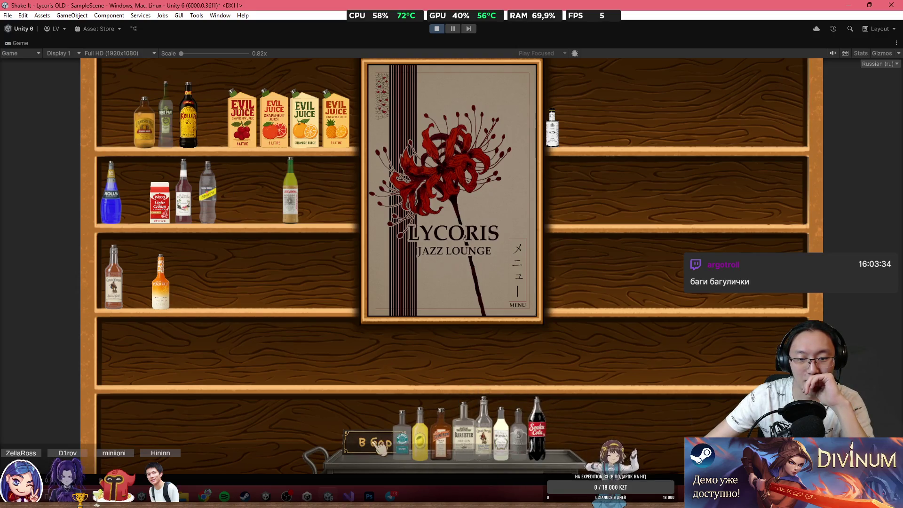
{"action": "left_click", "coordinate": [379, 444]}
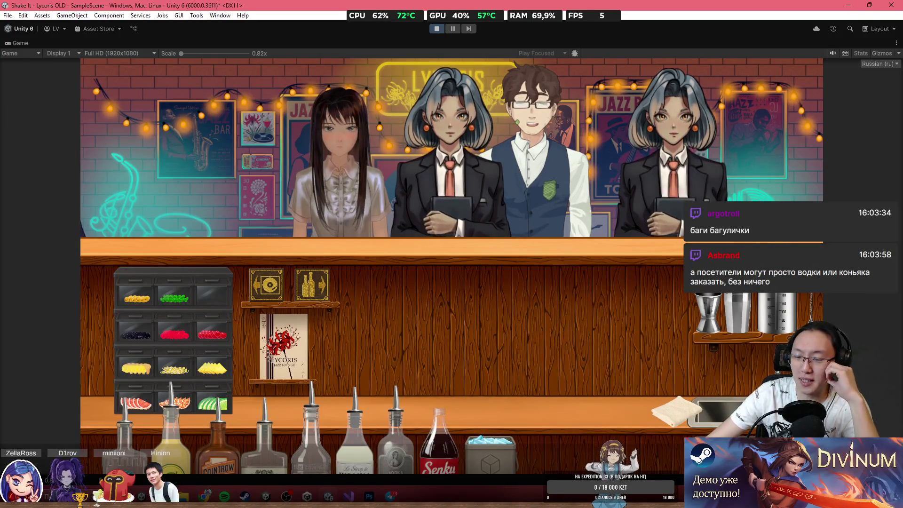
Place a highball glass, set down and open the shaker, and put the jigger on the counter.
{"action": "left_click", "coordinate": [621, 358]}
{"action": "left_click", "coordinate": [414, 357]}
{"action": "left_click", "coordinate": [736, 315]}
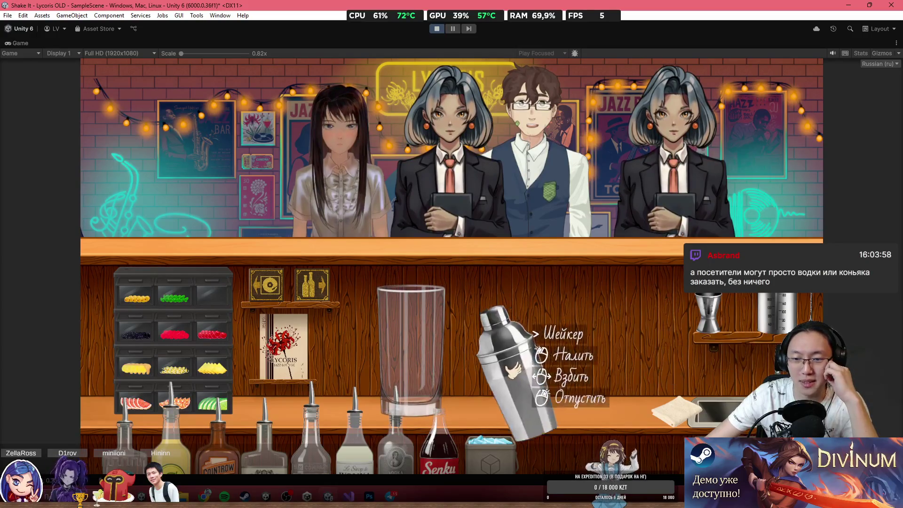
{"action": "right_click", "coordinate": [513, 369]}
{"action": "left_click", "coordinate": [506, 323]}
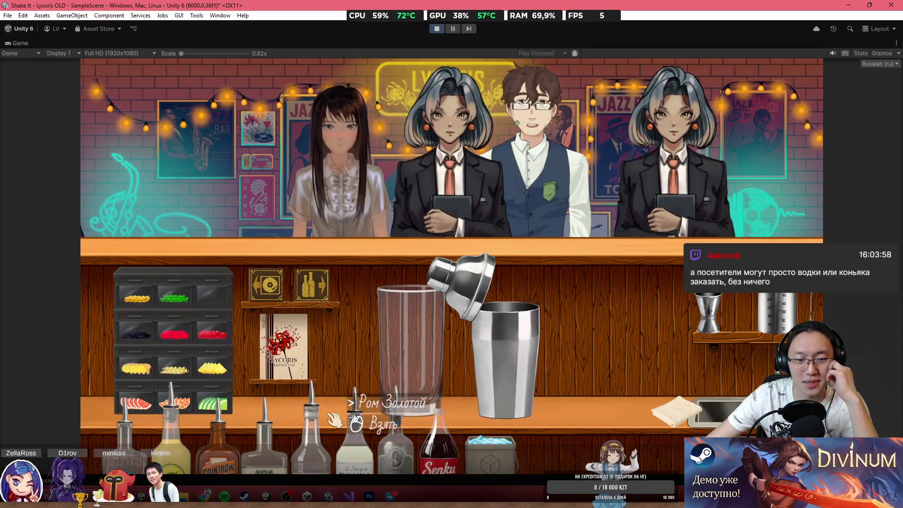
{"action": "left_click", "coordinate": [717, 315]}
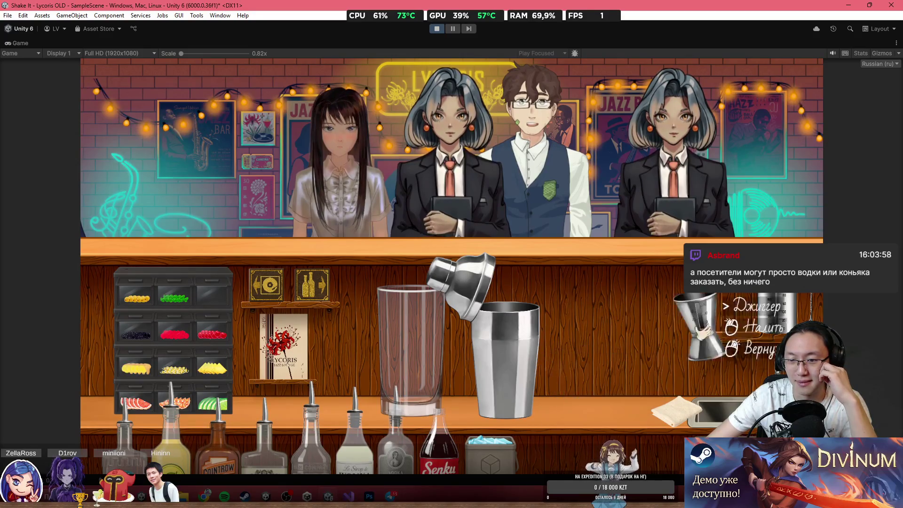
{"action": "left_click", "coordinate": [605, 372]}
Pour rum, lemon juice, Cointreau and gin into the jigger.
{"action": "left_click", "coordinate": [124, 428]}
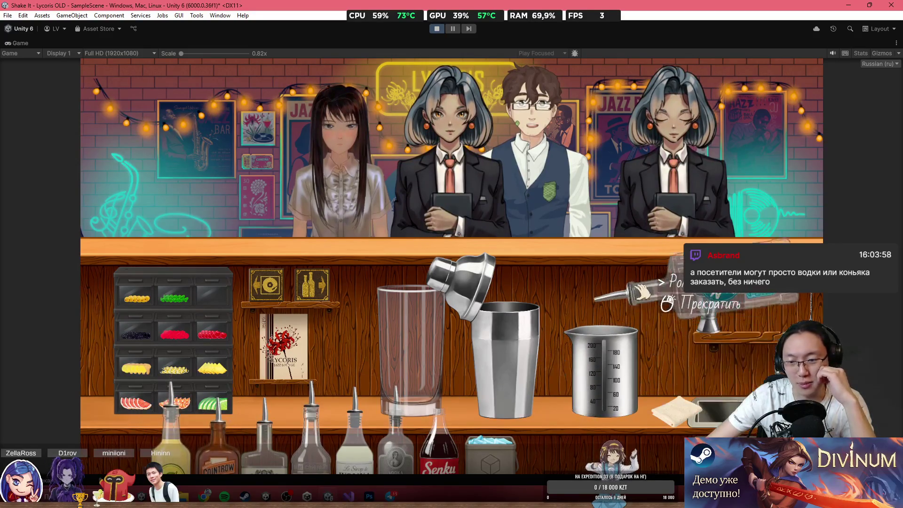
{"action": "left_click", "coordinate": [642, 292]}
{"action": "left_click", "coordinate": [654, 306]}
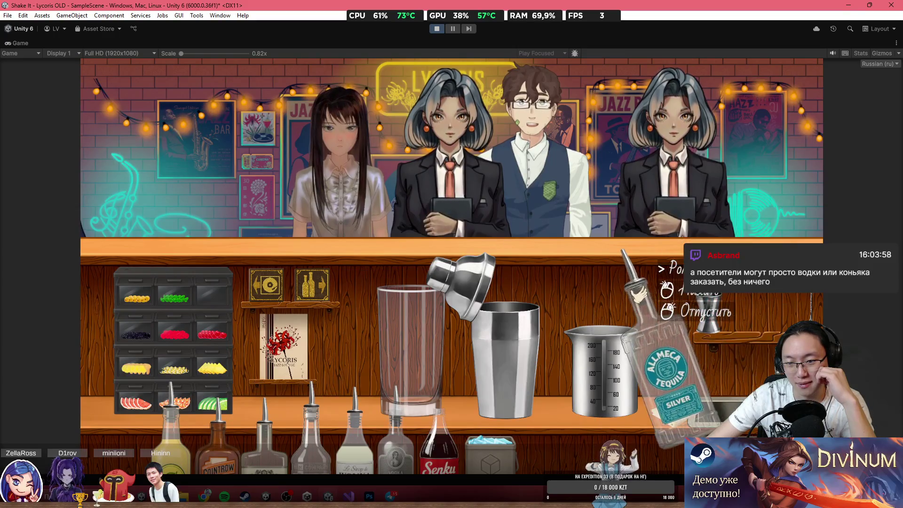
{"action": "left_click", "coordinate": [125, 426]}
{"action": "left_click", "coordinate": [172, 424]}
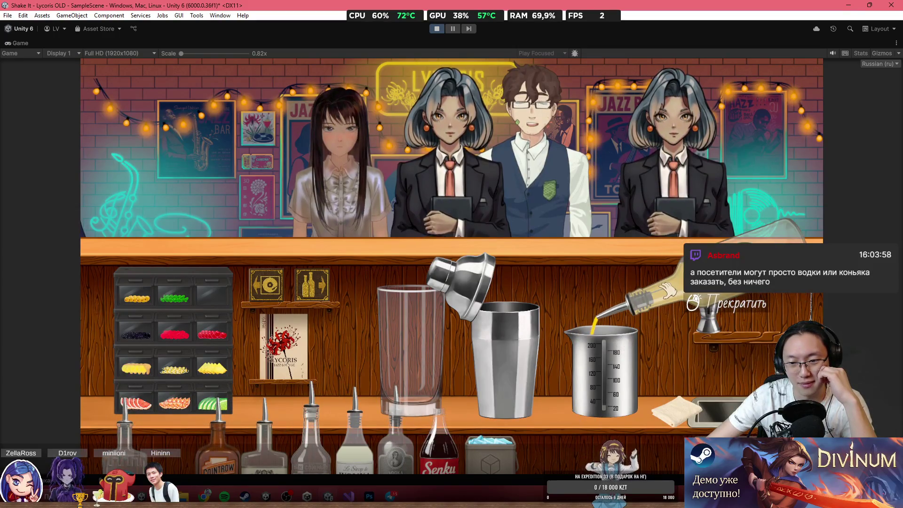
{"action": "left_click", "coordinate": [665, 296]}
{"action": "left_click", "coordinate": [506, 329]}
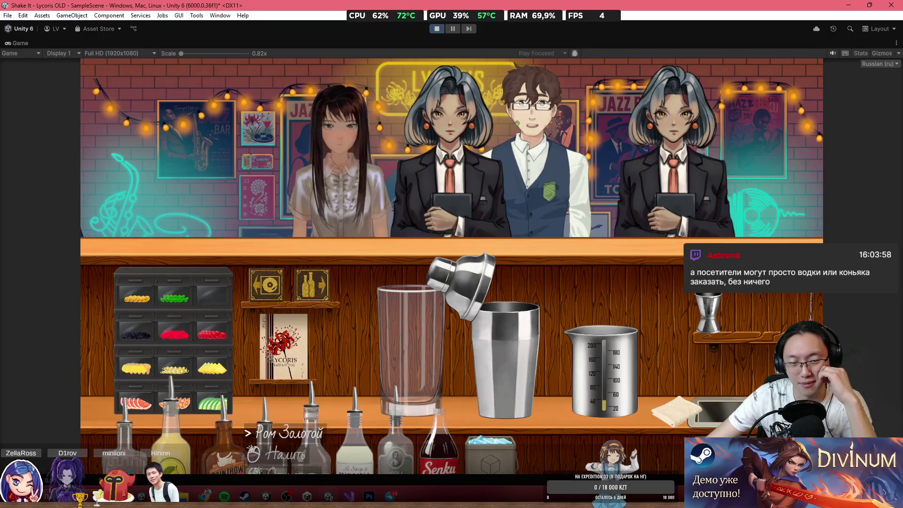
{"action": "left_click", "coordinate": [219, 452]}
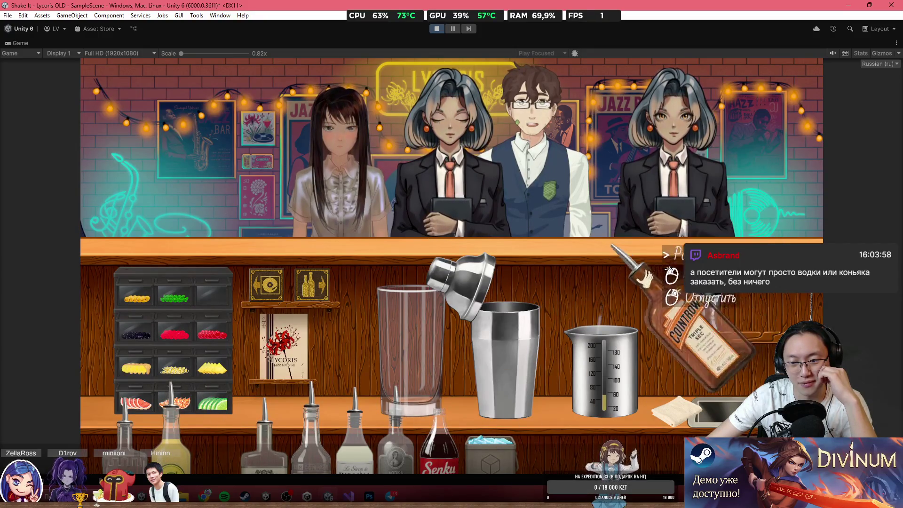
{"action": "left_click", "coordinate": [654, 282]}
{"action": "left_click", "coordinate": [400, 423]}
{"action": "left_click", "coordinate": [648, 281]}
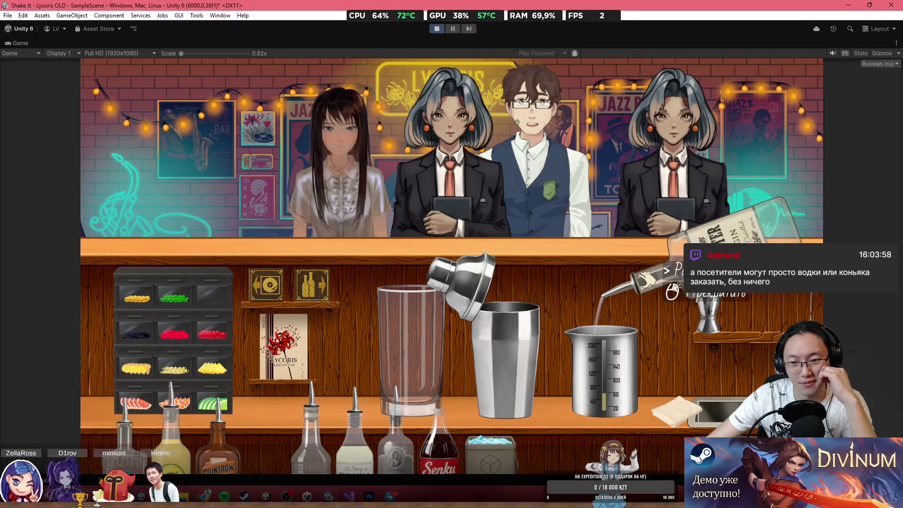
{"action": "left_click", "coordinate": [645, 279]}
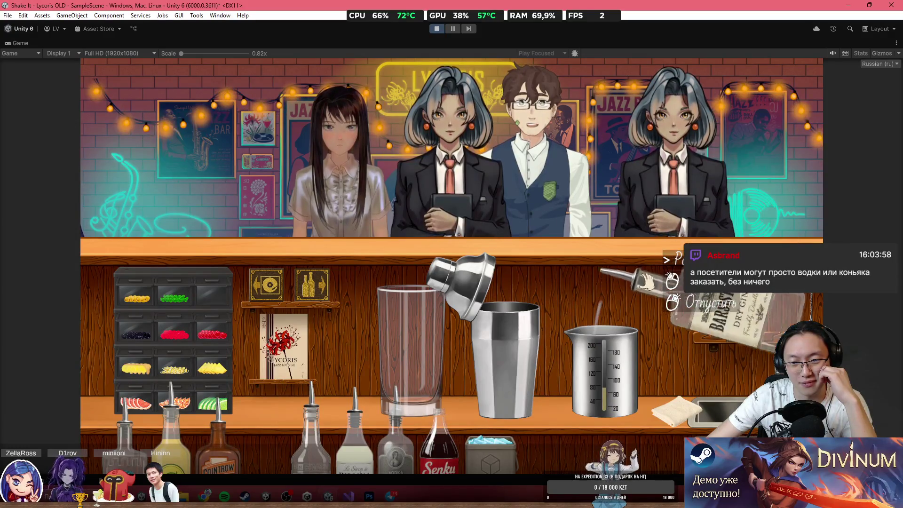
Add golden rum, sugar syrup and vodka to the jigger.
{"action": "left_click", "coordinate": [315, 438]}
{"action": "left_click", "coordinate": [642, 281]}
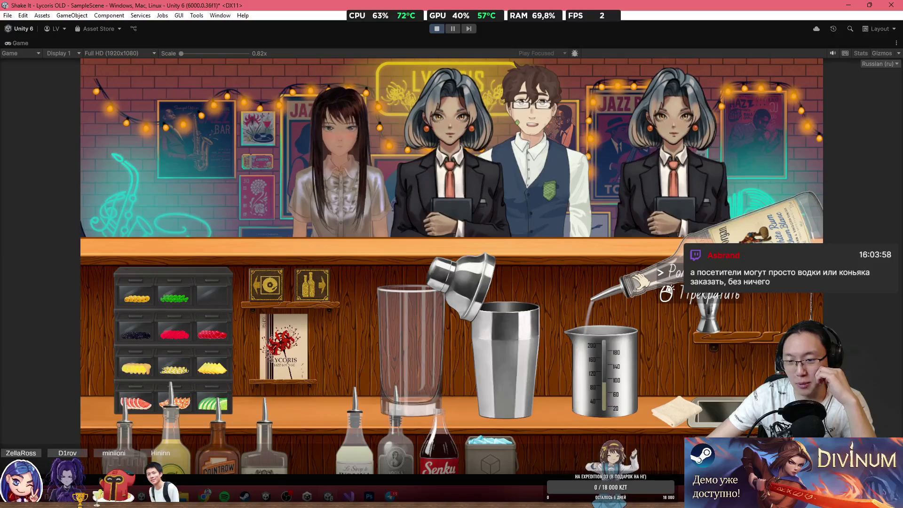
{"action": "left_click", "coordinate": [641, 281]}
{"action": "right_click", "coordinate": [658, 272]}
{"action": "left_click", "coordinate": [357, 428]}
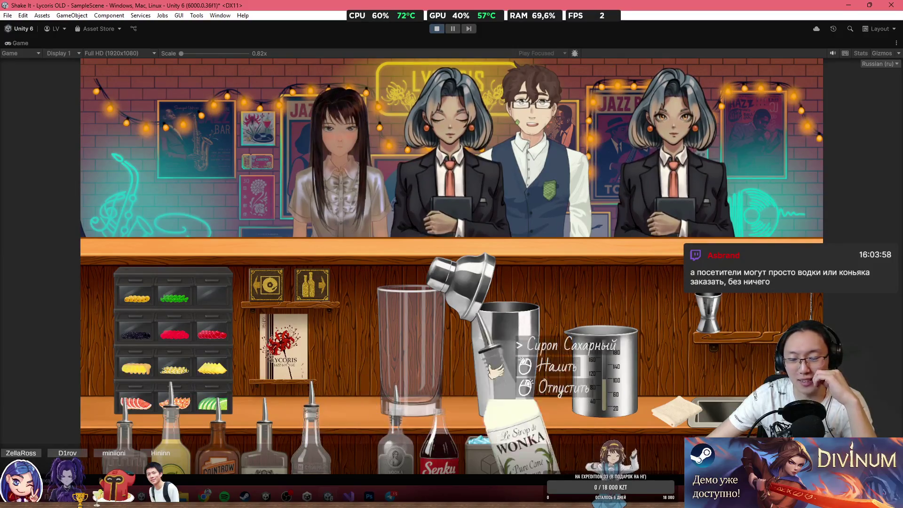
{"action": "left_click", "coordinate": [660, 262]}
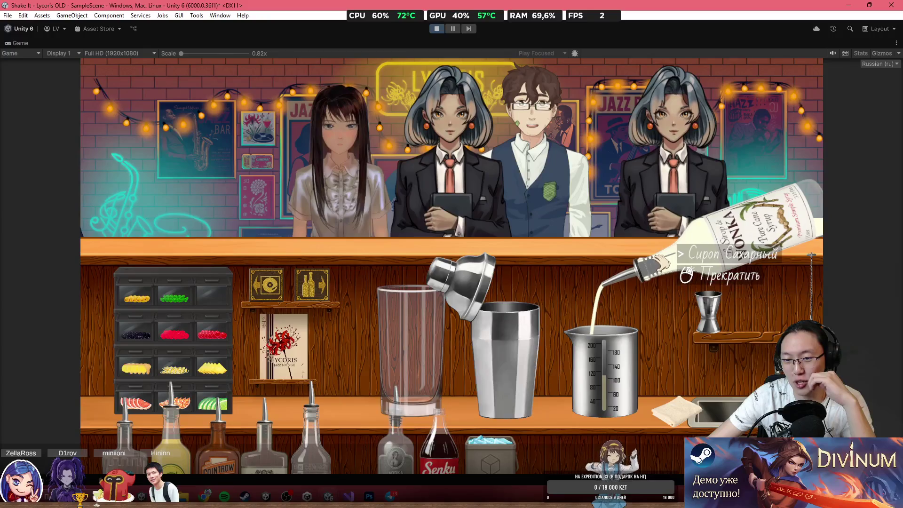
{"action": "left_click", "coordinate": [660, 262]}
{"action": "left_click", "coordinate": [658, 266]}
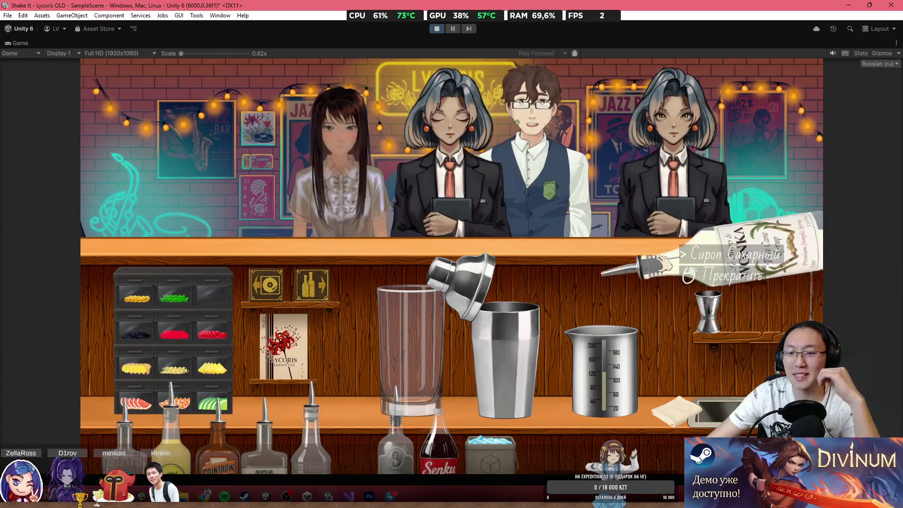
{"action": "left_click", "coordinate": [663, 263]}
{"action": "right_click", "coordinate": [664, 256]}
{"action": "left_click", "coordinate": [395, 438]}
{"action": "left_click", "coordinate": [670, 282]}
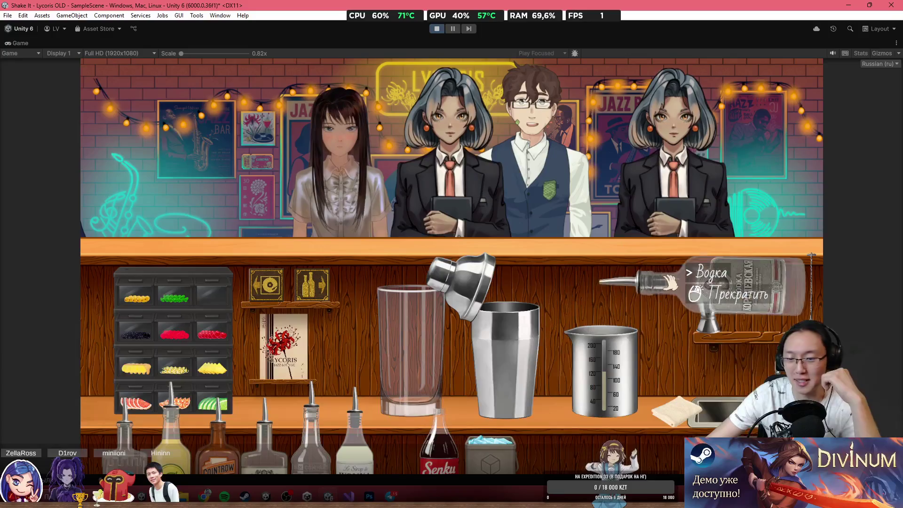
{"action": "left_click", "coordinate": [670, 281]}
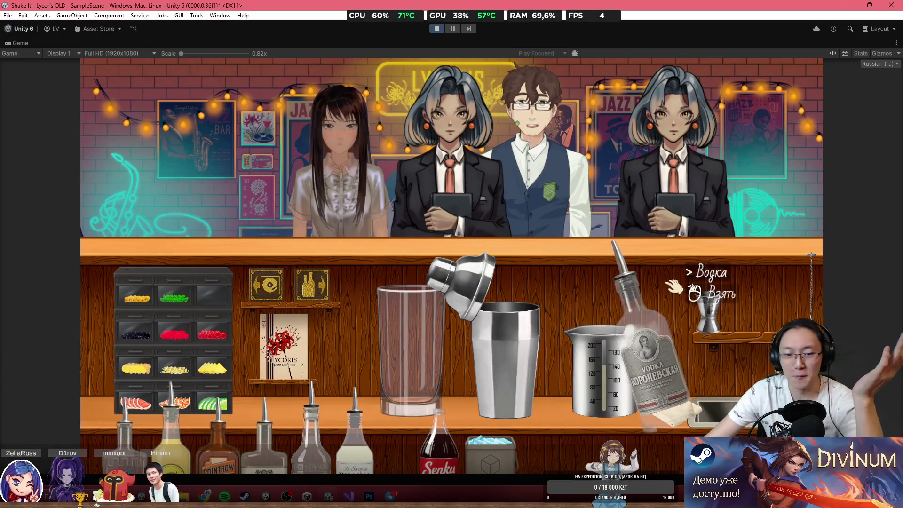
{"action": "right_click", "coordinate": [669, 287]}
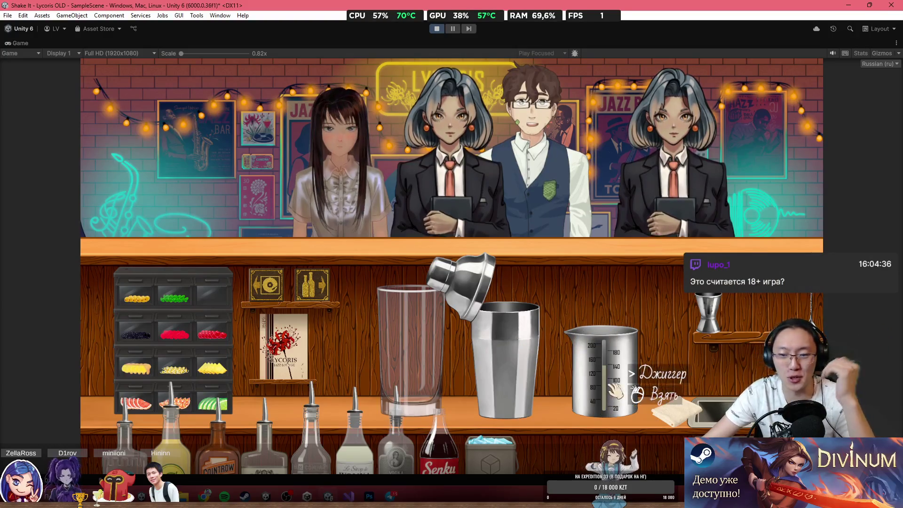
Empty the filled jigger into the shaker, then add ice and cap it.
{"action": "left_click", "coordinate": [606, 364]}
{"action": "left_click", "coordinate": [546, 215]}
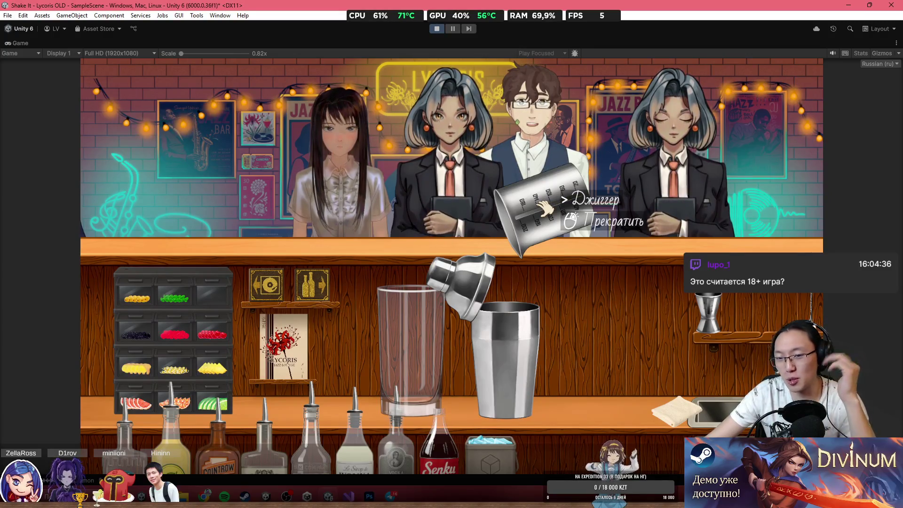
{"action": "left_click", "coordinate": [546, 207]}
{"action": "right_click", "coordinate": [607, 282]}
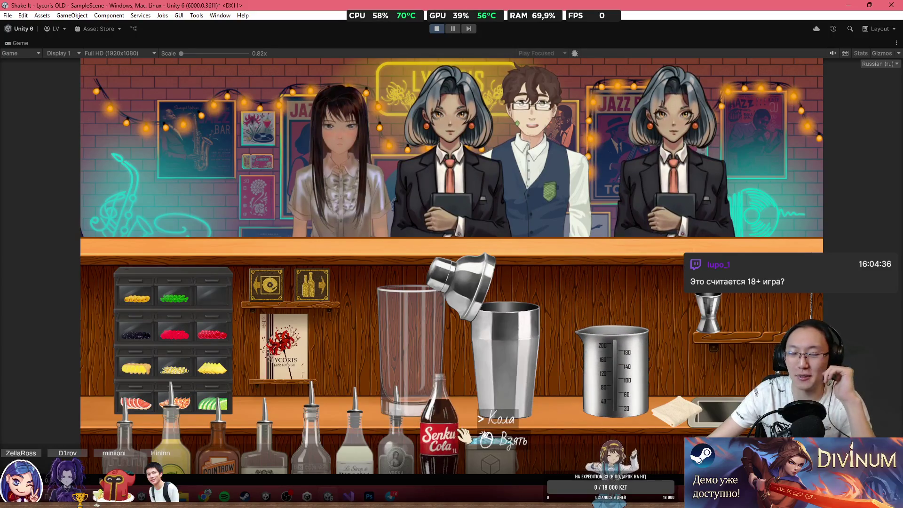
{"action": "left_click", "coordinate": [492, 440]}
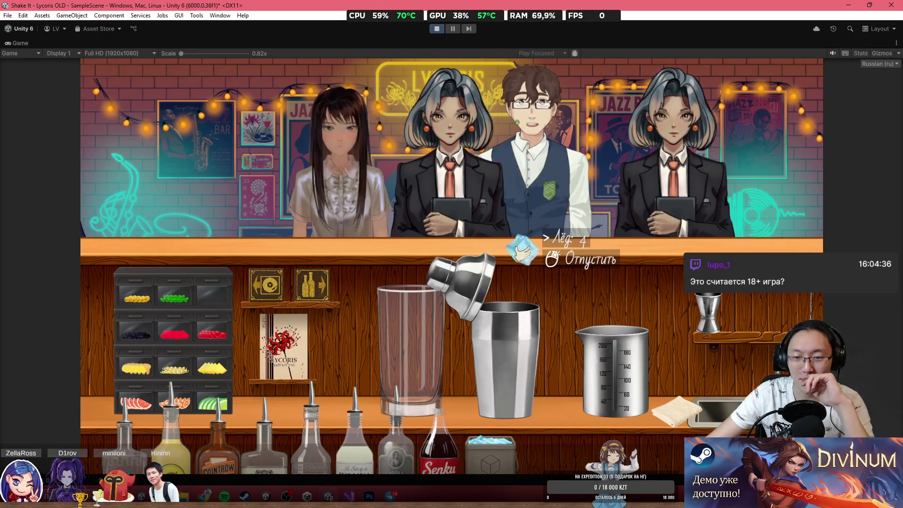
{"action": "left_click", "coordinate": [512, 282]}
Cap the shaker, pour the shaken mix into the highball glass, and return the shaker to its shelf.
{"action": "left_click", "coordinate": [480, 296]}
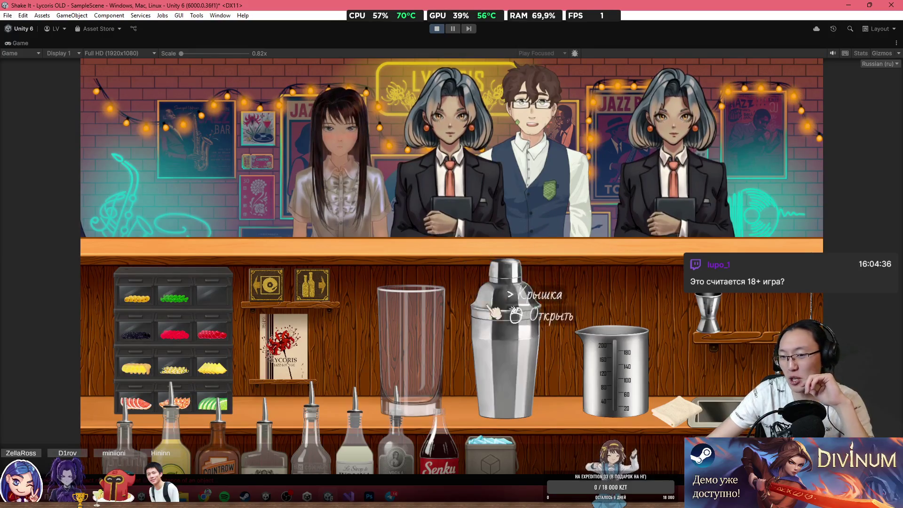
{"action": "left_click", "coordinate": [493, 312]}
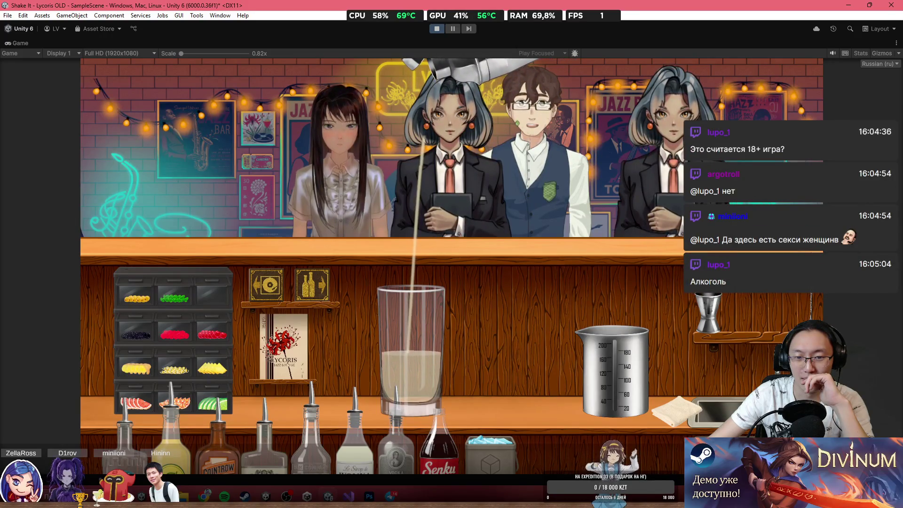
{"action": "left_click", "coordinate": [551, 207]}
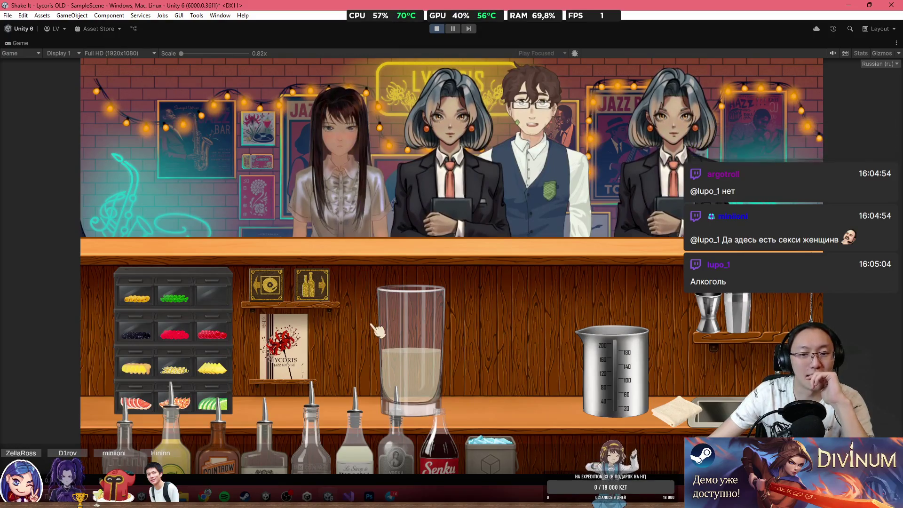
Look up the Лонг Айленд (Long Island) recipe in the bar book's alphabetical list.
{"action": "left_click", "coordinate": [308, 342]}
{"action": "left_click", "coordinate": [362, 155]}
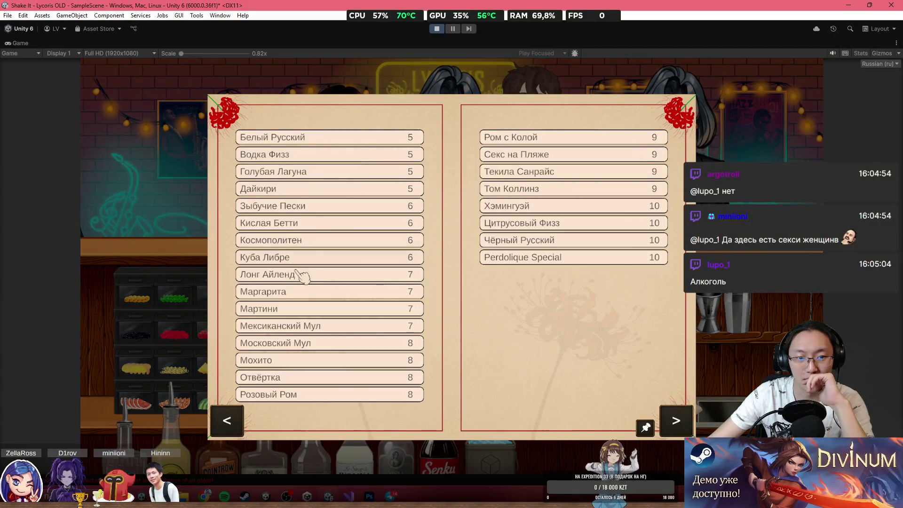
{"action": "left_click", "coordinate": [301, 275]}
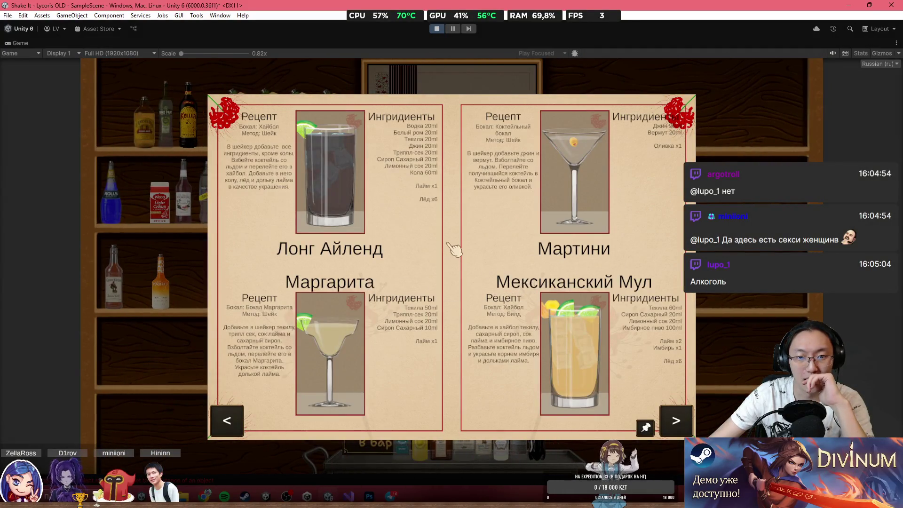
{"action": "left_click", "coordinate": [696, 354]}
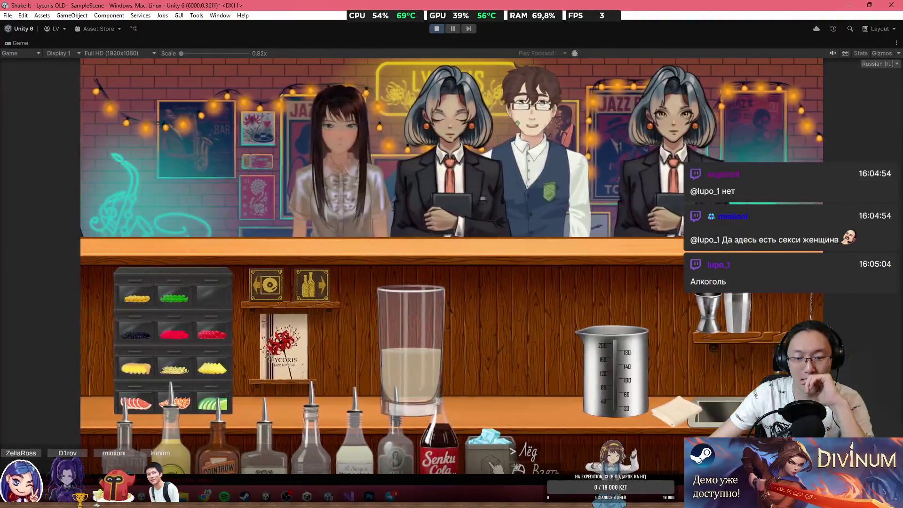
Add an ice cube and cola to the highball glass, serve it, then stop the game.
{"action": "left_click", "coordinate": [495, 466]}
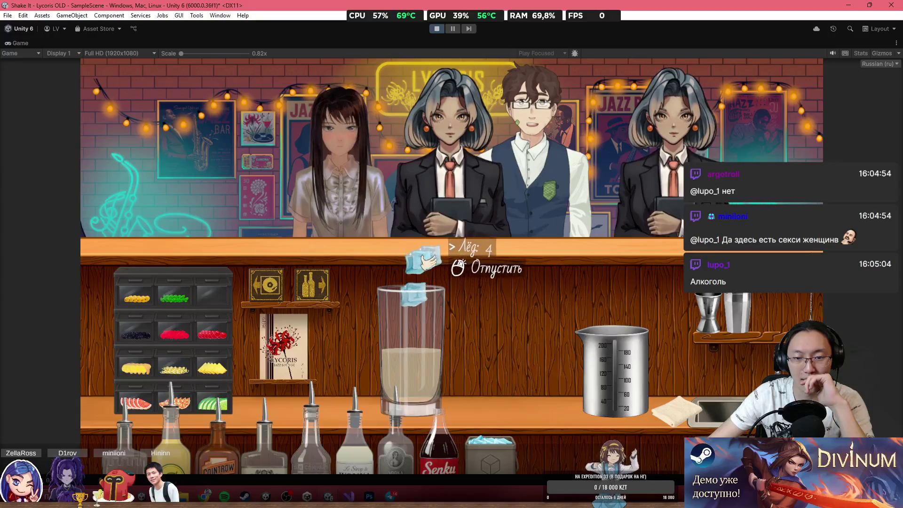
{"action": "left_click", "coordinate": [423, 259]}
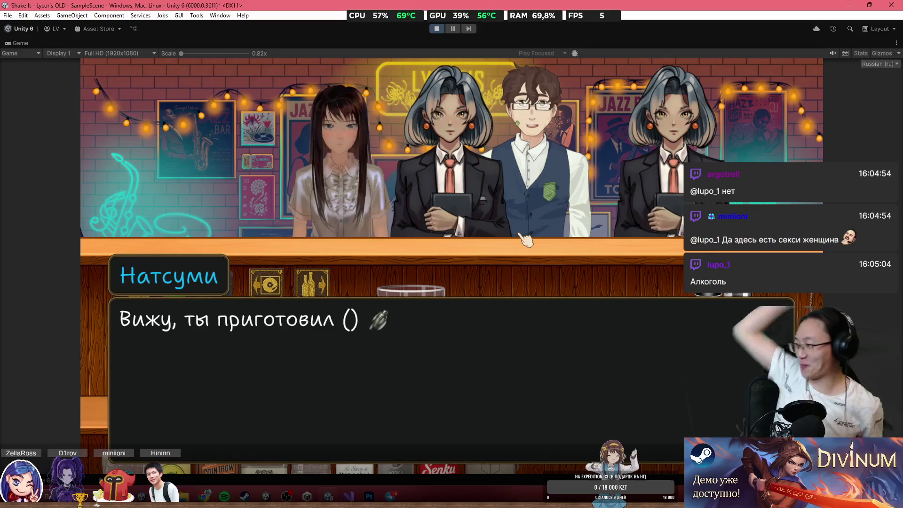
{"action": "left_click", "coordinate": [523, 241]}
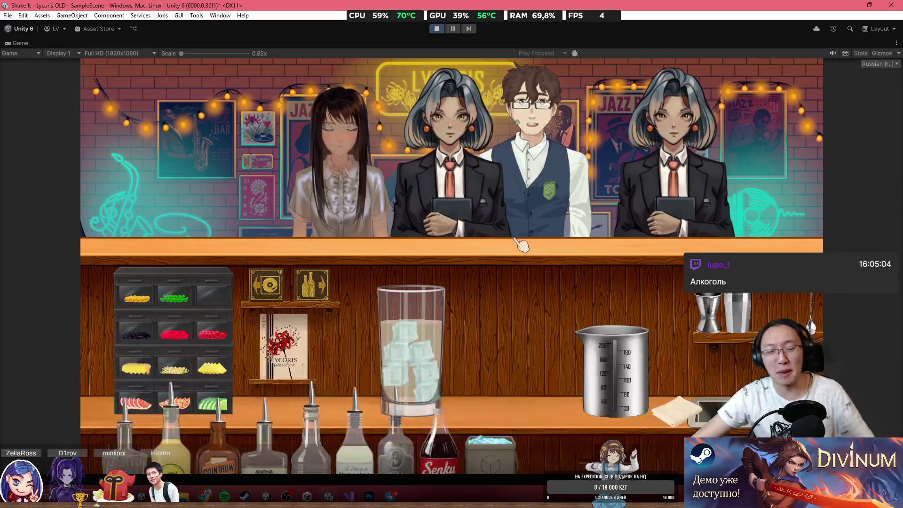
{"action": "left_click", "coordinate": [439, 454]}
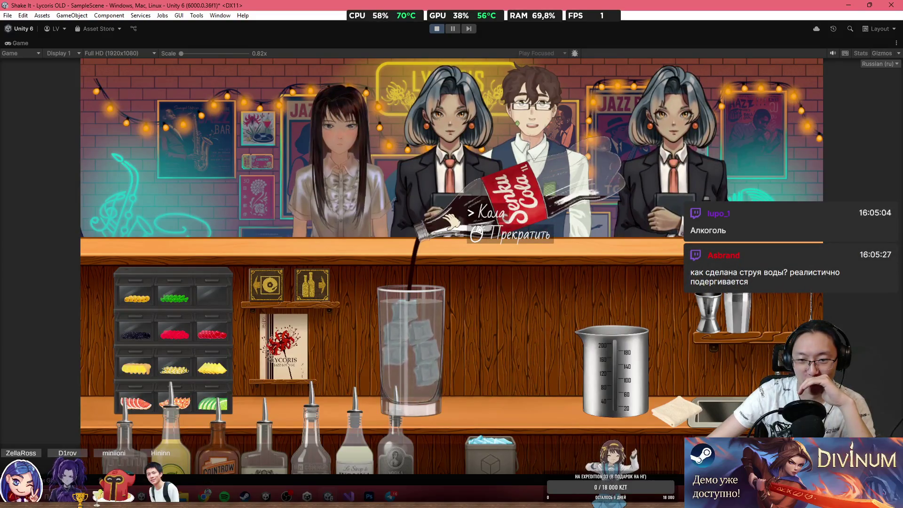
{"action": "left_click", "coordinate": [448, 220]}
{"action": "right_click", "coordinate": [442, 329]}
{"action": "left_click", "coordinate": [433, 333]}
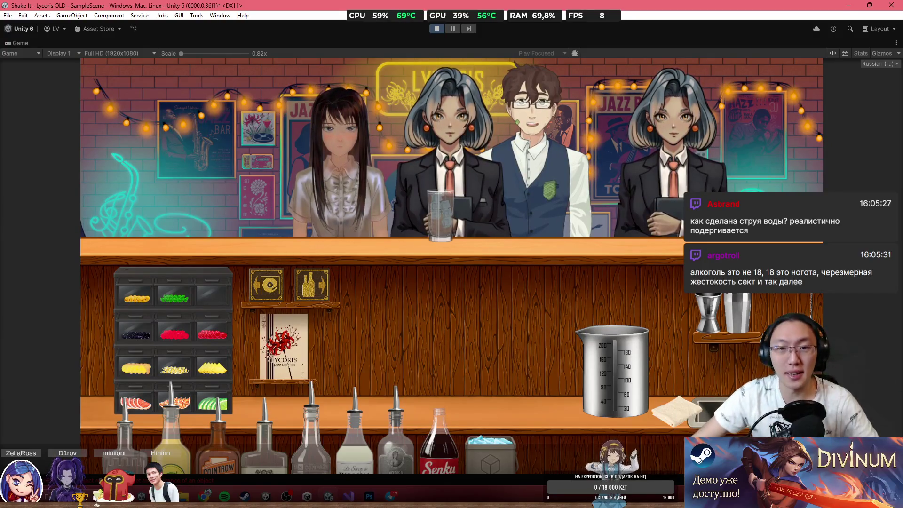
{"action": "left_click", "coordinate": [436, 30]}
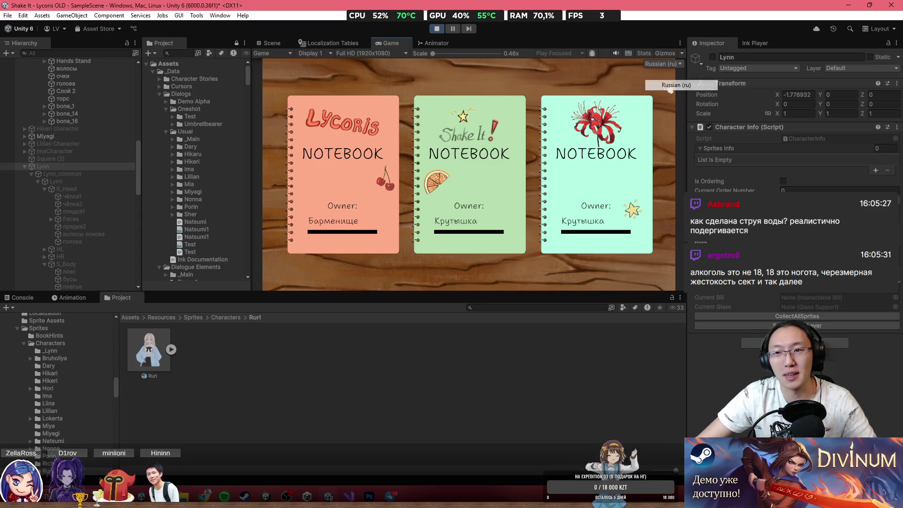
Start with the pink Lycoris notebook, maximize the Game view with Shift+Space, and enter the bar.
{"action": "left_click", "coordinate": [346, 186]}
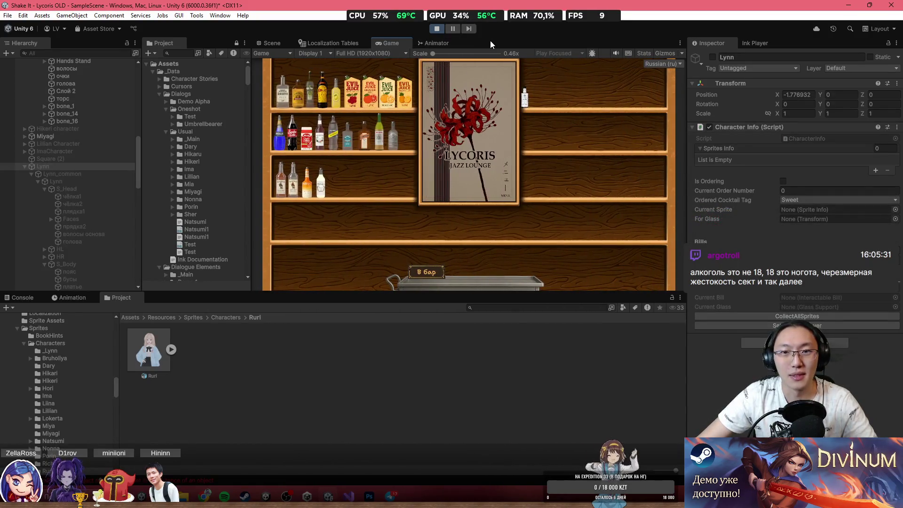
{"action": "key", "text": "shift+space"}
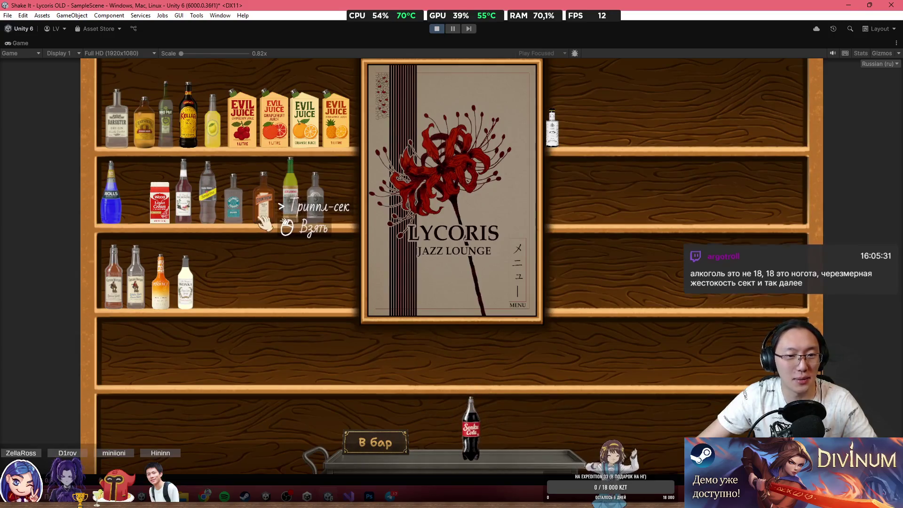
{"action": "left_click", "coordinate": [375, 441]}
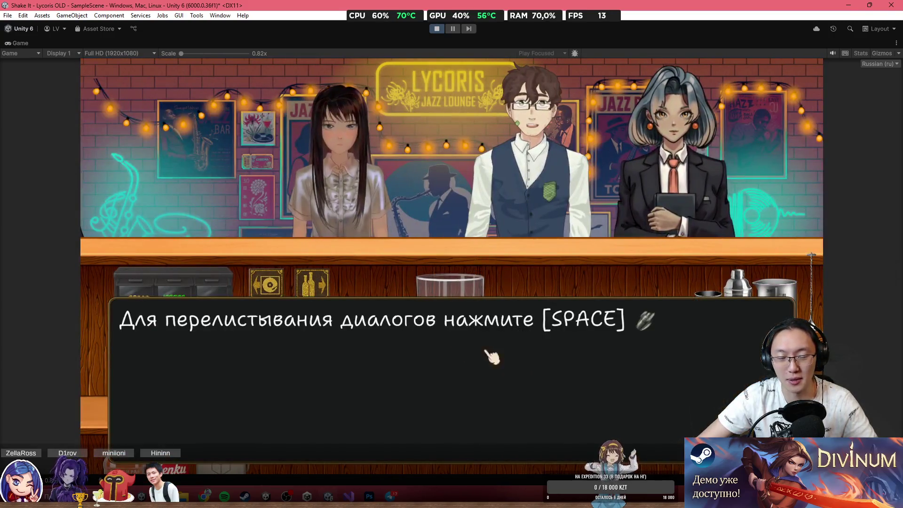
Advance the opening dialogues and skip the tutorial.
{"action": "key", "text": "space"}
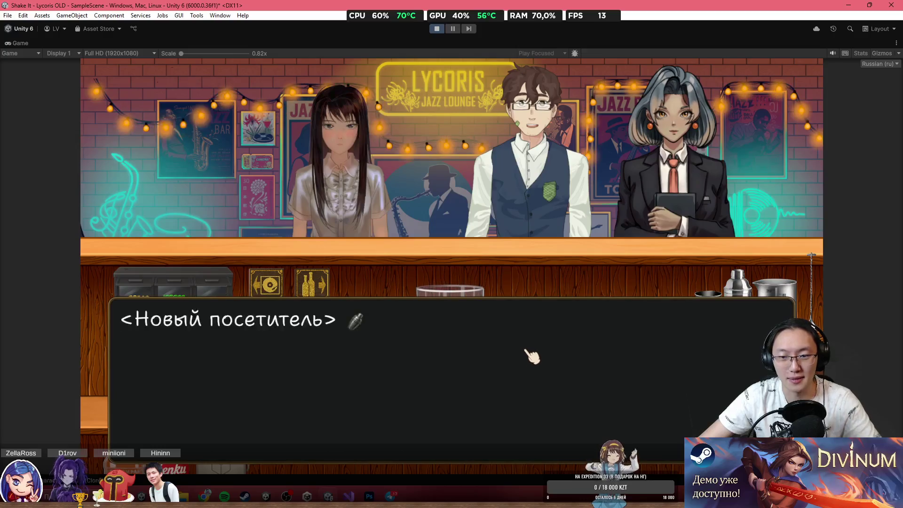
{"action": "left_click", "coordinate": [531, 356]}
{"action": "left_click", "coordinate": [512, 248]}
{"action": "left_click", "coordinate": [514, 280]}
Pour cola and rum over ice, serve the highball, read the feedback, and stop play mode.
{"action": "left_click", "coordinate": [506, 285]}
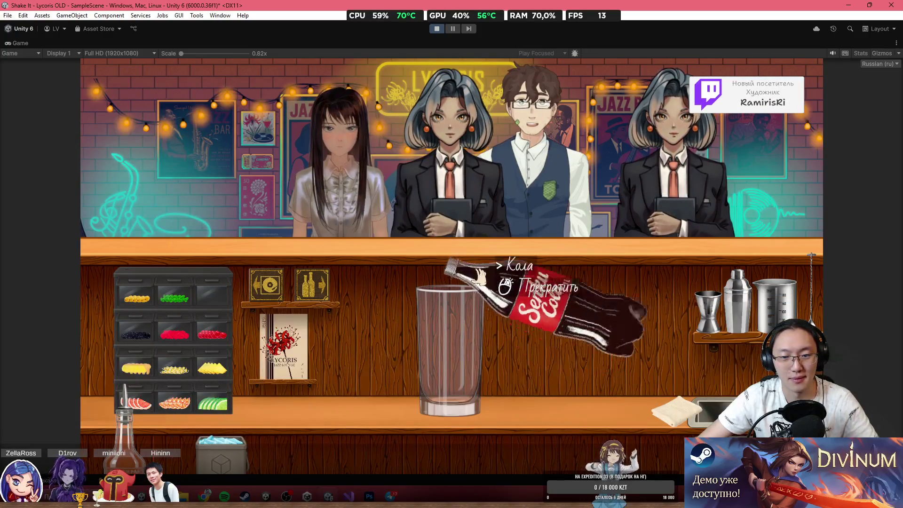
{"action": "right_click", "coordinate": [477, 279]}
{"action": "left_click", "coordinate": [125, 416]}
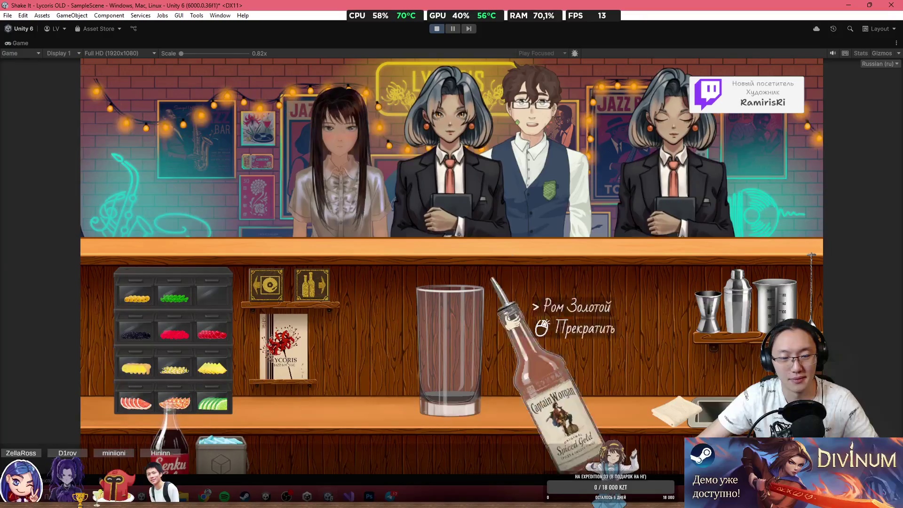
{"action": "right_click", "coordinate": [508, 254]}
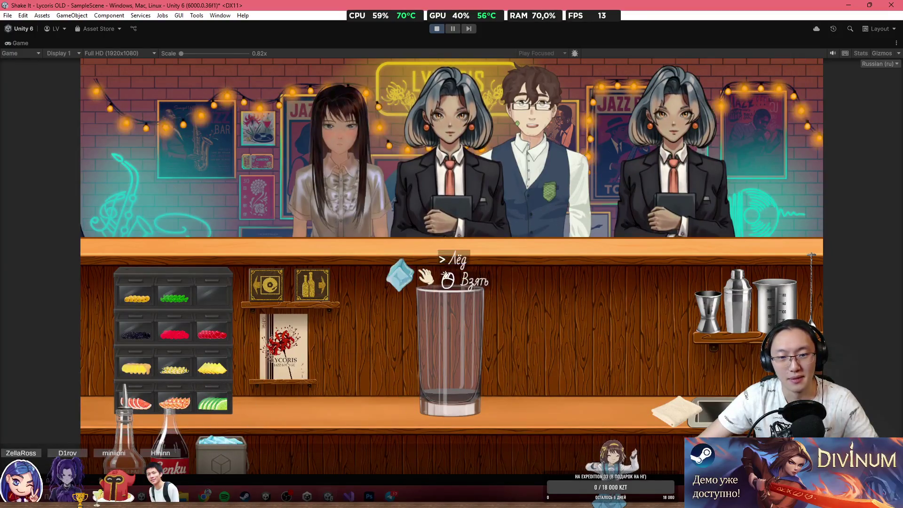
{"action": "left_click", "coordinate": [425, 276]}
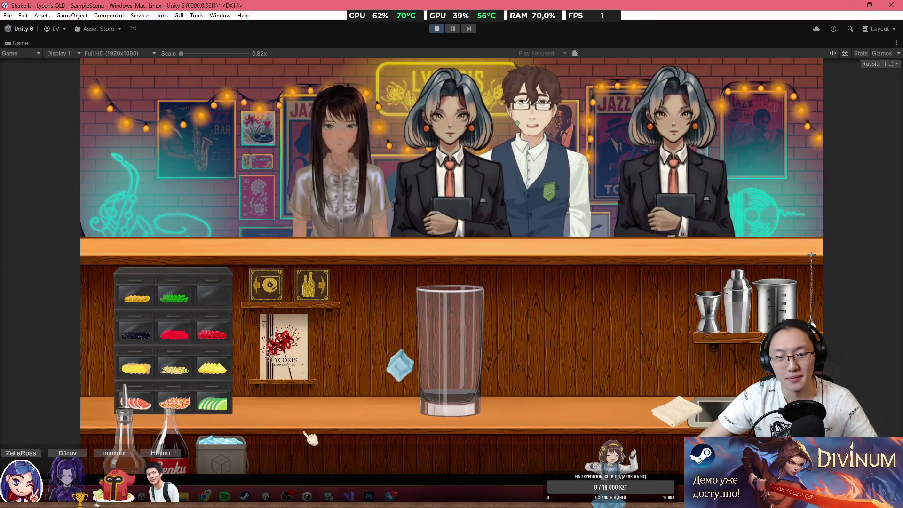
{"action": "left_click", "coordinate": [456, 382]}
{"action": "left_click", "coordinate": [481, 360]}
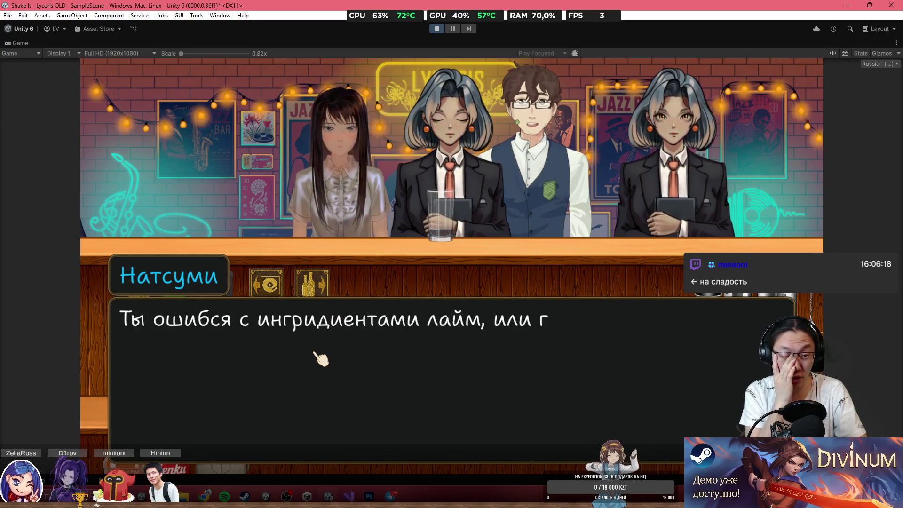
{"action": "key", "text": "ctrl+p"}
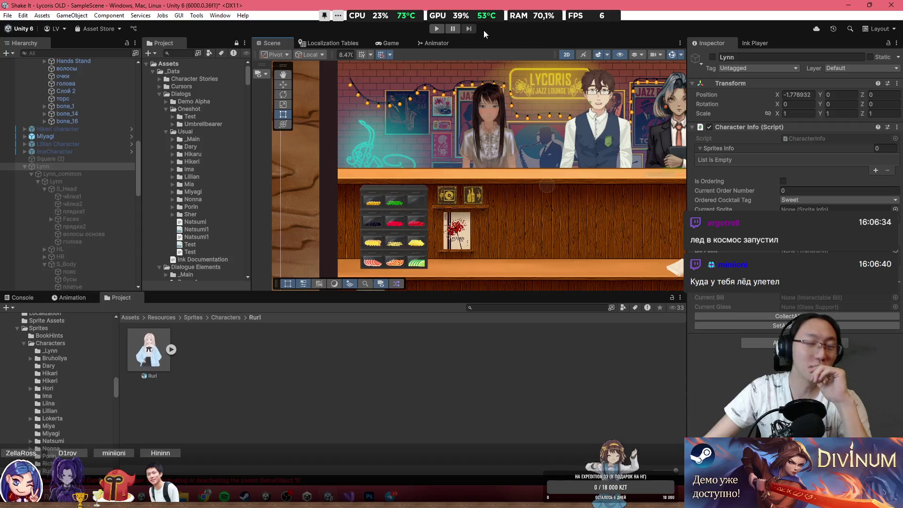
{"action": "left_click_drag", "start_coordinate": [570, 203], "coordinate": [425, 179]}
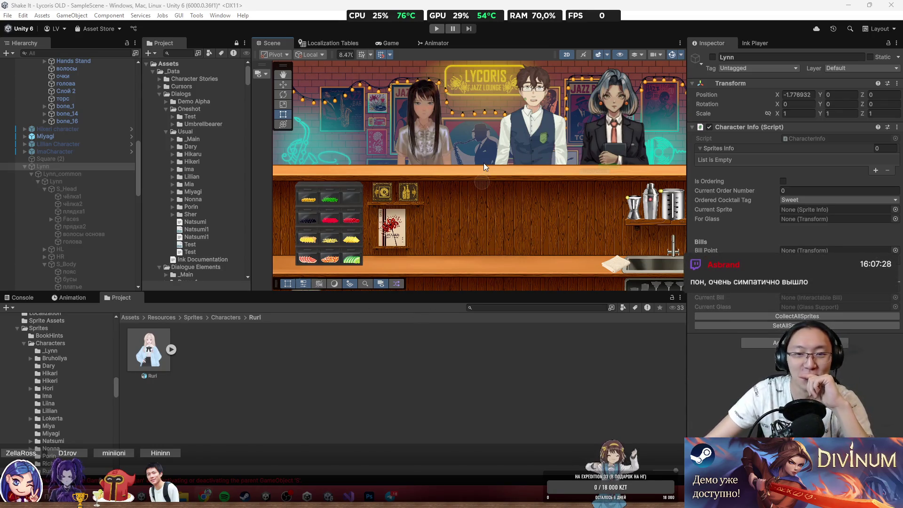
{"action": "left_click", "coordinate": [475, 188]}
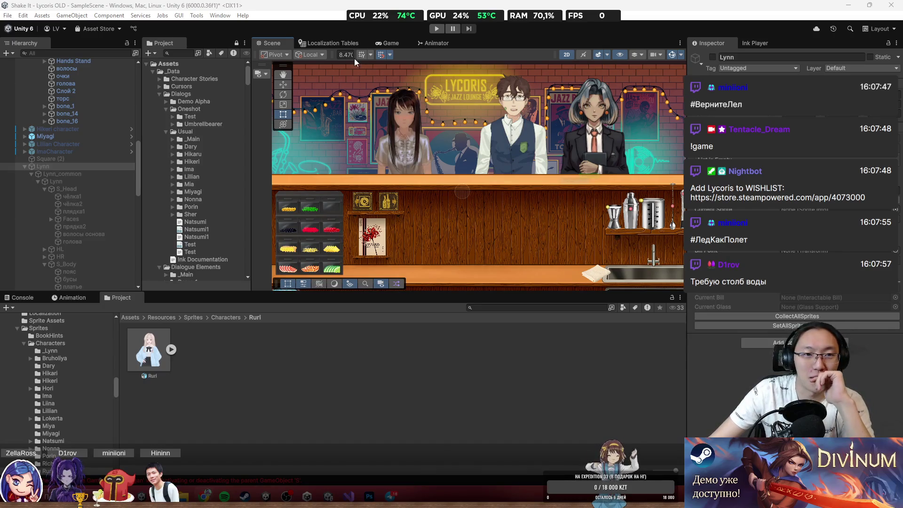
Zoom and pan around the bar scene and bottle shelves, then switch to the Photoshop artwork.
{"action": "left_click", "coordinate": [506, 177]}
{"action": "scroll", "coordinate": [503, 173], "scroll_direction": "down", "scroll_amount": 3}
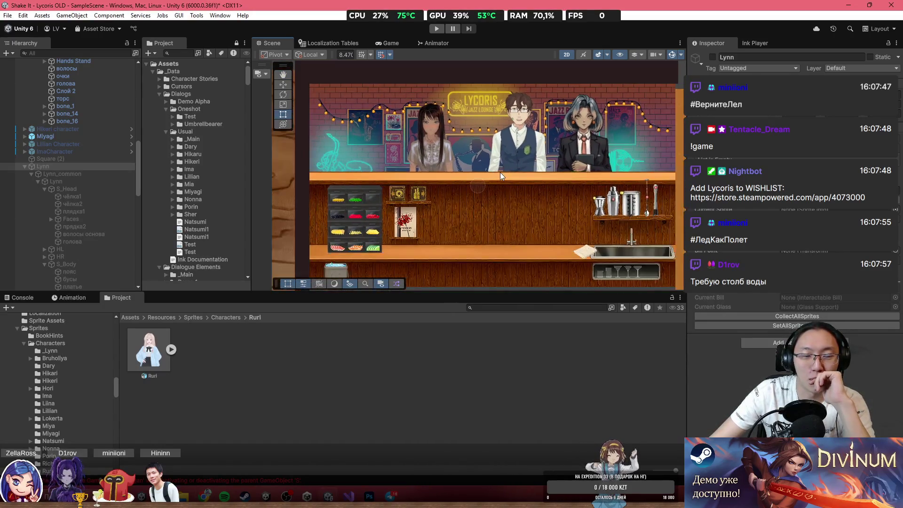
{"action": "left_click_drag", "start_coordinate": [478, 162], "coordinate": [512, 174]}
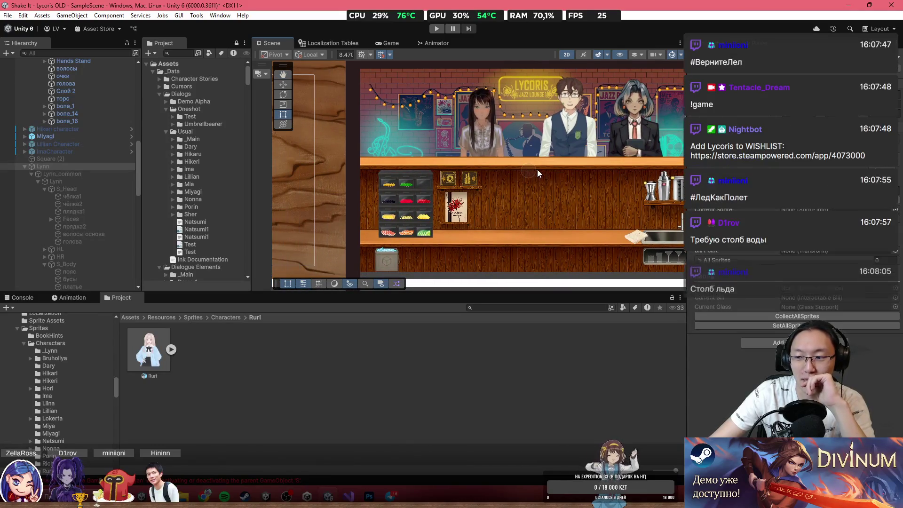
{"action": "scroll", "coordinate": [508, 231], "scroll_direction": "down", "scroll_amount": 3}
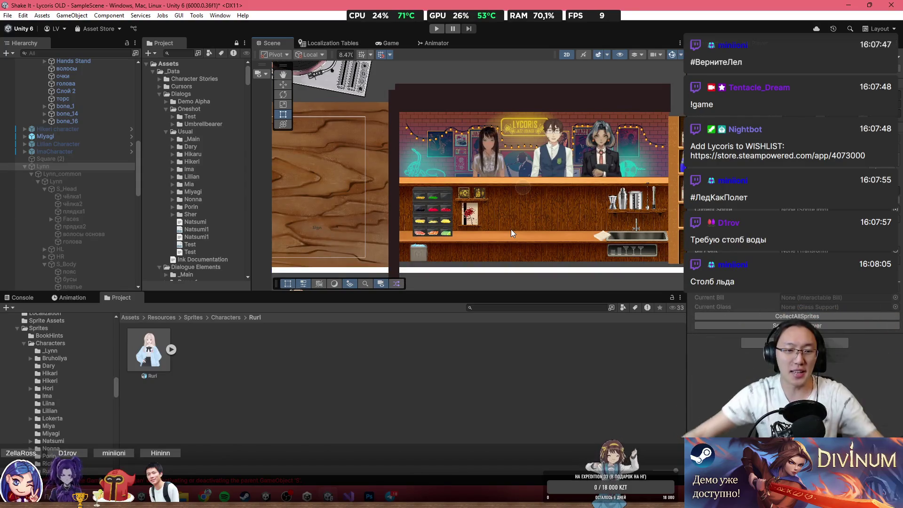
{"action": "scroll", "coordinate": [515, 235], "scroll_direction": "down", "scroll_amount": 2}
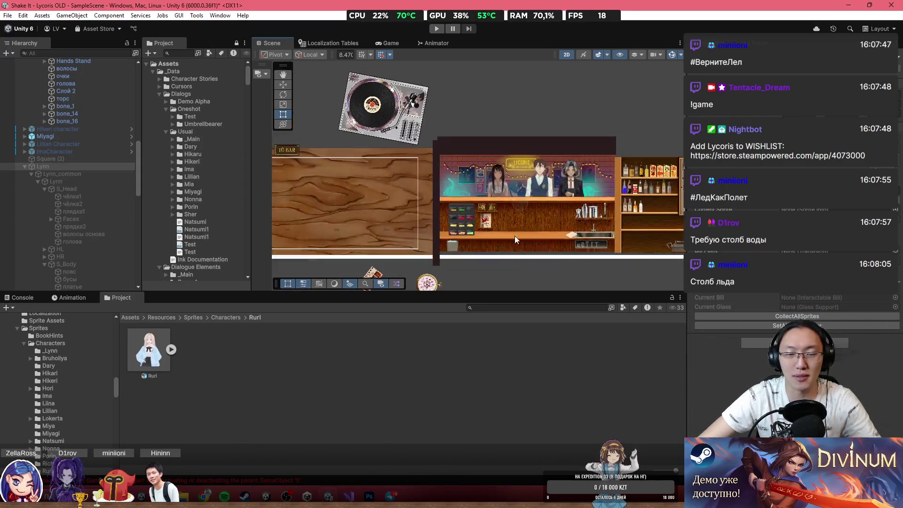
{"action": "scroll", "coordinate": [496, 234], "scroll_direction": "down", "scroll_amount": 1}
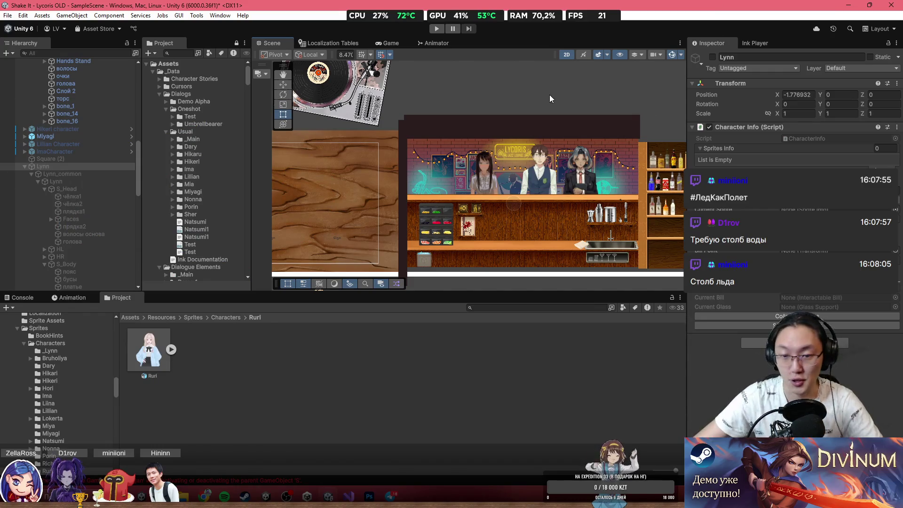
{"action": "left_click_drag", "start_coordinate": [515, 206], "coordinate": [417, 183]}
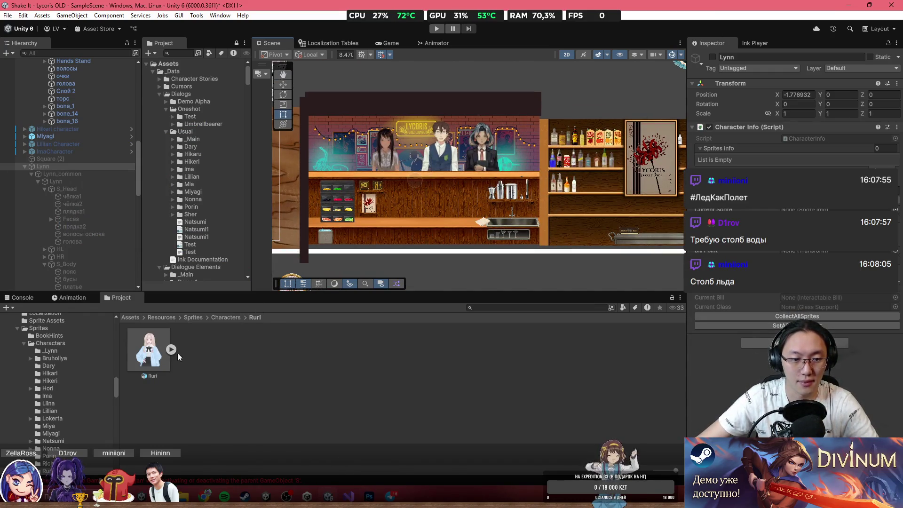
{"action": "scroll", "coordinate": [412, 199], "scroll_direction": "up", "scroll_amount": 5}
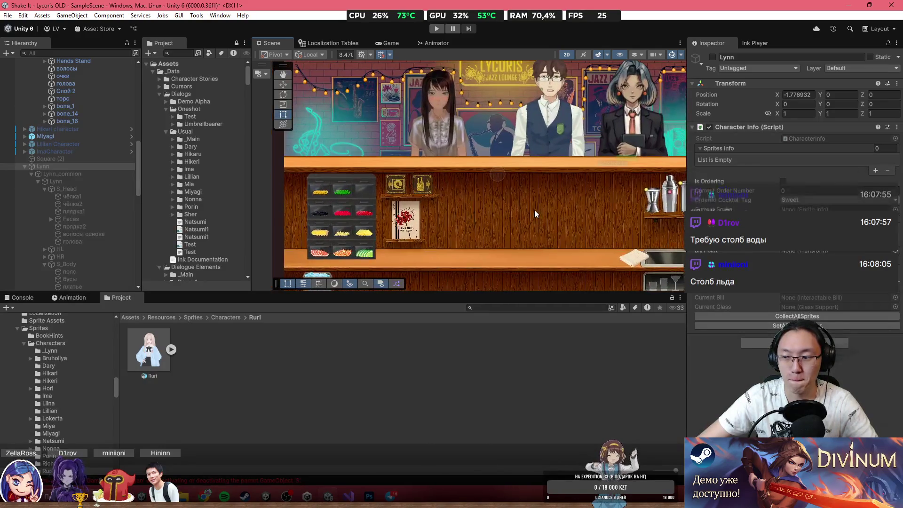
{"action": "scroll", "coordinate": [535, 210], "scroll_direction": "up", "scroll_amount": 1}
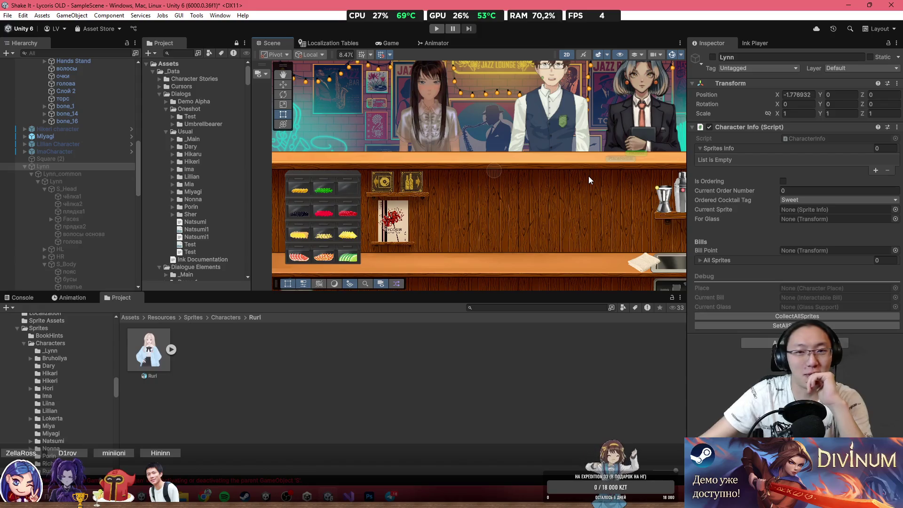
{"action": "mouse_move", "coordinate": [622, 190]}
{"action": "left_mouse_down"}
{"action": "mouse_move", "coordinate": [504, 198]}
{"action": "mouse_move", "coordinate": [530, 190]}
{"action": "mouse_move", "coordinate": [592, 203]}
{"action": "left_mouse_up"}
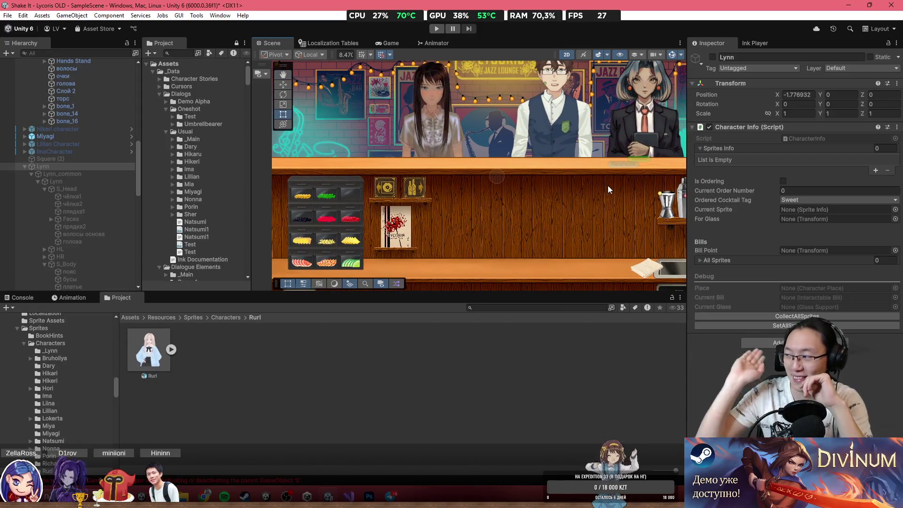
{"action": "scroll", "coordinate": [364, 174], "scroll_direction": "down", "scroll_amount": 3}
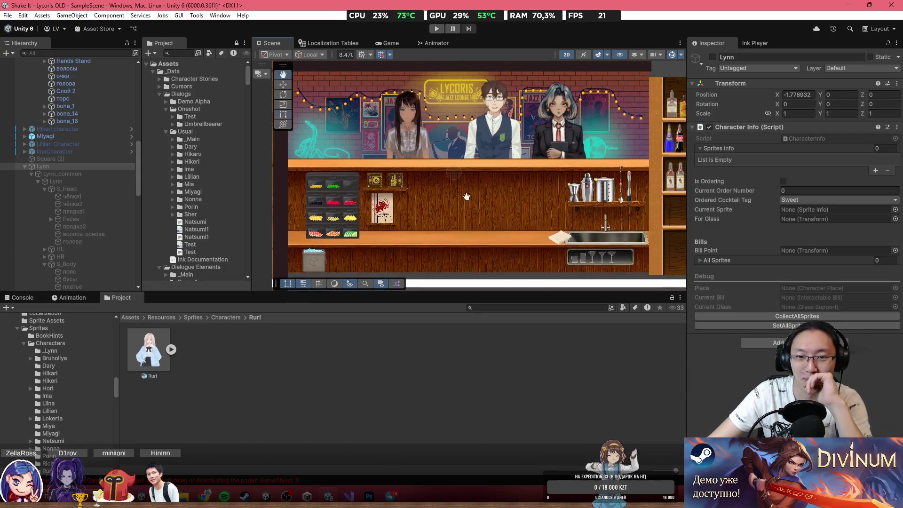
{"action": "key", "text": "alt+Tab"}
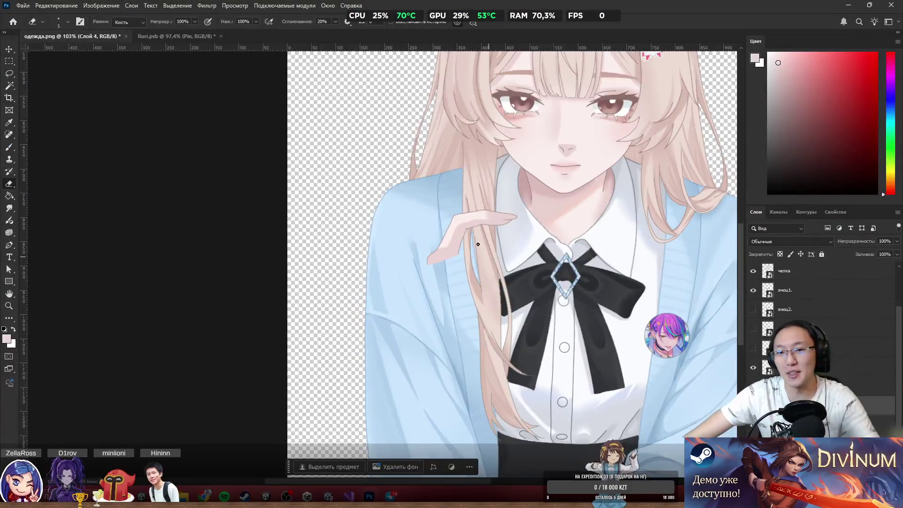
Name the layer 'finger' and nudge it with the Move tool to check its alignment.
{"action": "scroll", "coordinate": [459, 249], "scroll_direction": "up", "scroll_amount": 3}
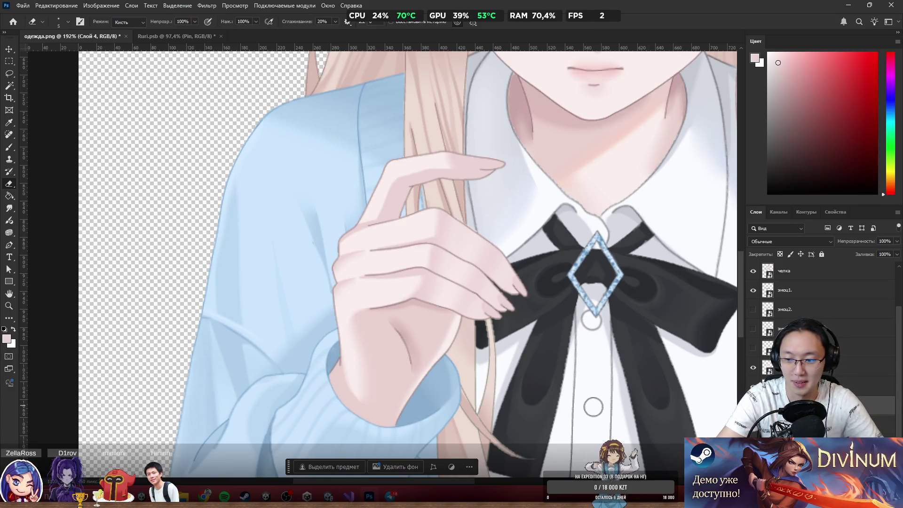
{"action": "key", "text": "Return"}
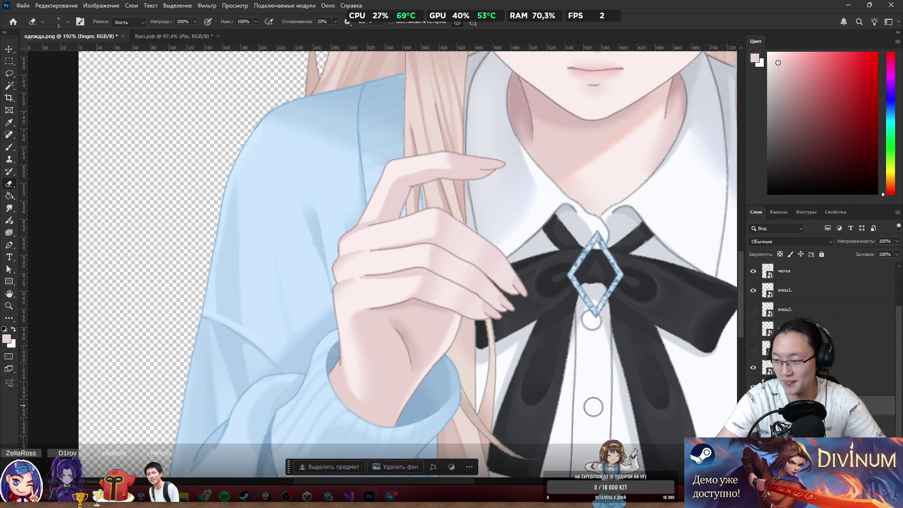
{"action": "left_click_drag", "start_coordinate": [444, 137], "coordinate": [429, 149]}
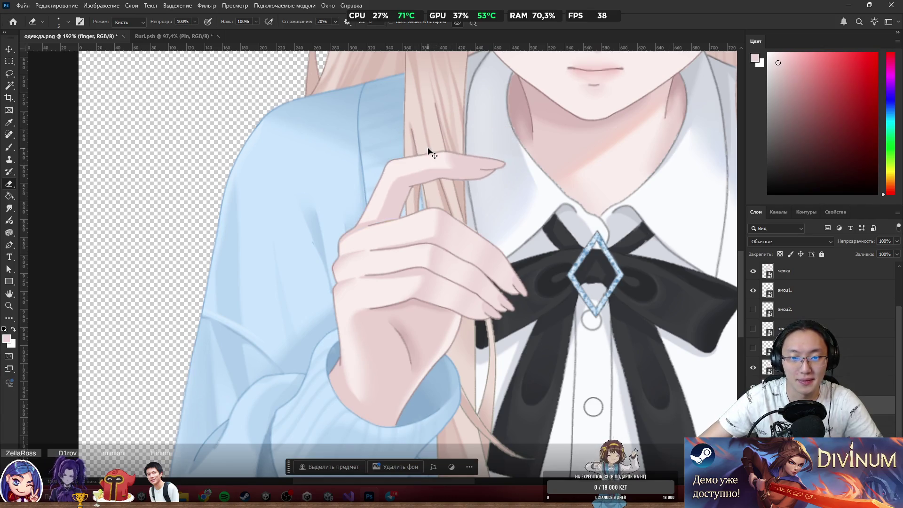
{"action": "left_click_drag", "start_coordinate": [410, 234], "coordinate": [414, 256]}
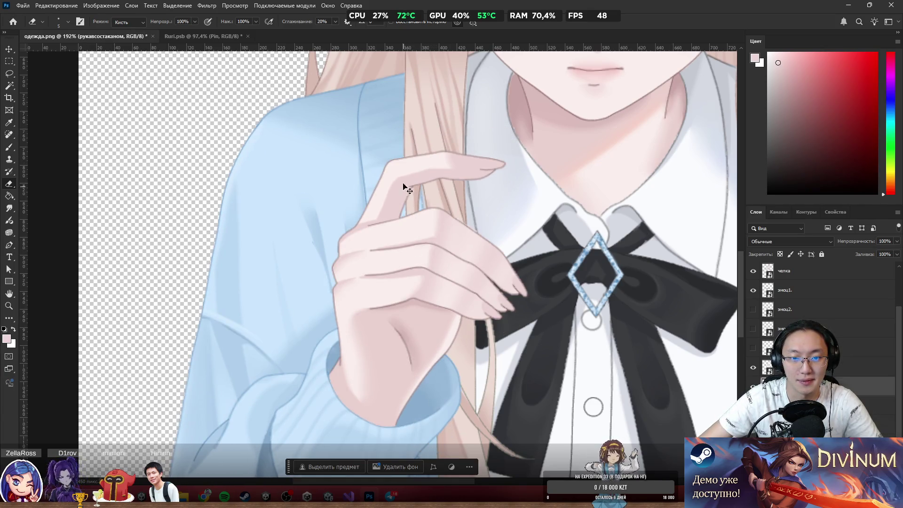
{"action": "mouse_move", "coordinate": [403, 185]}
{"action": "left_mouse_down"}
{"action": "mouse_move", "coordinate": [426, 182]}
{"action": "mouse_move", "coordinate": [415, 166]}
{"action": "left_mouse_up"}
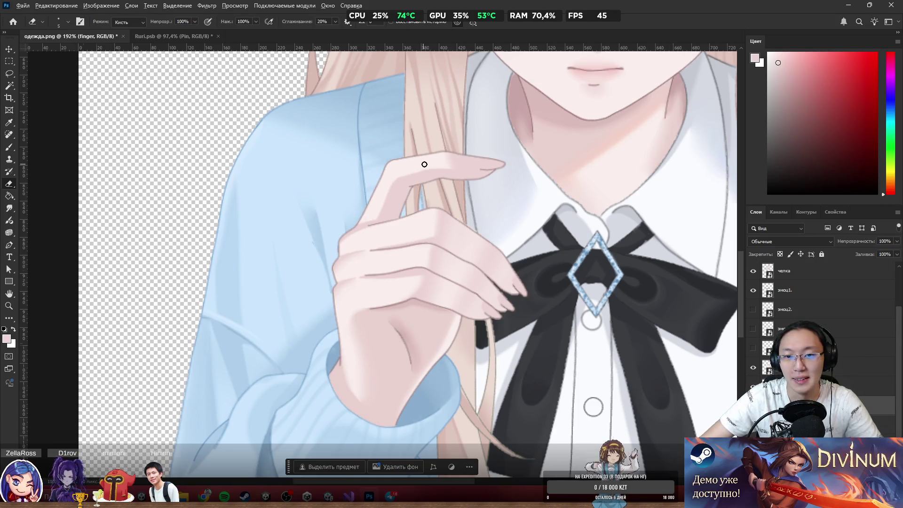
{"action": "scroll", "coordinate": [425, 165], "scroll_direction": "down", "scroll_amount": 1}
{"action": "left_click_drag", "start_coordinate": [390, 207], "coordinate": [382, 189]}
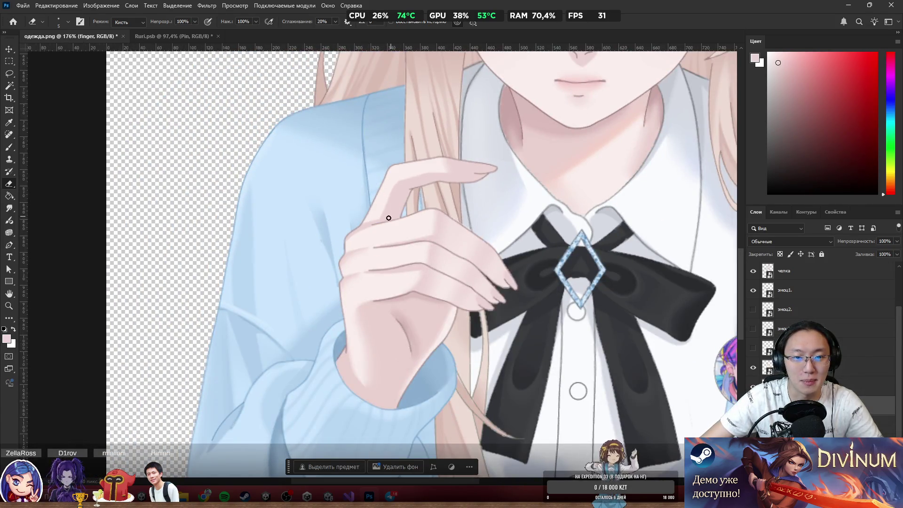
{"action": "scroll", "coordinate": [320, 248], "scroll_direction": "up", "scroll_amount": 5}
{"action": "scroll", "coordinate": [326, 259], "scroll_direction": "down", "scroll_amount": 4}
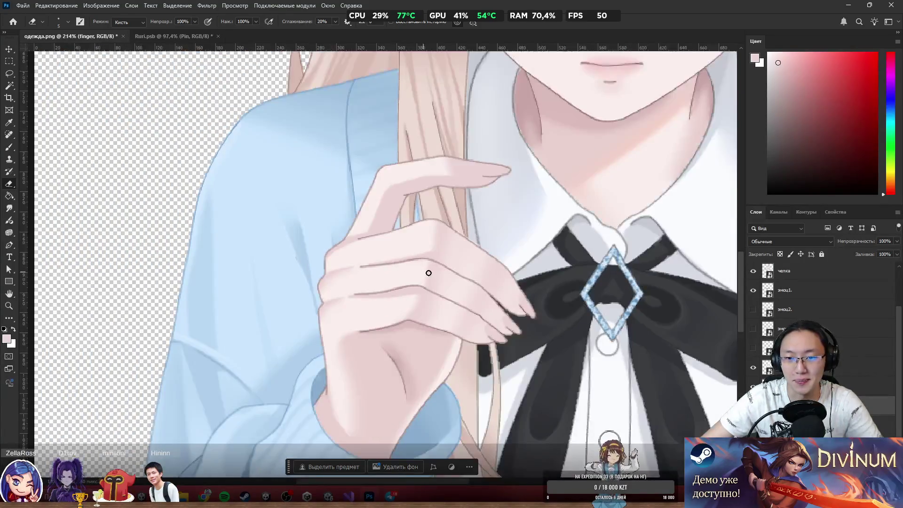
{"action": "scroll", "coordinate": [428, 273], "scroll_direction": "up", "scroll_amount": 2}
Make the sleeve layer active and zoom in to inspect the hand.
{"action": "left_click", "coordinate": [498, 298], "text": "ctrl"}
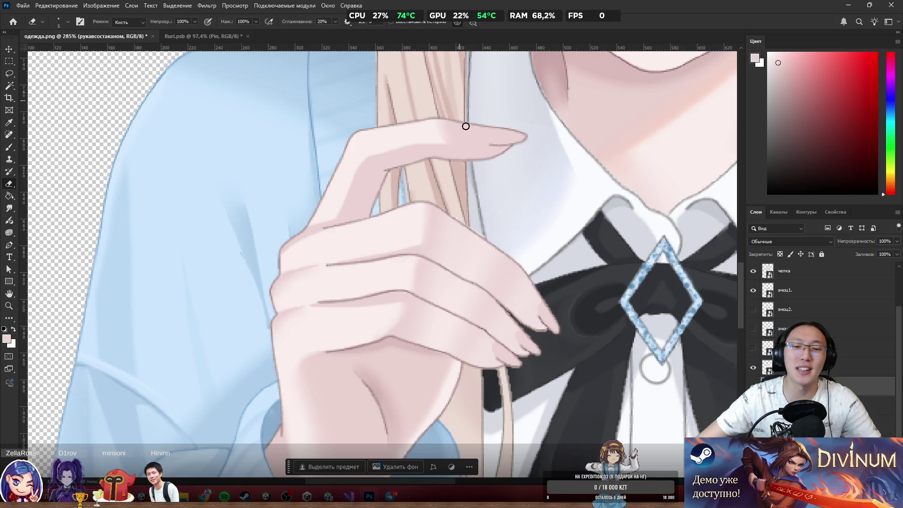
{"action": "scroll", "coordinate": [465, 126], "scroll_direction": "down", "scroll_amount": 3}
{"action": "scroll", "coordinate": [456, 312], "scroll_direction": "up", "scroll_amount": 2}
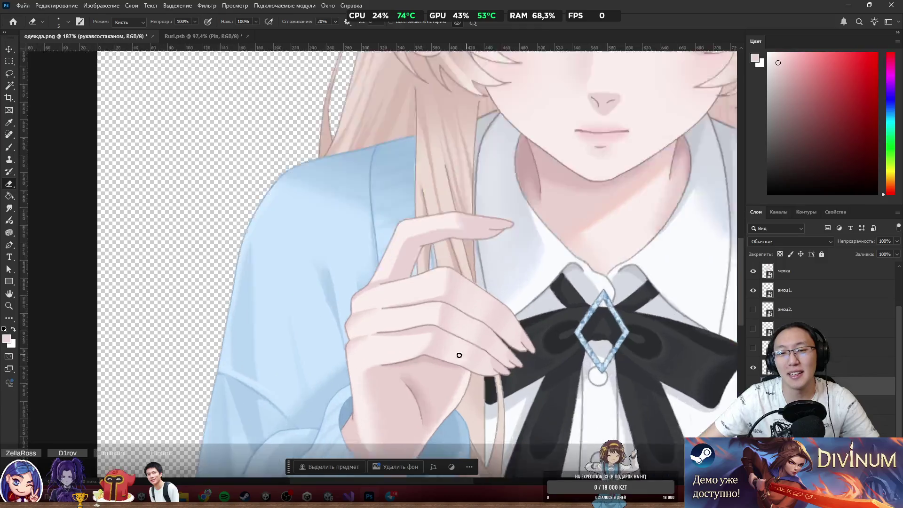
{"action": "scroll", "coordinate": [459, 355], "scroll_direction": "up", "scroll_amount": 2}
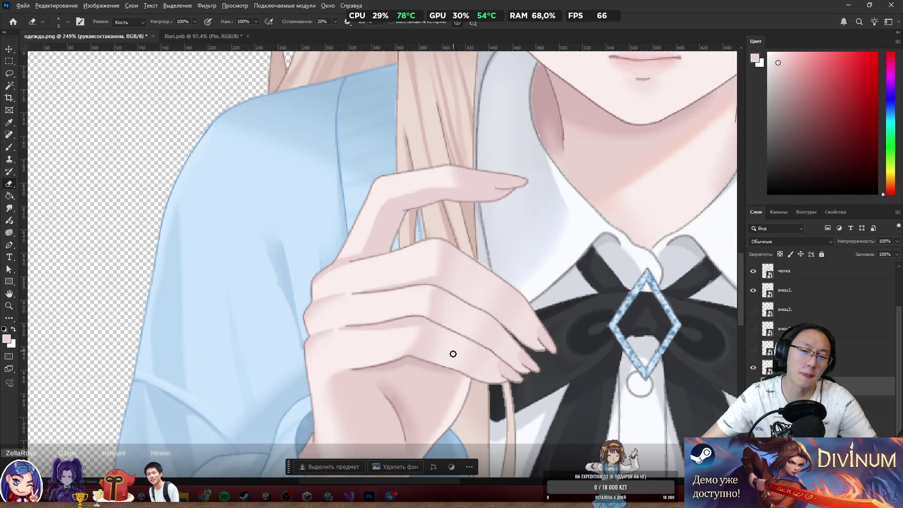
{"action": "scroll", "coordinate": [453, 353], "scroll_direction": "up", "scroll_amount": 4}
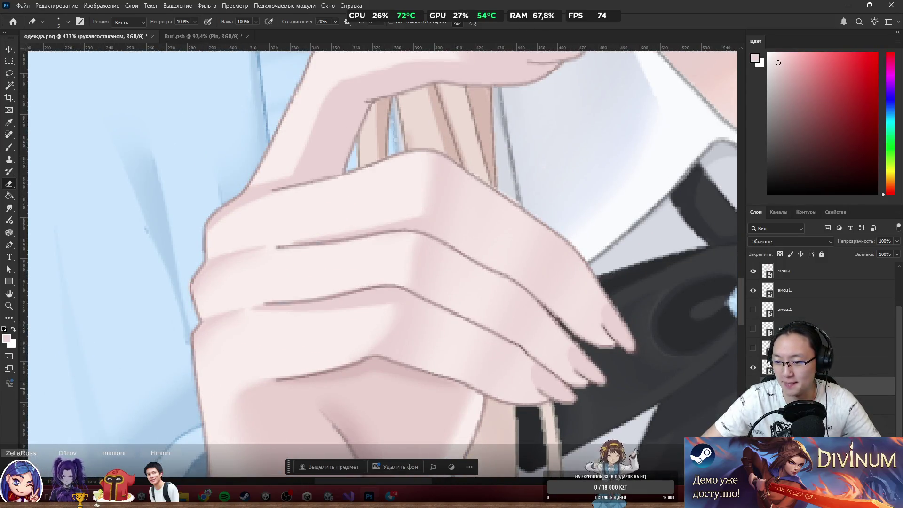
{"action": "scroll", "coordinate": [512, 304], "scroll_direction": "down", "scroll_amount": 4}
{"action": "scroll", "coordinate": [456, 298], "scroll_direction": "up", "scroll_amount": 4}
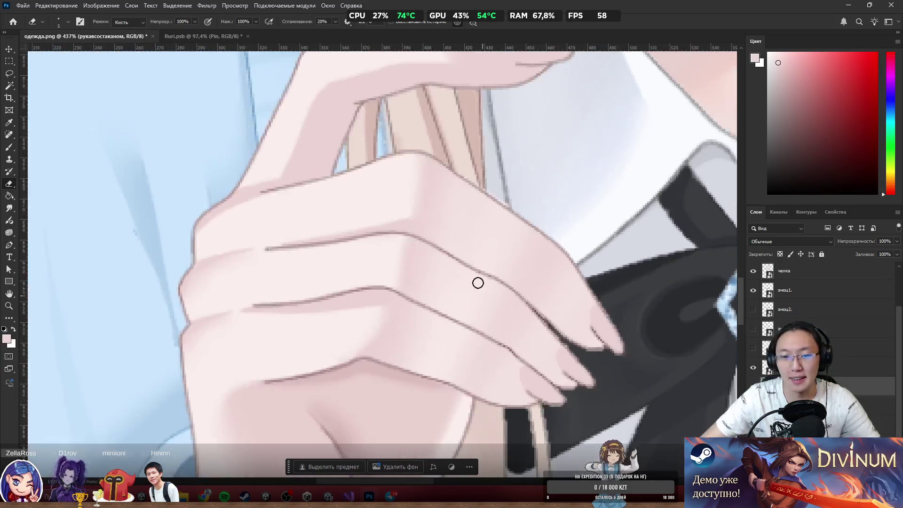
Lasso the hand on рукавсостаканом, redoing the first outline, and apply Скопировать на новый слой.
{"action": "key", "text": "l"}
{"action": "left_click_drag", "start_coordinate": [485, 143], "coordinate": [651, 437]}
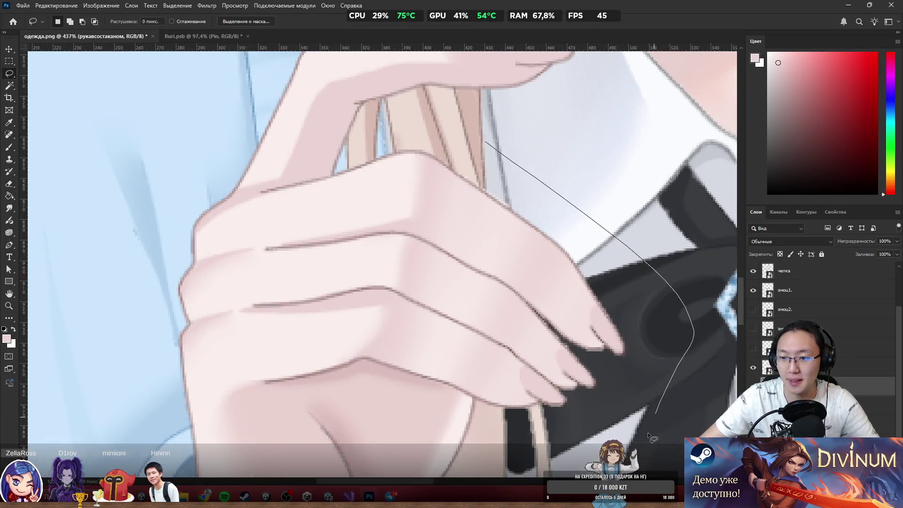
{"action": "left_click_drag", "start_coordinate": [482, 414], "coordinate": [399, 380]}
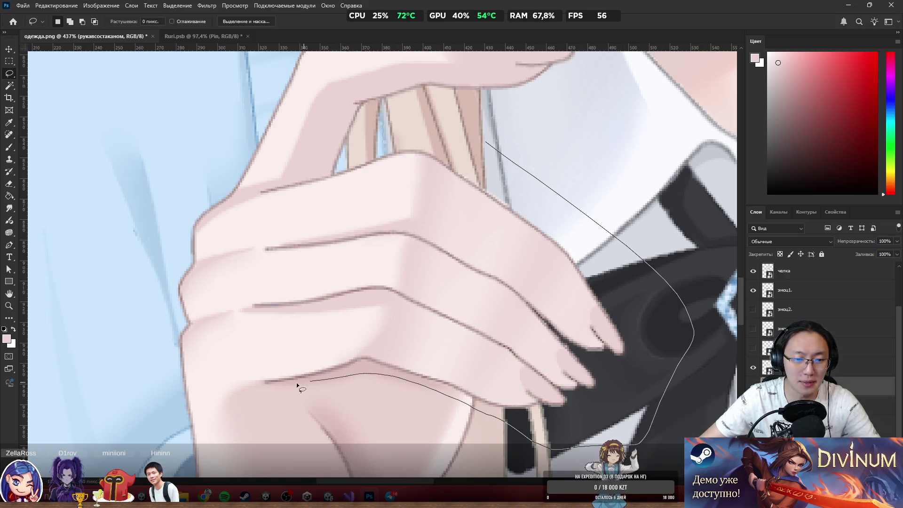
{"action": "left_click_drag", "start_coordinate": [298, 385], "coordinate": [184, 411]}
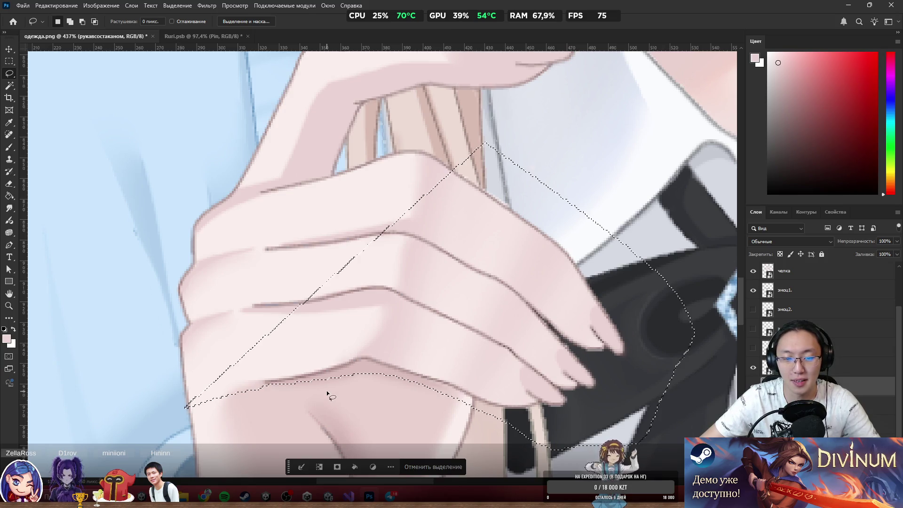
{"action": "key", "text": "ctrl+d"}
{"action": "mouse_move", "coordinate": [554, 429]}
{"action": "left_mouse_down"}
{"action": "mouse_move", "coordinate": [499, 430]}
{"action": "mouse_move", "coordinate": [304, 386]}
{"action": "left_mouse_up"}
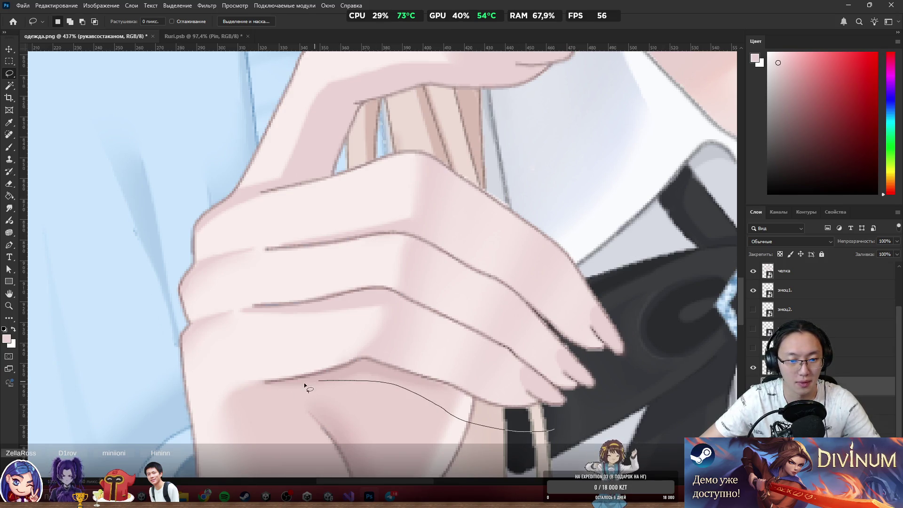
{"action": "left_click_drag", "start_coordinate": [187, 415], "coordinate": [148, 205]}
{"action": "mouse_move", "coordinate": [261, 174]}
{"action": "left_mouse_down"}
{"action": "mouse_move", "coordinate": [500, 141]}
{"action": "mouse_move", "coordinate": [667, 357]}
{"action": "mouse_move", "coordinate": [563, 443]}
{"action": "left_mouse_up"}
{"action": "right_click", "coordinate": [431, 258]}
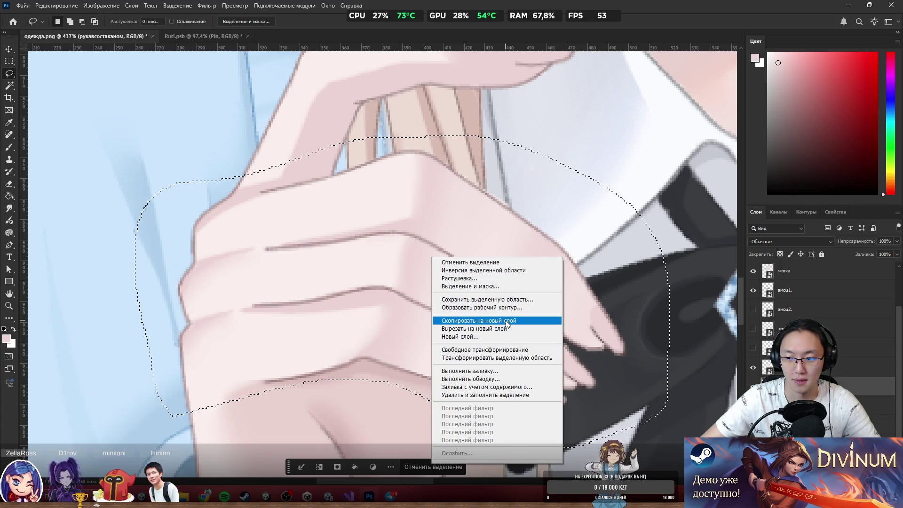
{"action": "left_click", "coordinate": [507, 322]}
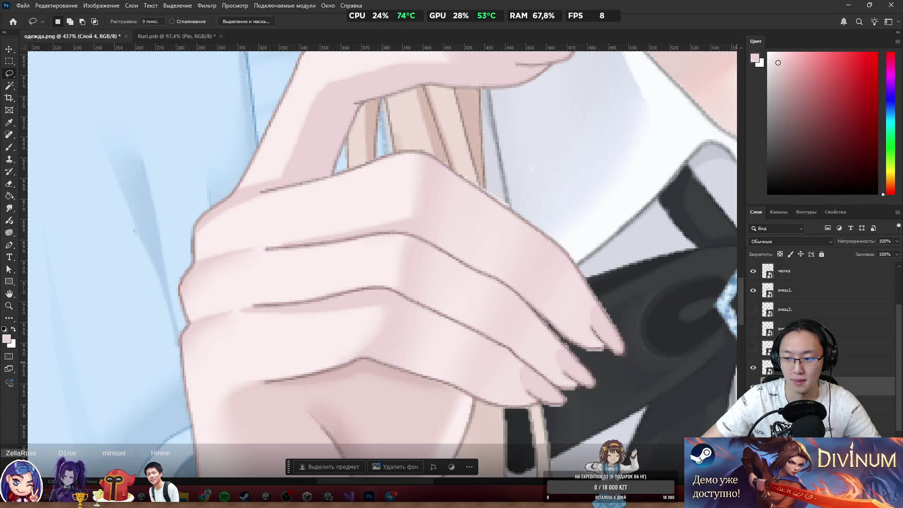
Erase the white patch, skin slivers and dark pixels along the finger's edges on Слой 4.
{"action": "scroll", "coordinate": [423, 366], "scroll_direction": "down", "scroll_amount": 3}
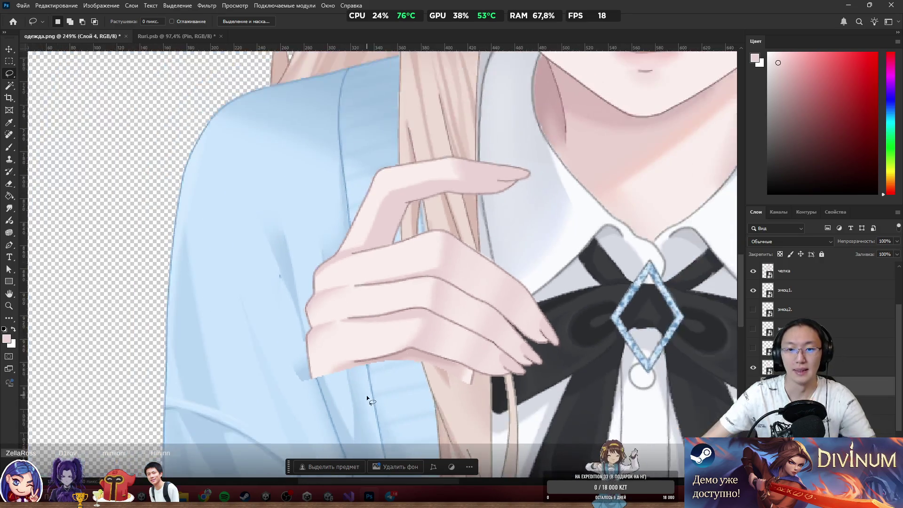
{"action": "scroll", "coordinate": [492, 313], "scroll_direction": "up", "scroll_amount": 5}
{"action": "key", "text": "e"}
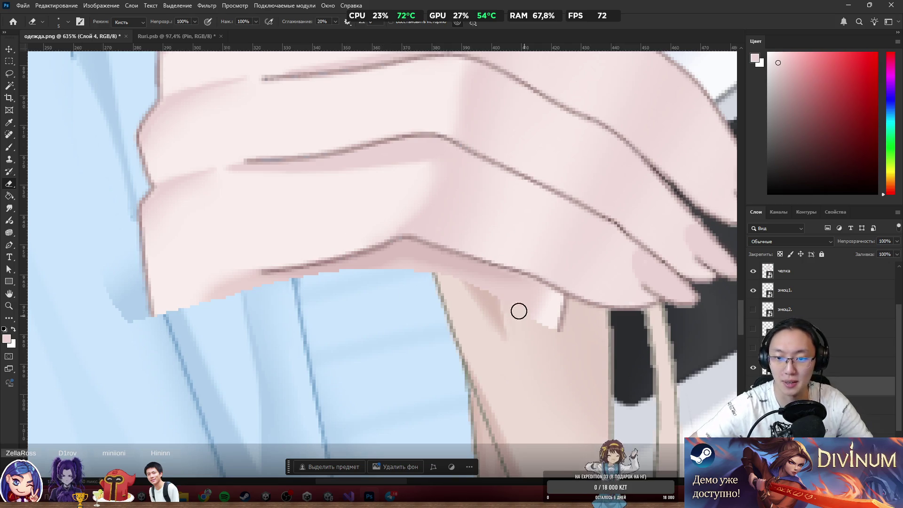
{"action": "mouse_move", "coordinate": [519, 311]}
{"action": "left_mouse_down"}
{"action": "mouse_move", "coordinate": [518, 298]}
{"action": "mouse_move", "coordinate": [557, 333]}
{"action": "mouse_move", "coordinate": [510, 288]}
{"action": "mouse_move", "coordinate": [566, 306]}
{"action": "left_mouse_up"}
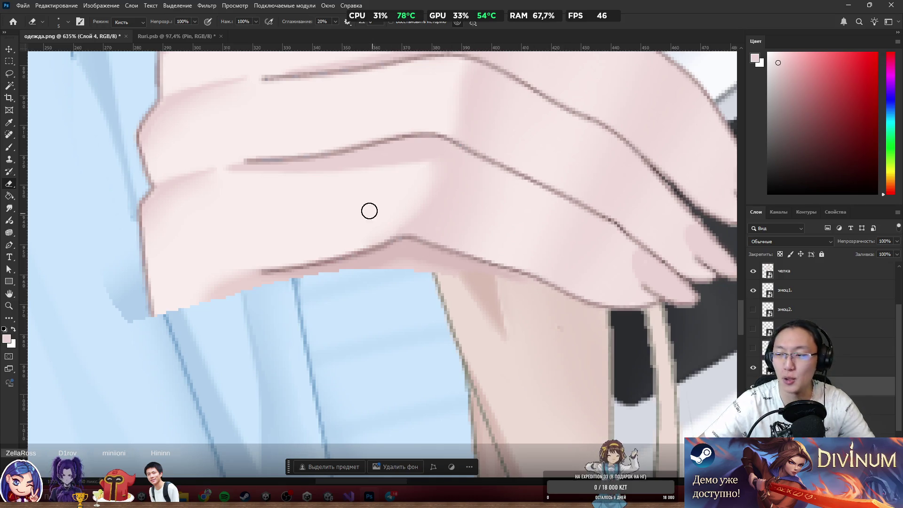
{"action": "left_click_drag", "start_coordinate": [411, 250], "coordinate": [427, 258]}
{"action": "left_click", "coordinate": [427, 258]}
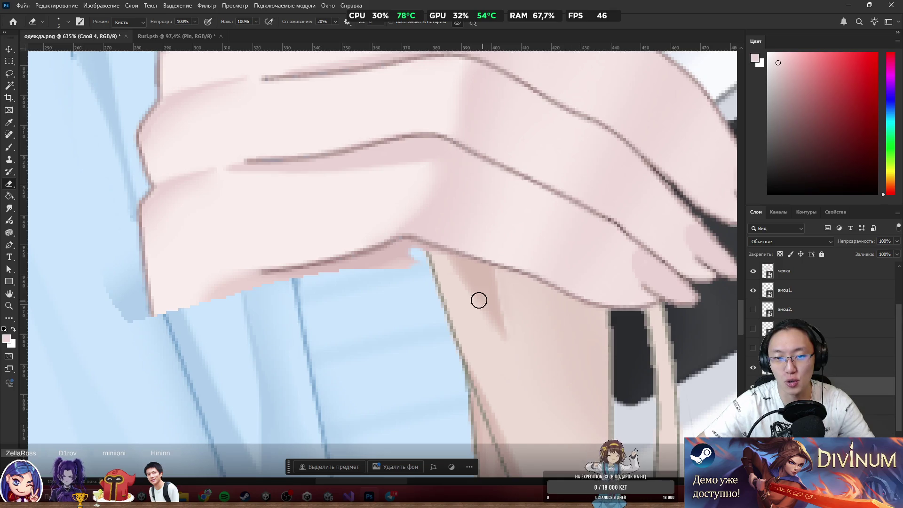
{"action": "left_click_drag", "start_coordinate": [417, 263], "coordinate": [339, 283]}
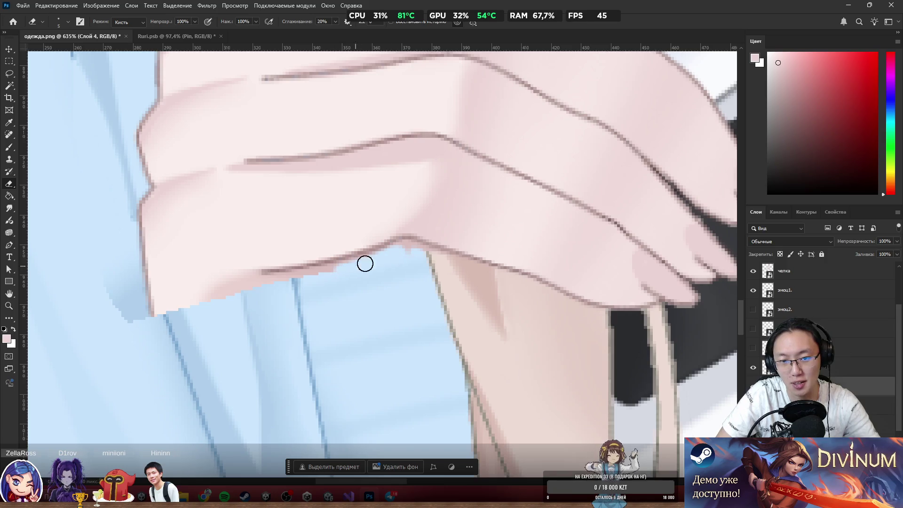
{"action": "left_click_drag", "start_coordinate": [267, 282], "coordinate": [323, 283]}
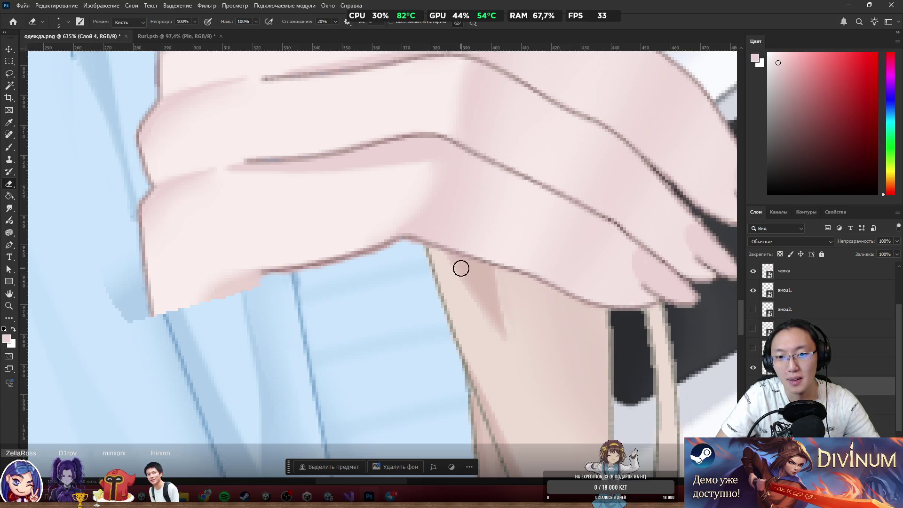
{"action": "mouse_move", "coordinate": [106, 340]}
{"action": "left_mouse_down"}
{"action": "mouse_move", "coordinate": [125, 327]}
{"action": "mouse_move", "coordinate": [127, 196]}
{"action": "mouse_move", "coordinate": [111, 177]}
{"action": "mouse_move", "coordinate": [52, 175]}
{"action": "left_mouse_up"}
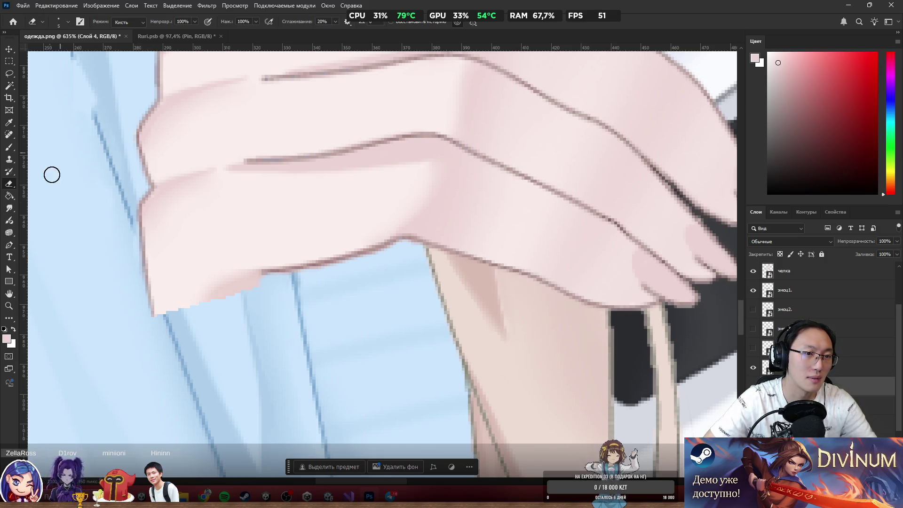
{"action": "scroll", "coordinate": [88, 201], "scroll_direction": "down", "scroll_amount": 10}
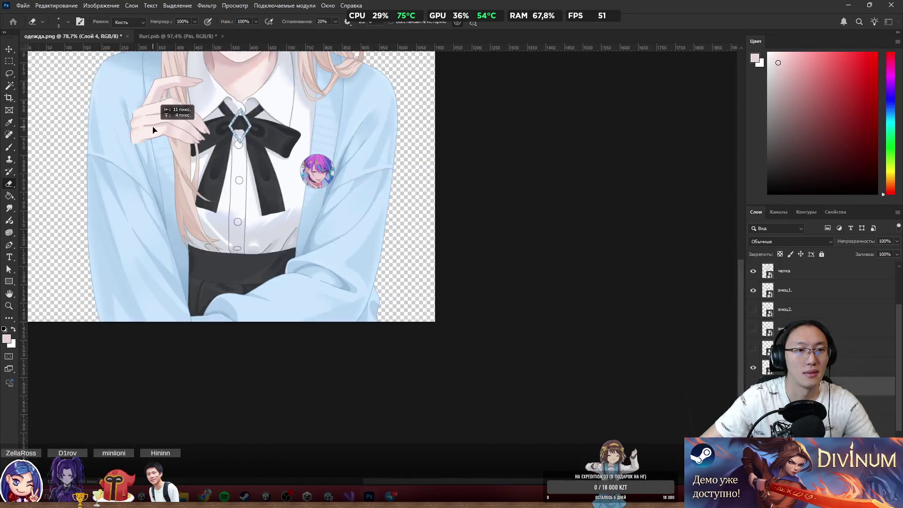
{"action": "scroll", "coordinate": [78, 128], "scroll_direction": "up", "scroll_amount": 5}
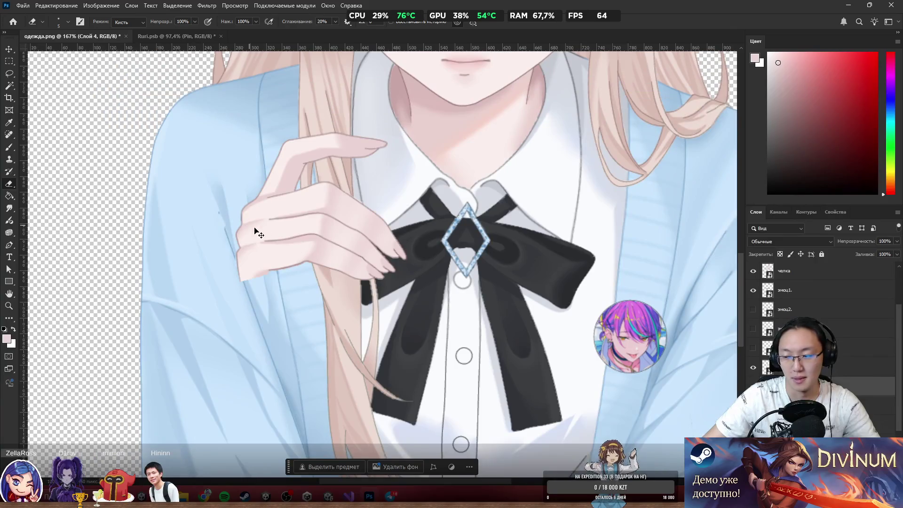
{"action": "scroll", "coordinate": [258, 234], "scroll_direction": "up", "scroll_amount": 3}
{"action": "right_click", "coordinate": [322, 234]}
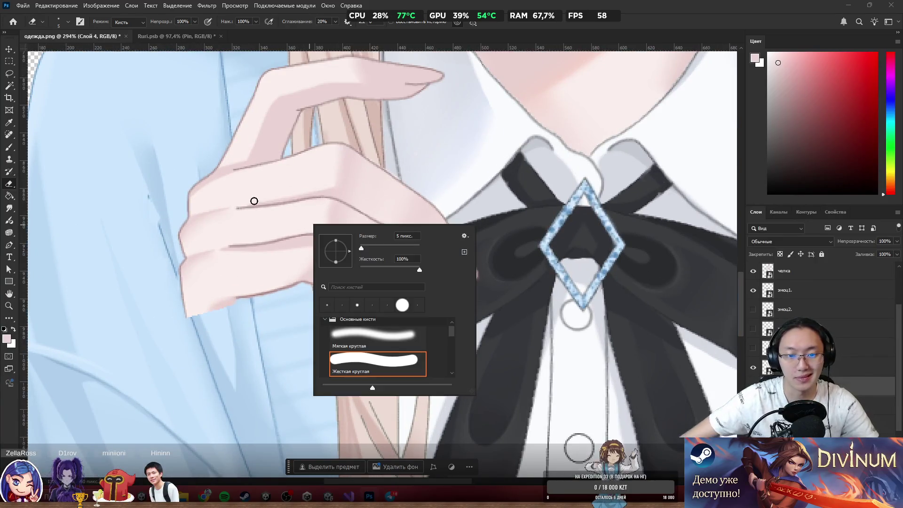
{"action": "key", "text": "Escape"}
Add a 1 px red outside Stroke layer style to Слой 4.
{"action": "key", "text": "alt+l"}
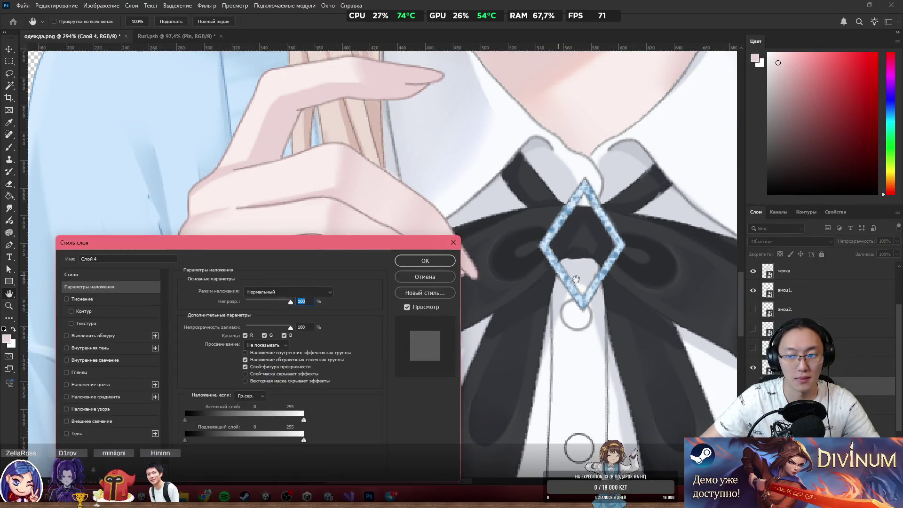
{"action": "left_click_drag", "start_coordinate": [290, 254], "coordinate": [353, 113]}
{"action": "left_click", "coordinate": [173, 195]}
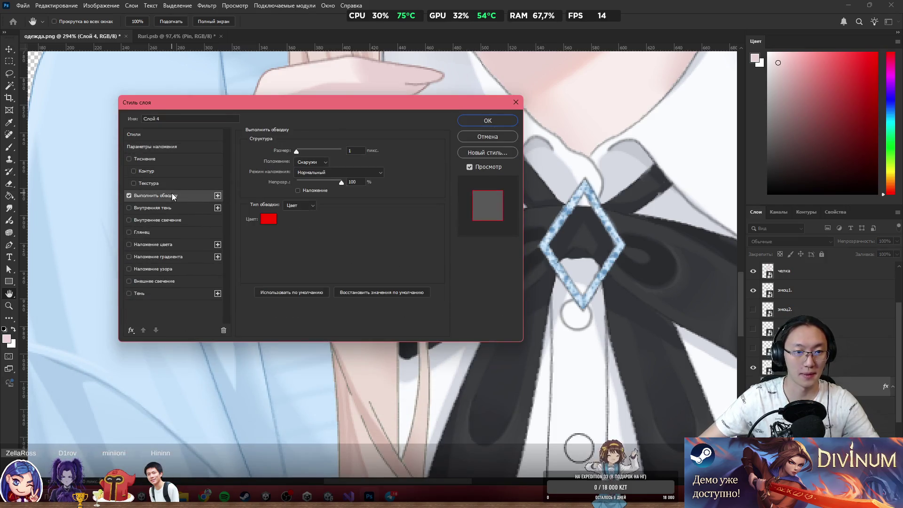
{"action": "left_click", "coordinate": [491, 119]}
Erase the stray fragments and marks left of the hand, redoing one stroke after an undo.
{"action": "scroll", "coordinate": [254, 250], "scroll_direction": "up", "scroll_amount": 5}
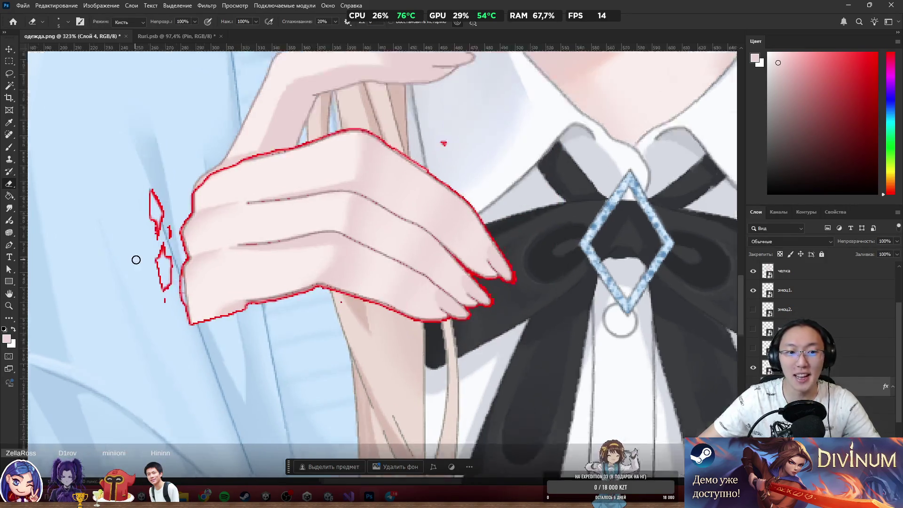
{"action": "scroll", "coordinate": [254, 250], "scroll_direction": "left", "scroll_amount": 2}
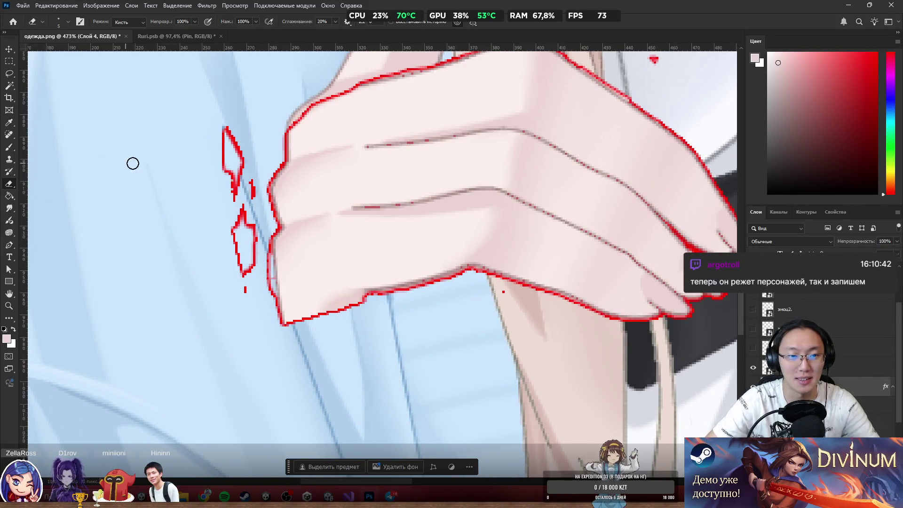
{"action": "mouse_move", "coordinate": [228, 135]}
{"action": "left_mouse_down"}
{"action": "mouse_move", "coordinate": [220, 167]}
{"action": "mouse_move", "coordinate": [241, 145]}
{"action": "mouse_move", "coordinate": [245, 212]}
{"action": "mouse_move", "coordinate": [254, 186]}
{"action": "left_mouse_up"}
{"action": "left_click_drag", "start_coordinate": [235, 229], "coordinate": [236, 239]}
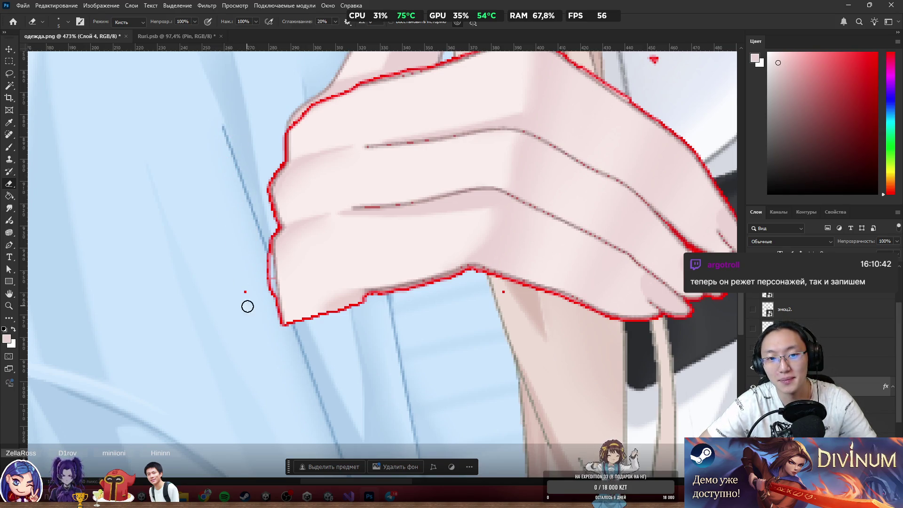
{"action": "left_click_drag", "start_coordinate": [264, 273], "coordinate": [264, 243]}
{"action": "key", "text": "ctrl+z"}
{"action": "key", "text": "ctrl+z"}
{"action": "key", "text": "ctrl+z"}
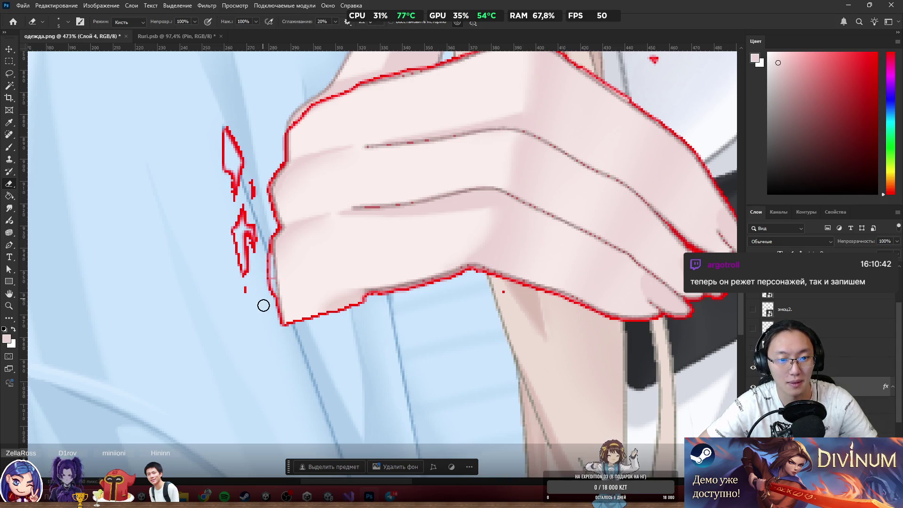
{"action": "mouse_move", "coordinate": [264, 270]}
{"action": "left_mouse_down"}
{"action": "mouse_move", "coordinate": [254, 216]}
{"action": "mouse_move", "coordinate": [238, 235]}
{"action": "mouse_move", "coordinate": [242, 275]}
{"action": "mouse_move", "coordinate": [235, 155]}
{"action": "mouse_move", "coordinate": [252, 169]}
{"action": "mouse_move", "coordinate": [236, 176]}
{"action": "mouse_move", "coordinate": [221, 129]}
{"action": "left_mouse_up"}
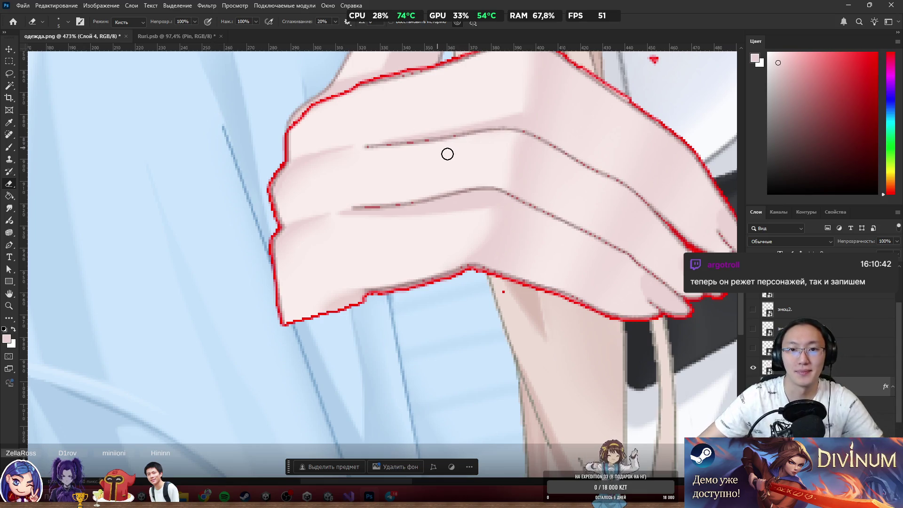
Erase the excess pixels at the fingertip edge.
{"action": "scroll", "coordinate": [466, 112], "scroll_direction": "up", "scroll_amount": 6}
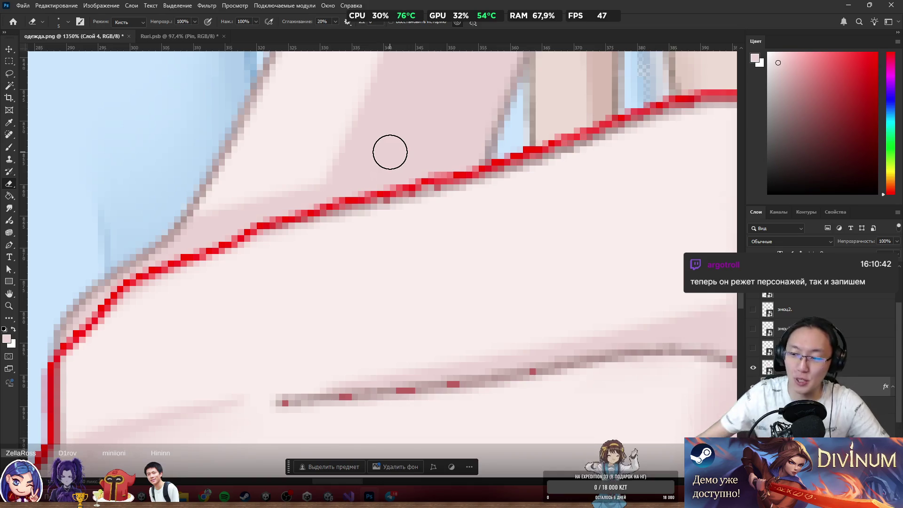
{"action": "scroll", "coordinate": [412, 181], "scroll_direction": "down", "scroll_amount": 3}
{"action": "scroll", "coordinate": [413, 180], "scroll_direction": "down", "scroll_amount": 3}
{"action": "scroll", "coordinate": [532, 192], "scroll_direction": "up", "scroll_amount": 2}
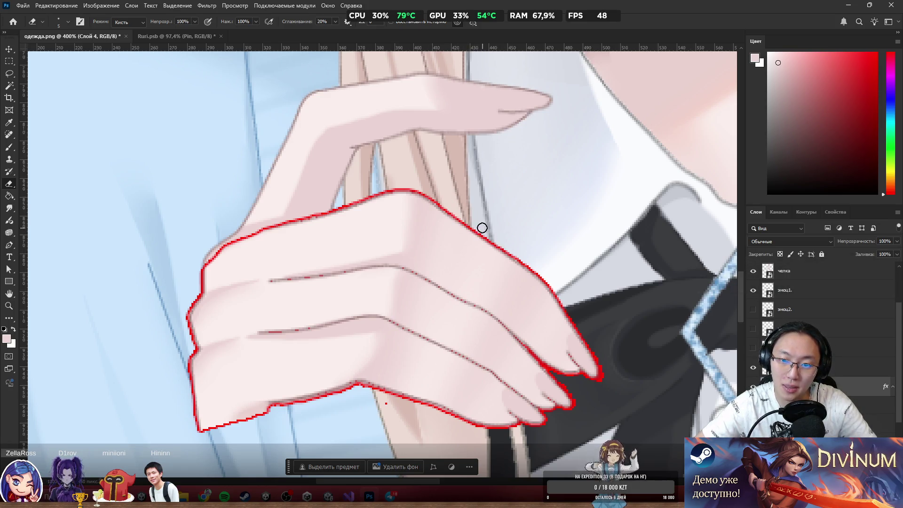
{"action": "scroll", "coordinate": [618, 281], "scroll_direction": "up", "scroll_amount": 5}
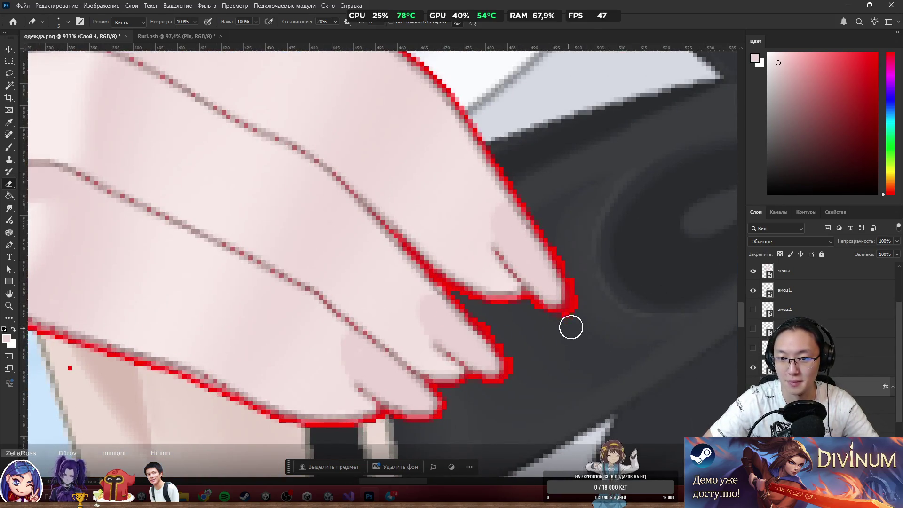
{"action": "left_click", "coordinate": [586, 296]}
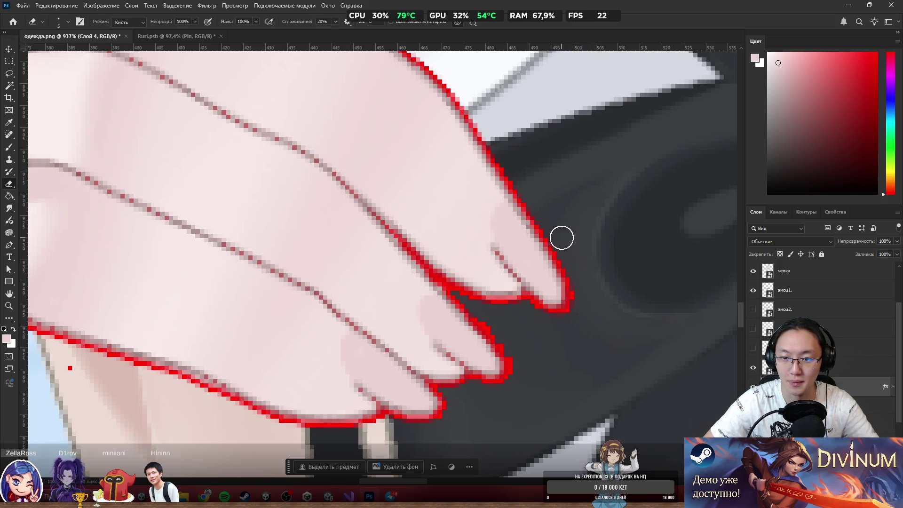
Switch to the рукавсостаканом layer and try erasing along the finger outline, undoing the mistake.
{"action": "scroll", "coordinate": [689, 232], "scroll_direction": "down", "scroll_amount": 5}
{"action": "scroll", "coordinate": [345, 295], "scroll_direction": "up", "scroll_amount": 4}
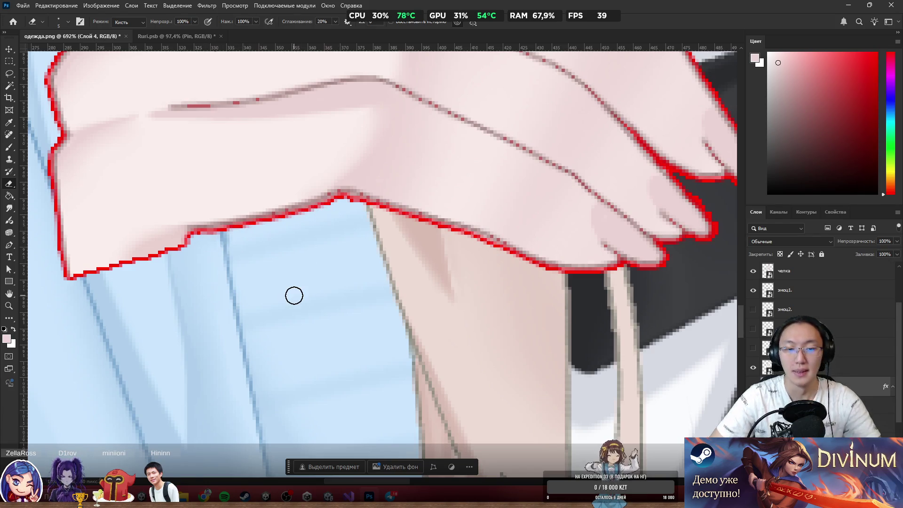
{"action": "scroll", "coordinate": [304, 230], "scroll_direction": "down", "scroll_amount": 5}
{"action": "scroll", "coordinate": [226, 218], "scroll_direction": "up", "scroll_amount": 5}
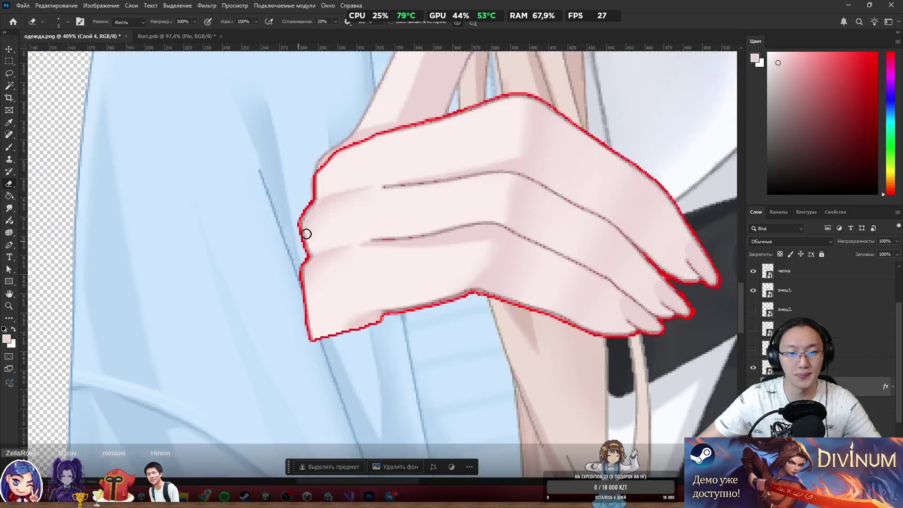
{"action": "scroll", "coordinate": [489, 288], "scroll_direction": "down", "scroll_amount": 3}
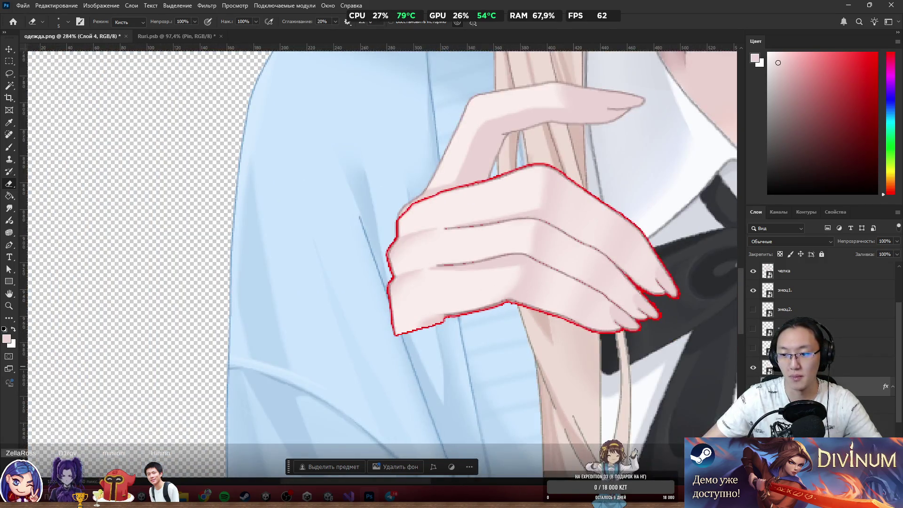
{"action": "scroll", "coordinate": [467, 329], "scroll_direction": "down", "scroll_amount": 4}
{"action": "scroll", "coordinate": [486, 283], "scroll_direction": "up", "scroll_amount": 3}
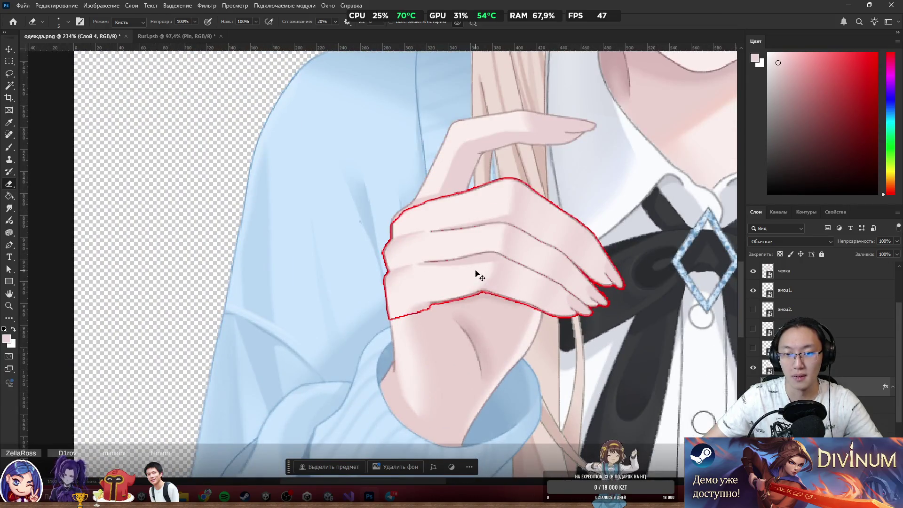
{"action": "scroll", "coordinate": [509, 273], "scroll_direction": "up", "scroll_amount": 2}
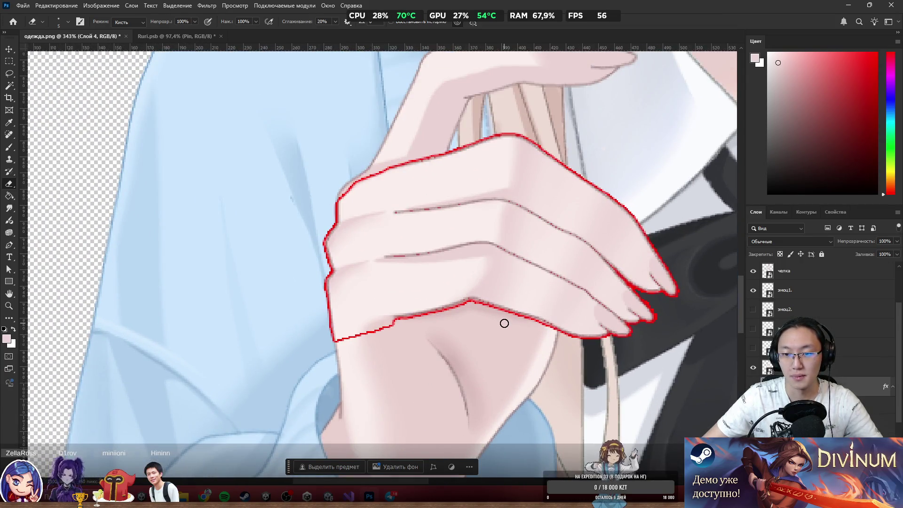
{"action": "left_click", "coordinate": [494, 350], "text": "ctrl"}
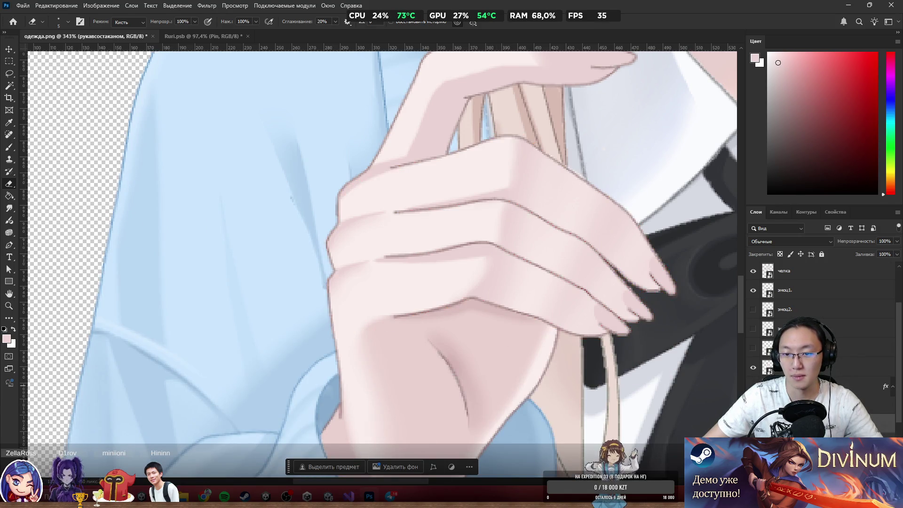
{"action": "scroll", "coordinate": [475, 312], "scroll_direction": "up", "scroll_amount": 2}
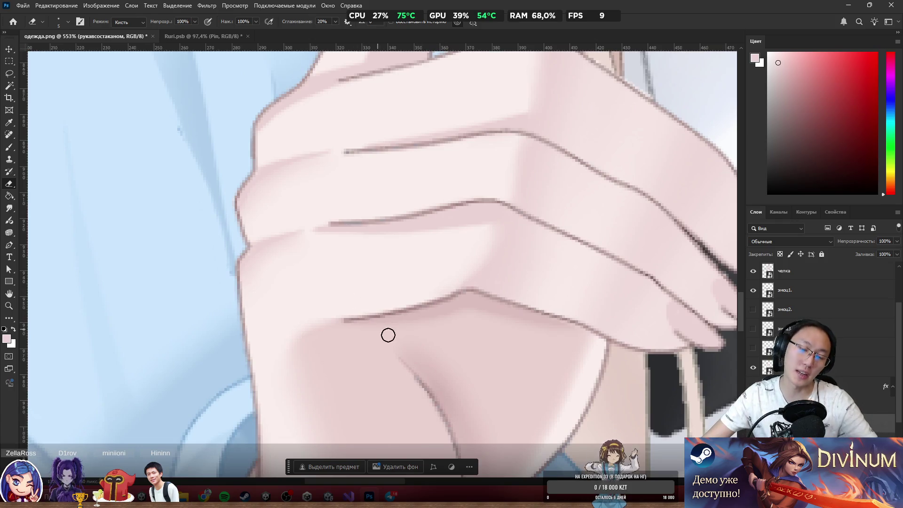
{"action": "left_click_drag", "start_coordinate": [458, 294], "coordinate": [469, 298]}
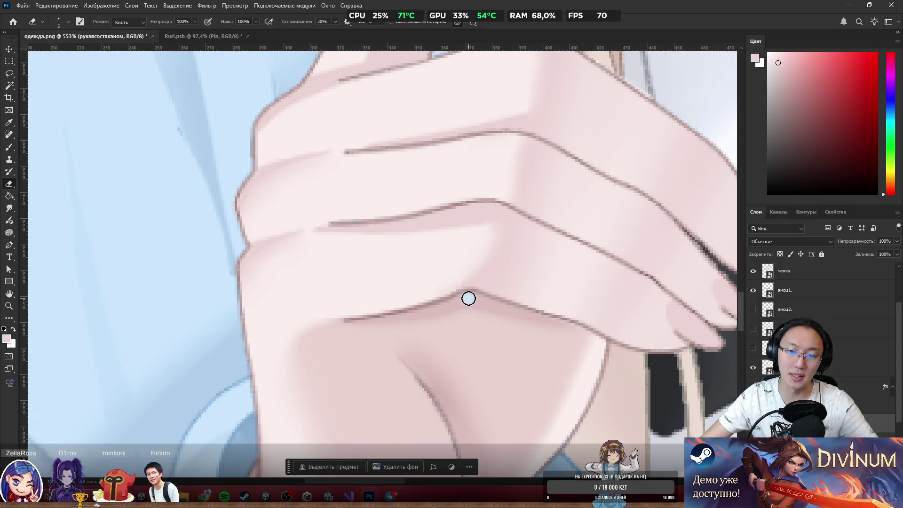
{"action": "key", "text": "ctrl+z"}
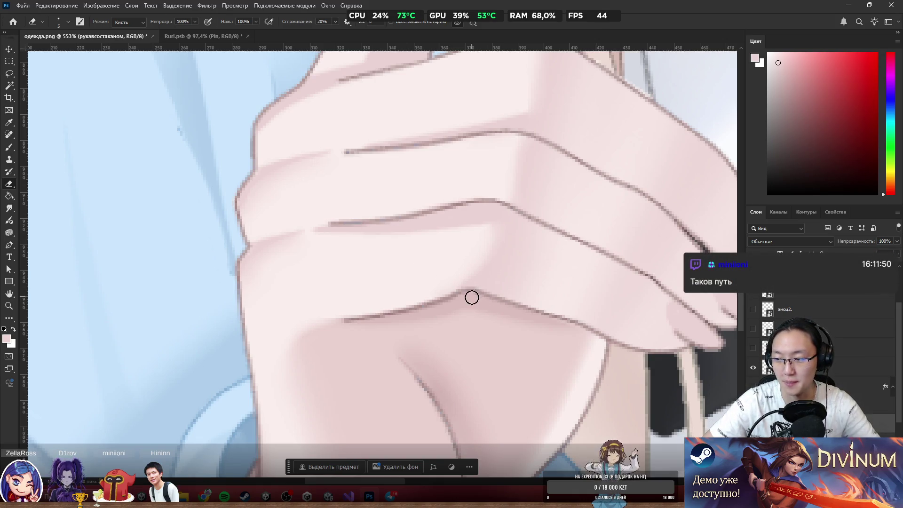
Sample the skin colour and paint it over the knuckle line along the finger.
{"action": "key", "text": "b"}
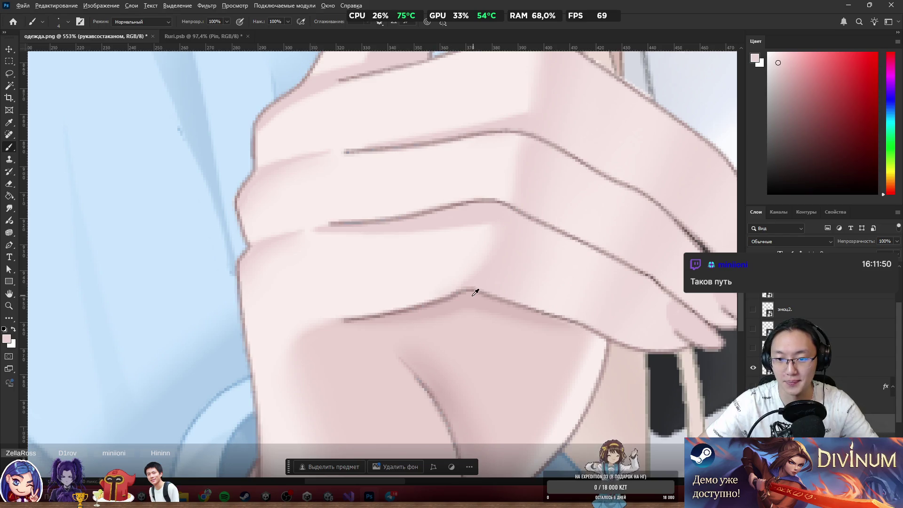
{"action": "left_click", "coordinate": [475, 293], "text": "alt"}
{"action": "mouse_move", "coordinate": [475, 293]}
{"action": "left_mouse_down"}
{"action": "mouse_move", "coordinate": [465, 274]}
{"action": "mouse_move", "coordinate": [452, 284]}
{"action": "mouse_move", "coordinate": [544, 307]}
{"action": "left_mouse_up"}
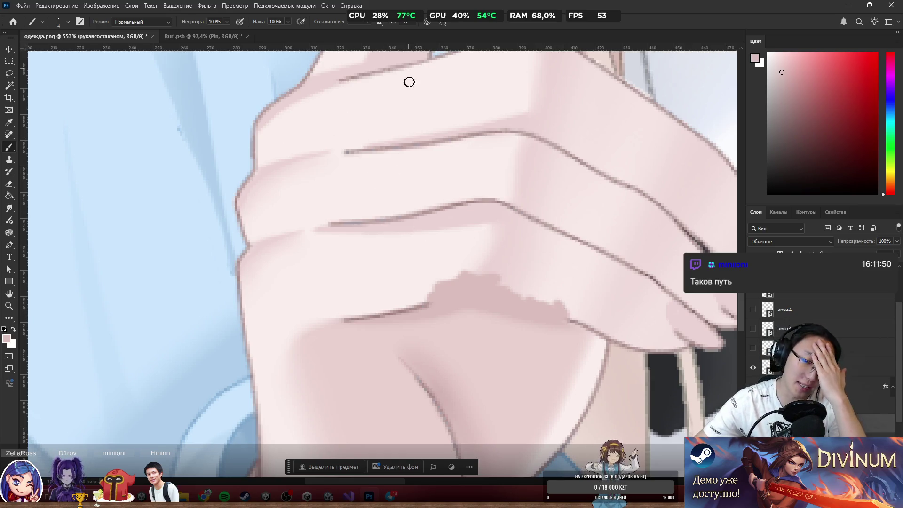
{"action": "mouse_move", "coordinate": [431, 294]}
{"action": "left_mouse_down"}
{"action": "mouse_move", "coordinate": [359, 315]}
{"action": "mouse_move", "coordinate": [397, 218]}
{"action": "mouse_move", "coordinate": [394, 274]}
{"action": "mouse_move", "coordinate": [391, 247]}
{"action": "mouse_move", "coordinate": [411, 278]}
{"action": "mouse_move", "coordinate": [428, 282]}
{"action": "mouse_move", "coordinate": [470, 216]}
{"action": "mouse_move", "coordinate": [478, 249]}
{"action": "mouse_move", "coordinate": [504, 236]}
{"action": "mouse_move", "coordinate": [513, 242]}
{"action": "mouse_move", "coordinate": [484, 274]}
{"action": "mouse_move", "coordinate": [507, 251]}
{"action": "left_mouse_up"}
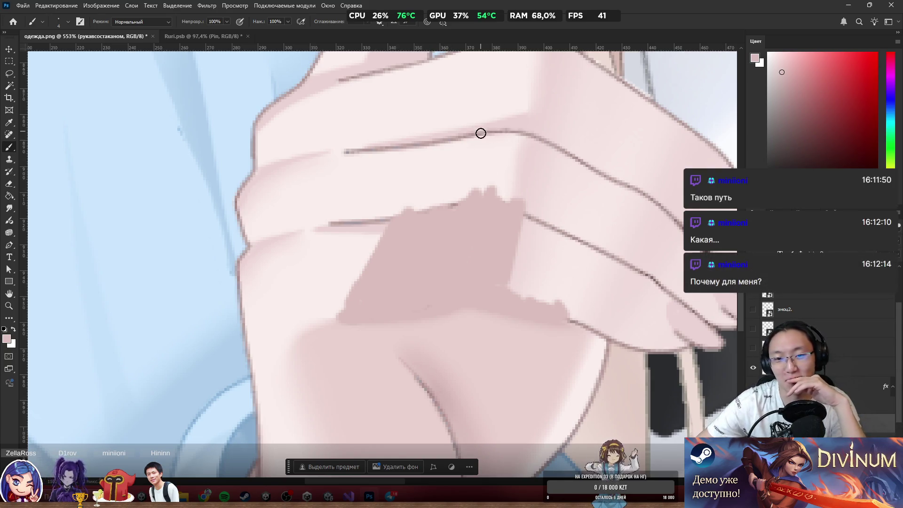
{"action": "scroll", "coordinate": [491, 90], "scroll_direction": "down", "scroll_amount": 5}
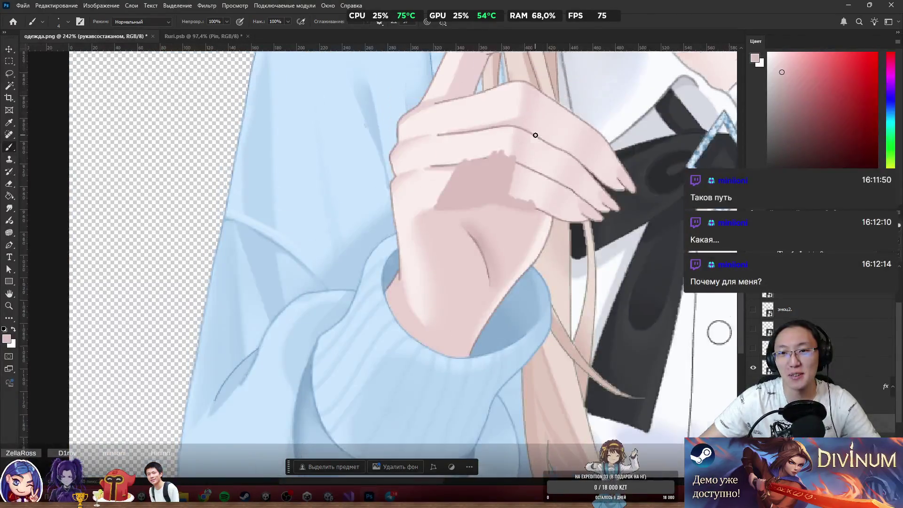
{"action": "scroll", "coordinate": [532, 136], "scroll_direction": "up", "scroll_amount": 3}
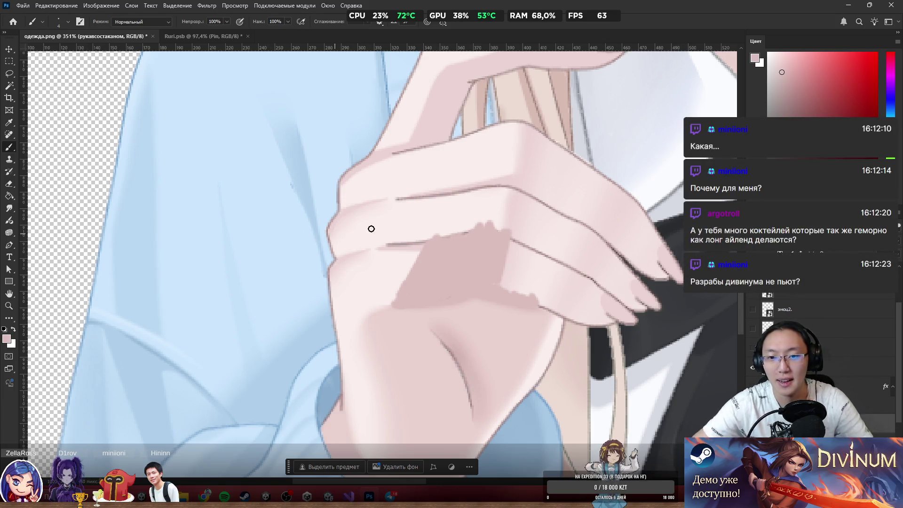
Paint and widen the knuckle shadow, softening its left edge and repainting along the fingers.
{"action": "mouse_move", "coordinate": [457, 250]}
{"action": "left_mouse_down"}
{"action": "mouse_move", "coordinate": [453, 213]}
{"action": "mouse_move", "coordinate": [429, 252]}
{"action": "mouse_move", "coordinate": [463, 185]}
{"action": "mouse_move", "coordinate": [469, 229]}
{"action": "mouse_move", "coordinate": [467, 207]}
{"action": "mouse_move", "coordinate": [484, 226]}
{"action": "mouse_move", "coordinate": [502, 220]}
{"action": "mouse_move", "coordinate": [510, 234]}
{"action": "mouse_move", "coordinate": [515, 282]}
{"action": "left_mouse_up"}
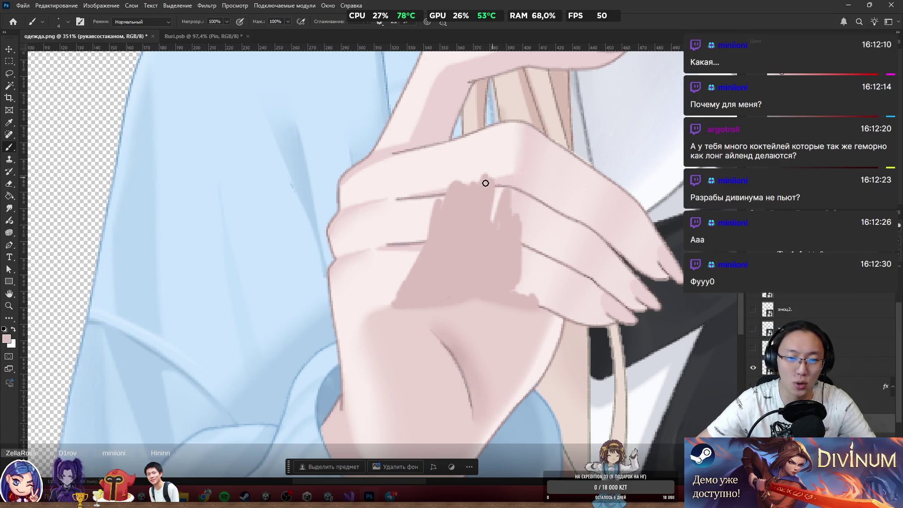
{"action": "mouse_move", "coordinate": [485, 183]}
{"action": "left_mouse_down"}
{"action": "mouse_move", "coordinate": [435, 192]}
{"action": "mouse_move", "coordinate": [411, 289]}
{"action": "mouse_move", "coordinate": [409, 237]}
{"action": "mouse_move", "coordinate": [396, 300]}
{"action": "mouse_move", "coordinate": [385, 304]}
{"action": "mouse_move", "coordinate": [393, 280]}
{"action": "mouse_move", "coordinate": [379, 315]}
{"action": "left_mouse_up"}
{"action": "left_click", "coordinate": [392, 318], "text": "alt"}
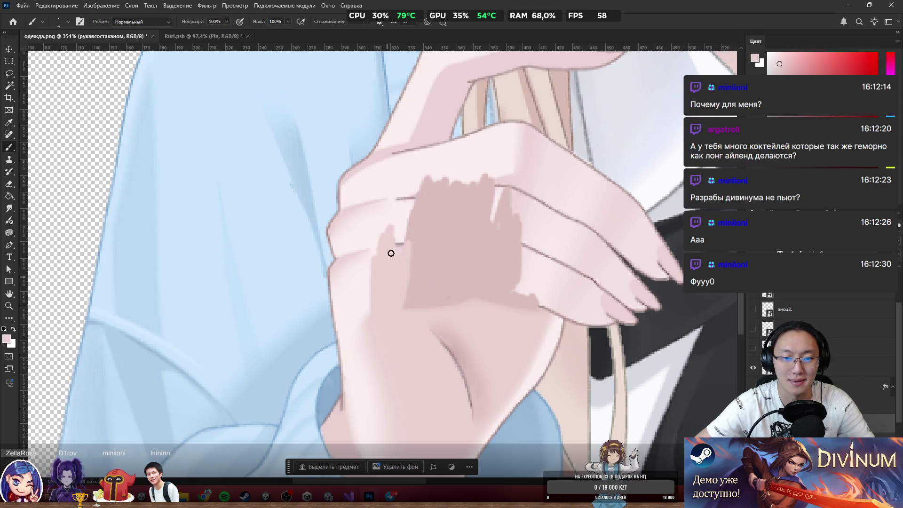
{"action": "mouse_move", "coordinate": [391, 253]}
{"action": "left_mouse_down"}
{"action": "mouse_move", "coordinate": [389, 202]}
{"action": "mouse_move", "coordinate": [395, 268]}
{"action": "left_mouse_up"}
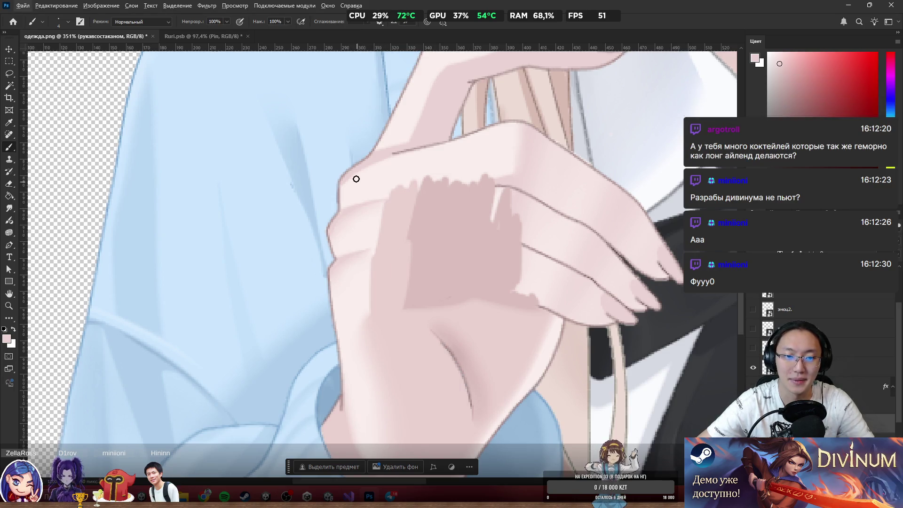
{"action": "left_click_drag", "start_coordinate": [413, 233], "coordinate": [418, 221]}
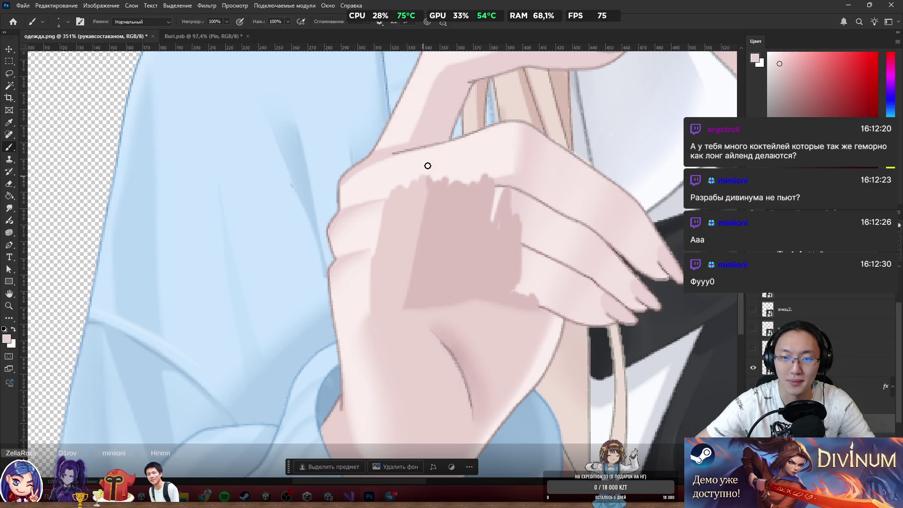
{"action": "left_click_drag", "start_coordinate": [408, 186], "coordinate": [416, 169]}
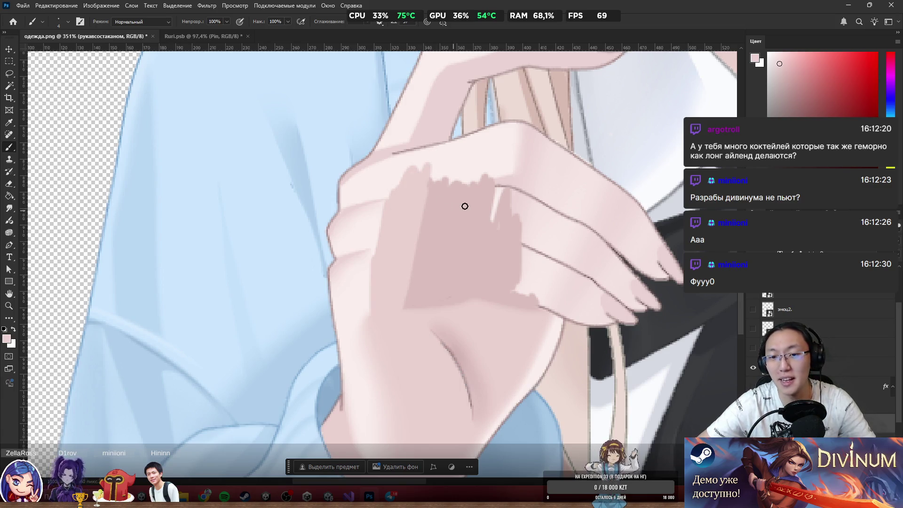
{"action": "left_click_drag", "start_coordinate": [518, 285], "coordinate": [520, 268]}
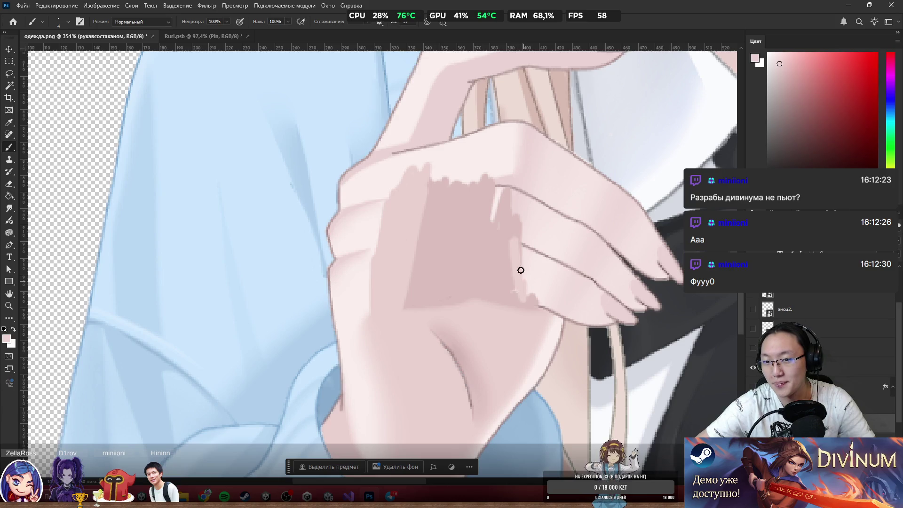
{"action": "mouse_move", "coordinate": [506, 226]}
{"action": "left_mouse_down"}
{"action": "mouse_move", "coordinate": [504, 277]}
{"action": "mouse_move", "coordinate": [520, 294]}
{"action": "left_mouse_up"}
Deepen the shadow along the fingers, then paint light skin pink over the hand's dark edge.
{"action": "left_click", "coordinate": [504, 276], "text": "alt"}
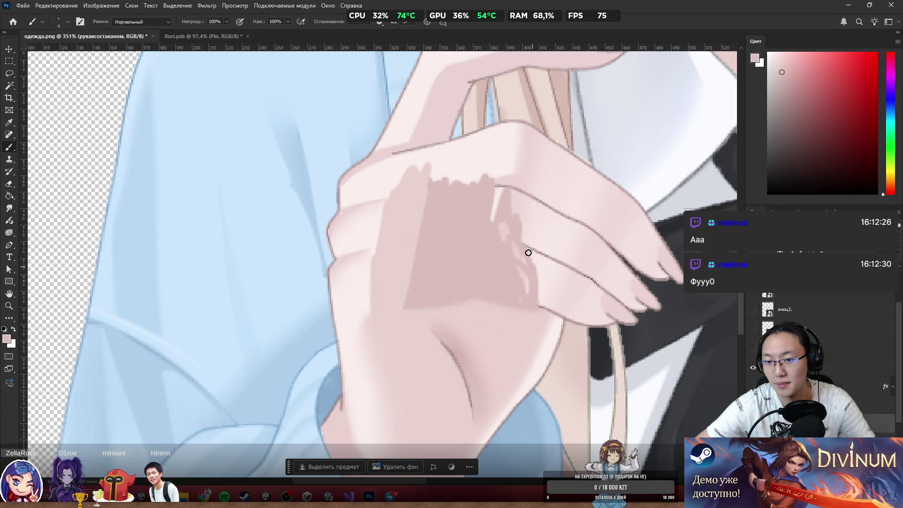
{"action": "left_click_drag", "start_coordinate": [520, 226], "coordinate": [539, 297]}
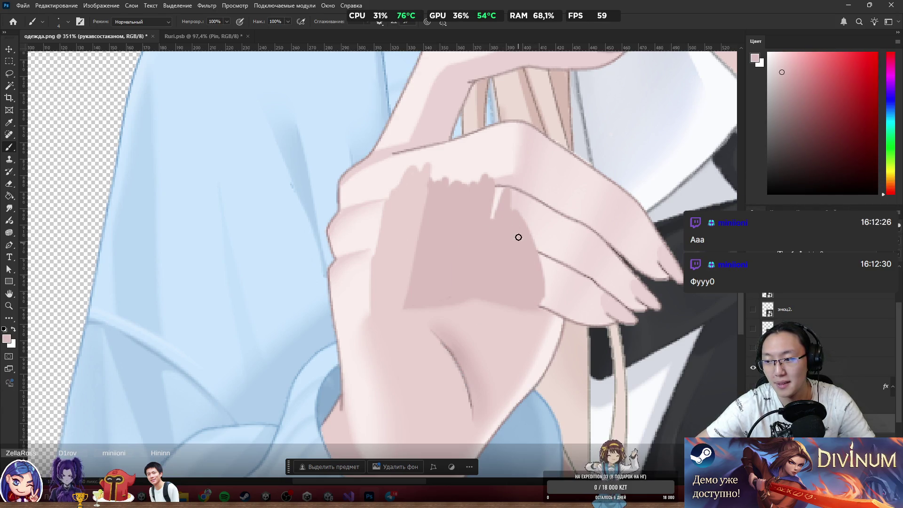
{"action": "left_click_drag", "start_coordinate": [513, 210], "coordinate": [502, 186]}
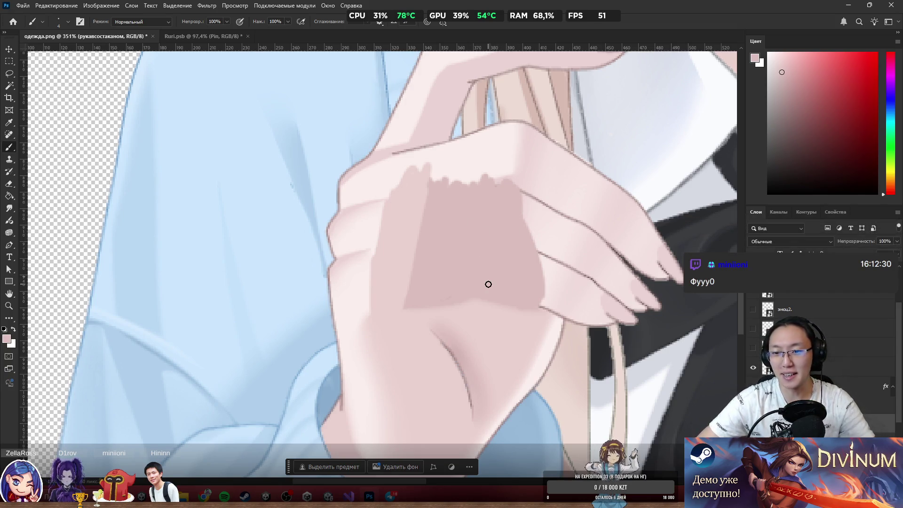
{"action": "left_click", "coordinate": [559, 323], "text": "alt"}
{"action": "left_click_drag", "start_coordinate": [559, 323], "coordinate": [558, 273]}
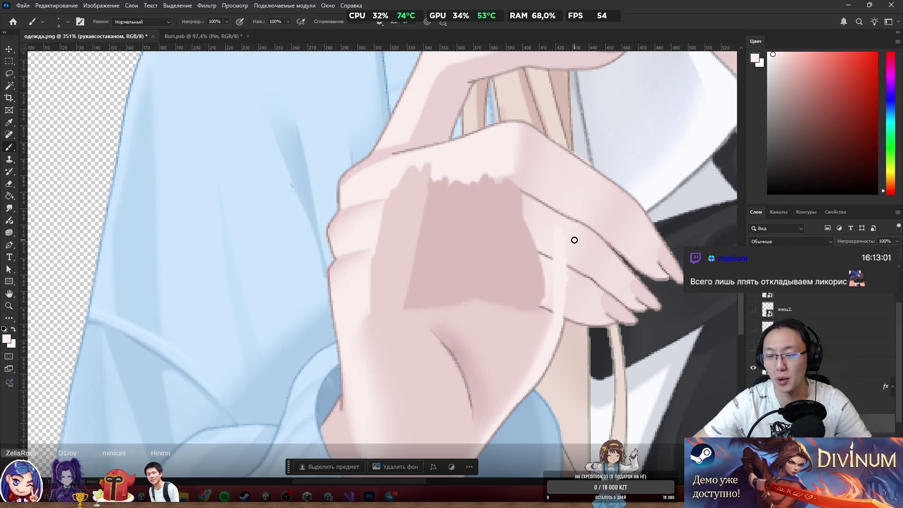
Erase the protruding old fingertips on the right with a size-24 eraser, including those near the hair.
{"action": "key", "text": "e"}
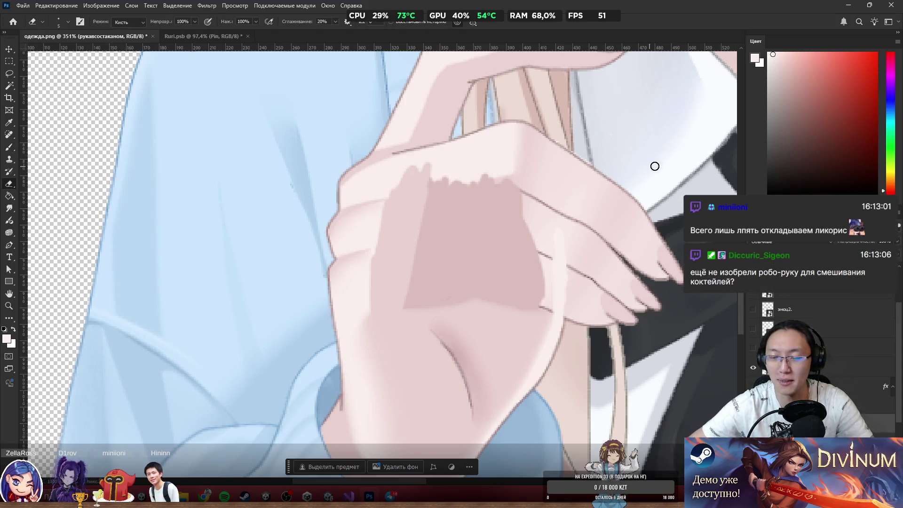
{"action": "key", "text": "bracketright"}
{"action": "key", "text": "bracketright"}
{"action": "key", "text": "bracketright"}
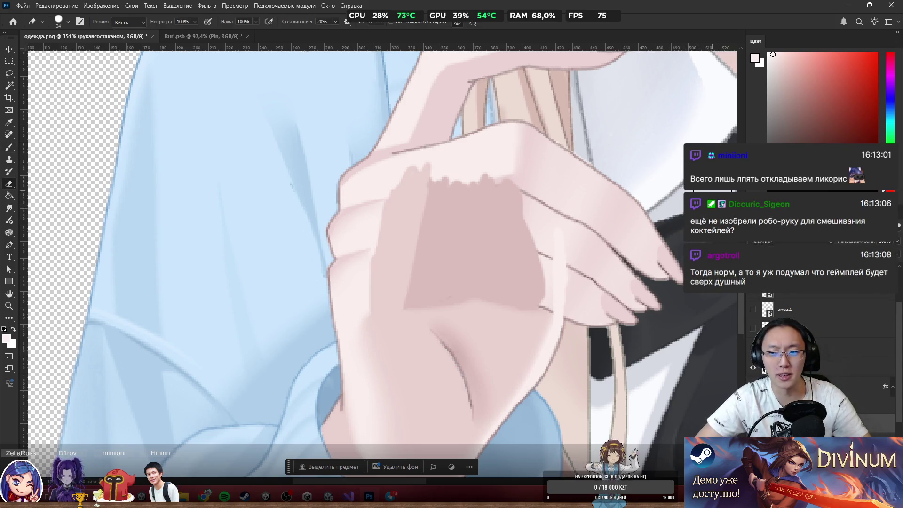
{"action": "mouse_move", "coordinate": [697, 172]}
{"action": "left_mouse_down"}
{"action": "mouse_move", "coordinate": [670, 263]}
{"action": "mouse_move", "coordinate": [645, 207]}
{"action": "mouse_move", "coordinate": [648, 302]}
{"action": "mouse_move", "coordinate": [613, 356]}
{"action": "mouse_move", "coordinate": [590, 343]}
{"action": "mouse_move", "coordinate": [600, 273]}
{"action": "mouse_move", "coordinate": [591, 259]}
{"action": "mouse_move", "coordinate": [589, 278]}
{"action": "mouse_move", "coordinate": [617, 258]}
{"action": "mouse_move", "coordinate": [607, 228]}
{"action": "left_mouse_up"}
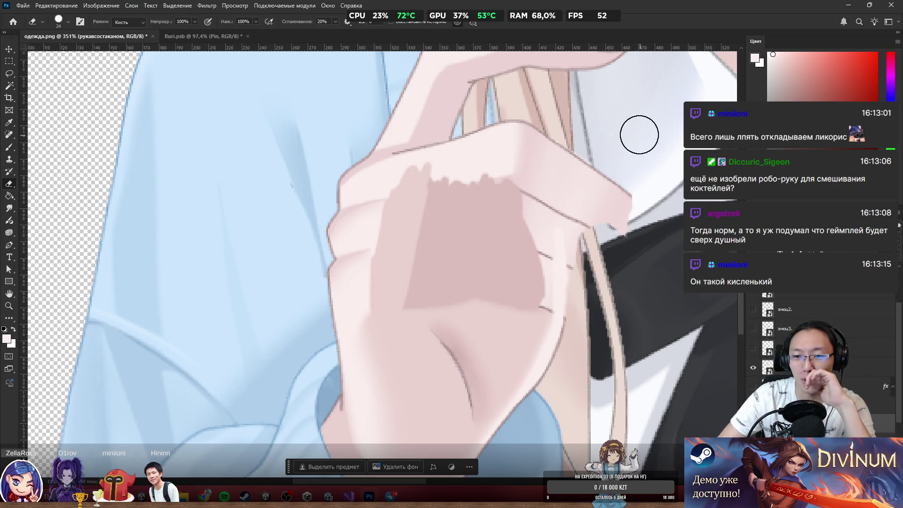
{"action": "mouse_move", "coordinate": [640, 135]}
{"action": "left_mouse_down"}
{"action": "mouse_move", "coordinate": [610, 136]}
{"action": "mouse_move", "coordinate": [631, 222]}
{"action": "mouse_move", "coordinate": [603, 204]}
{"action": "mouse_move", "coordinate": [593, 213]}
{"action": "mouse_move", "coordinate": [588, 287]}
{"action": "mouse_move", "coordinate": [588, 176]}
{"action": "mouse_move", "coordinate": [554, 115]}
{"action": "mouse_move", "coordinate": [551, 141]}
{"action": "mouse_move", "coordinate": [561, 165]}
{"action": "mouse_move", "coordinate": [578, 173]}
{"action": "left_mouse_up"}
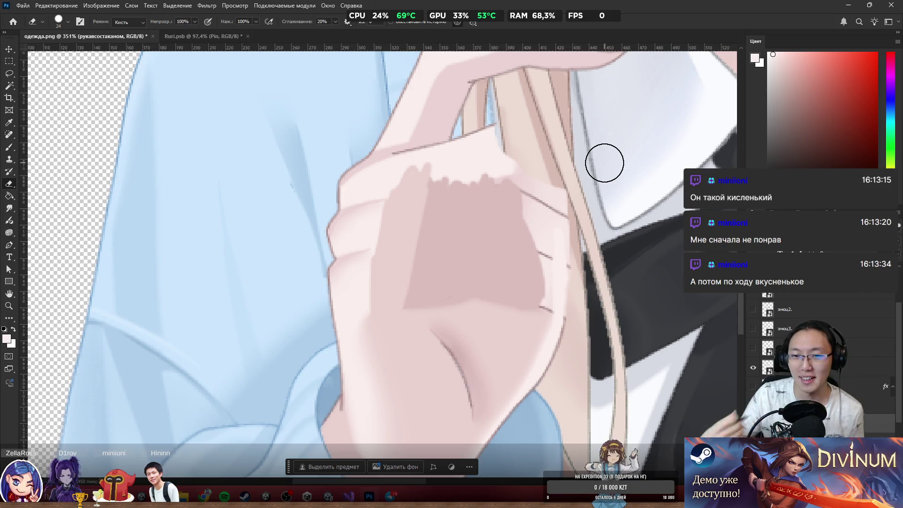
{"action": "scroll", "coordinate": [294, 232], "scroll_direction": "up", "scroll_amount": 2, "text": "alt"}
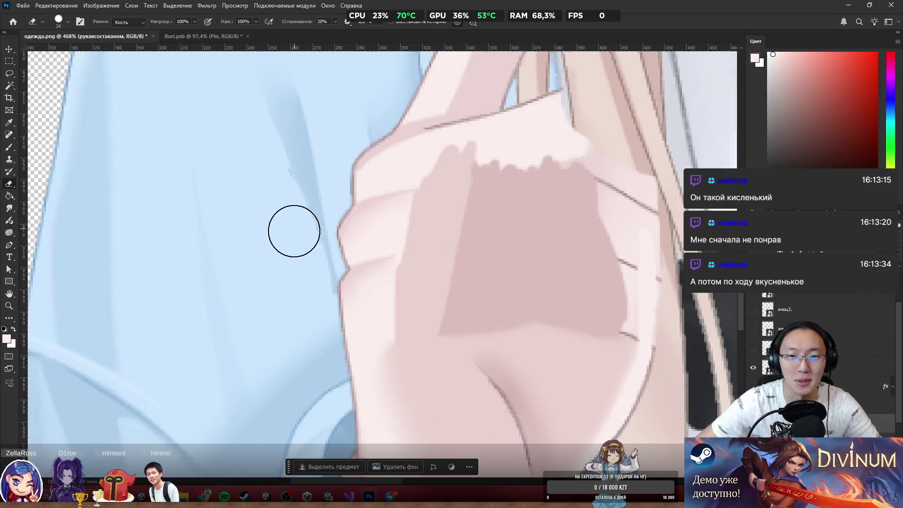
{"action": "scroll", "coordinate": [582, 191], "scroll_direction": "up", "scroll_amount": 1}
{"action": "scroll", "coordinate": [689, 212], "scroll_direction": "down", "scroll_amount": 3, "text": "alt"}
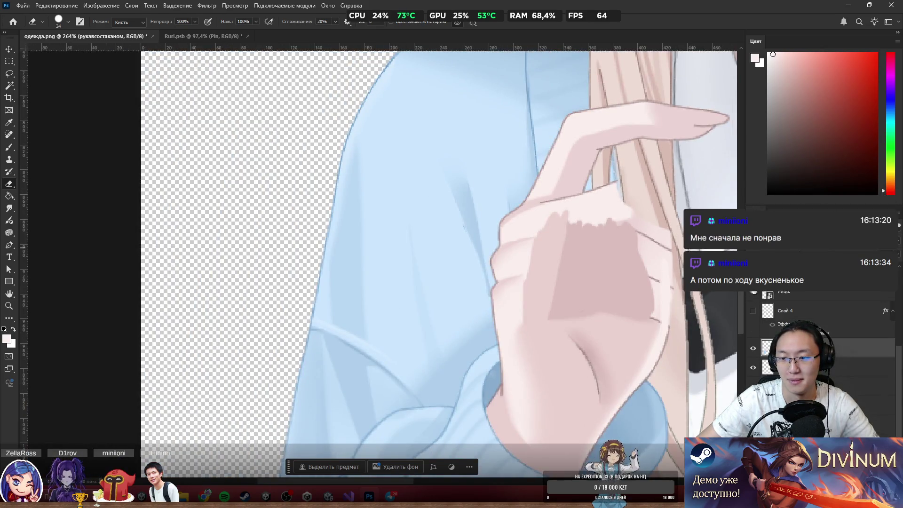
Compare against Слой 4, then erase the stray skin patch at the top of the hand.
{"action": "left_click", "coordinate": [754, 311]}
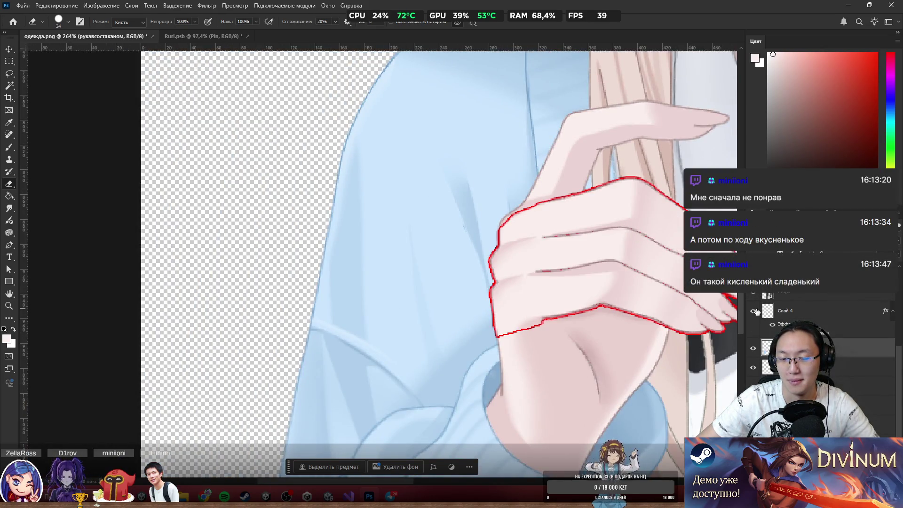
{"action": "left_click", "coordinate": [754, 311]}
{"action": "scroll", "coordinate": [659, 209], "scroll_direction": "up", "scroll_amount": 3, "text": "alt"}
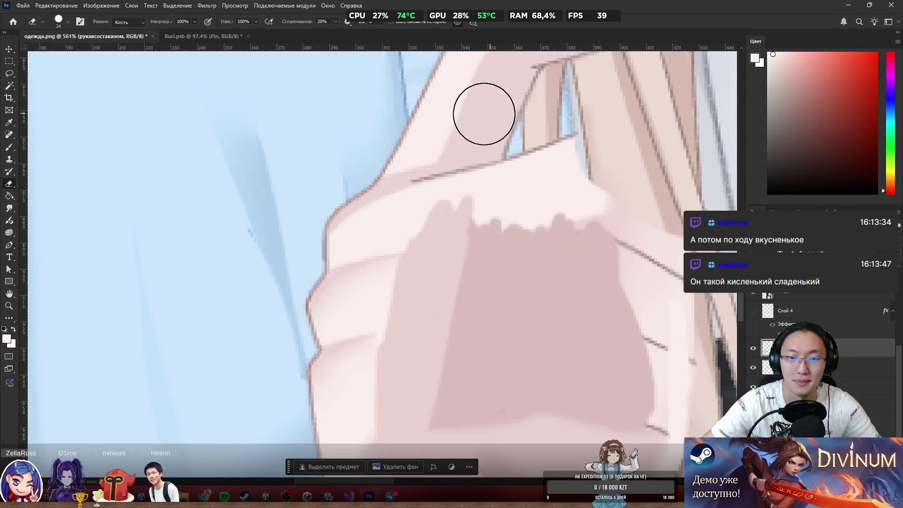
{"action": "mouse_move", "coordinate": [484, 113]}
{"action": "left_mouse_down"}
{"action": "mouse_move", "coordinate": [521, 132]}
{"action": "mouse_move", "coordinate": [386, 162]}
{"action": "mouse_move", "coordinate": [343, 188]}
{"action": "mouse_move", "coordinate": [460, 182]}
{"action": "mouse_move", "coordinate": [597, 194]}
{"action": "left_mouse_up"}
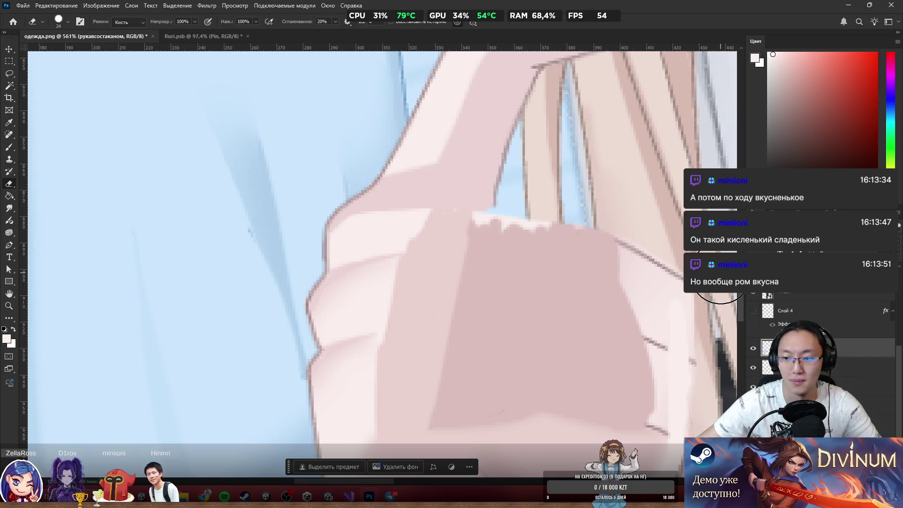
{"action": "scroll", "coordinate": [752, 308], "scroll_direction": "down", "scroll_amount": 3, "text": "alt"}
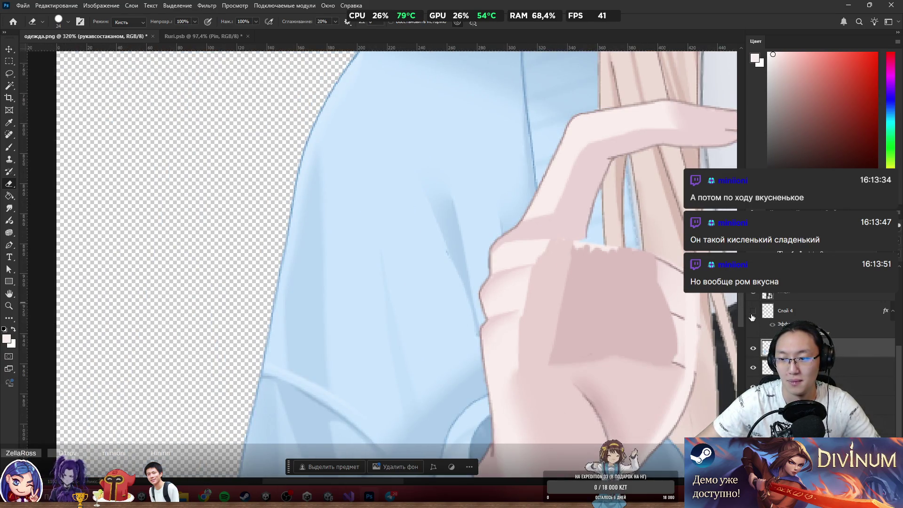
Toggle the hand-and-sleeve layer and Слой 4 to compare both hands, leaving Слой 4 hidden.
{"action": "left_click", "coordinate": [754, 349]}
{"action": "left_click", "coordinate": [755, 350]}
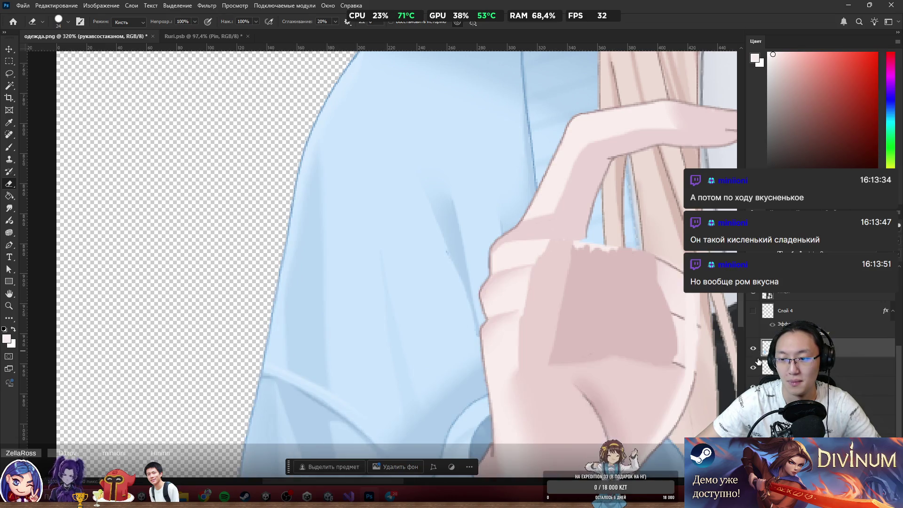
{"action": "left_click", "coordinate": [753, 312]}
{"action": "left_click", "coordinate": [755, 312]}
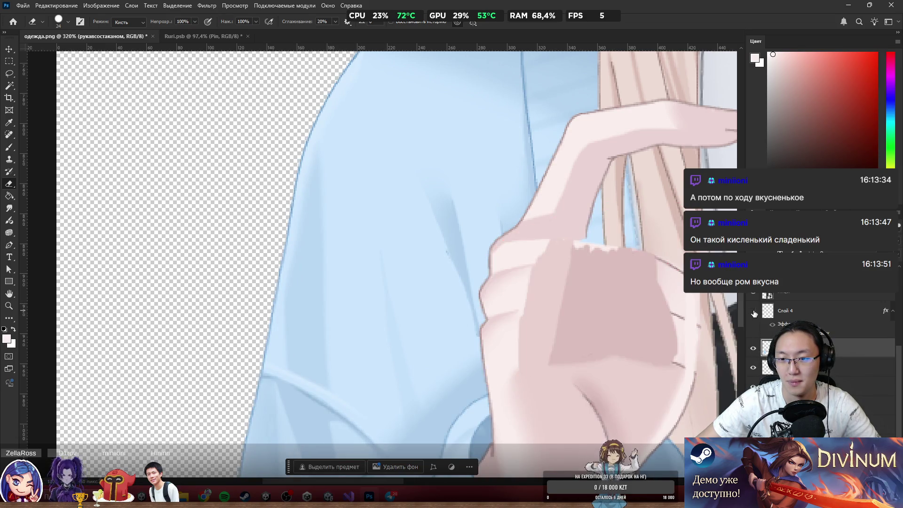
{"action": "left_click", "coordinate": [754, 312]}
{"action": "left_click", "coordinate": [754, 312]}
{"action": "scroll", "coordinate": [500, 241], "scroll_direction": "down", "scroll_amount": 3}
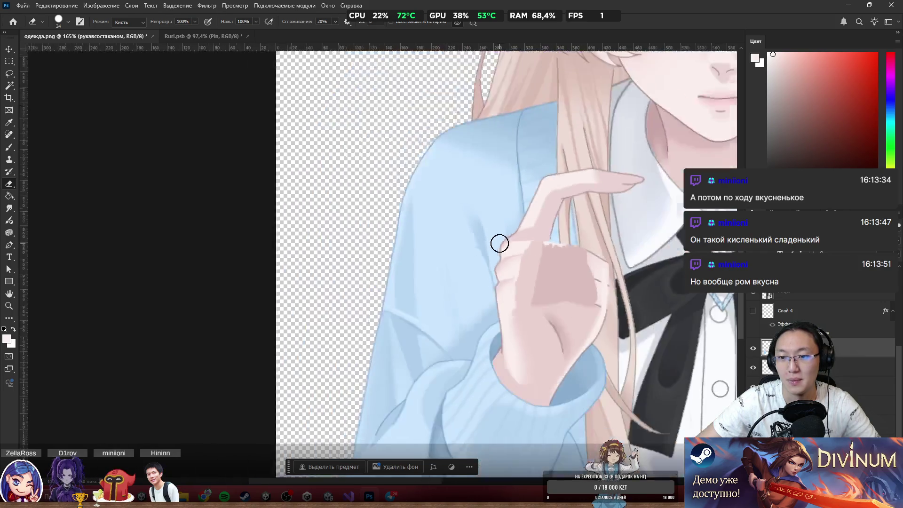
{"action": "scroll", "coordinate": [595, 277], "scroll_direction": "up", "scroll_amount": 6}
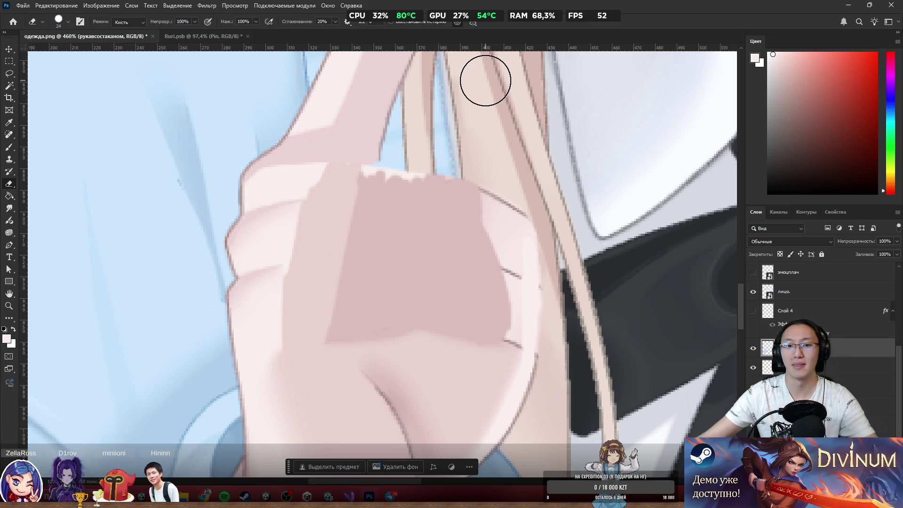
Erase a short dark line on the hand, then undo the erase.
{"action": "scroll", "coordinate": [351, 147], "scroll_direction": "down", "scroll_amount": 3}
{"action": "scroll", "coordinate": [415, 238], "scroll_direction": "up", "scroll_amount": 5}
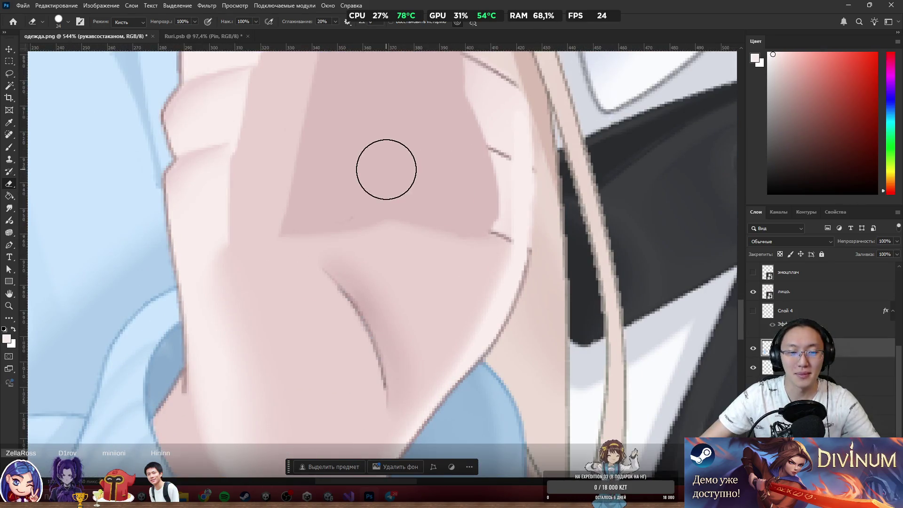
{"action": "scroll", "coordinate": [433, 155], "scroll_direction": "up", "scroll_amount": 1}
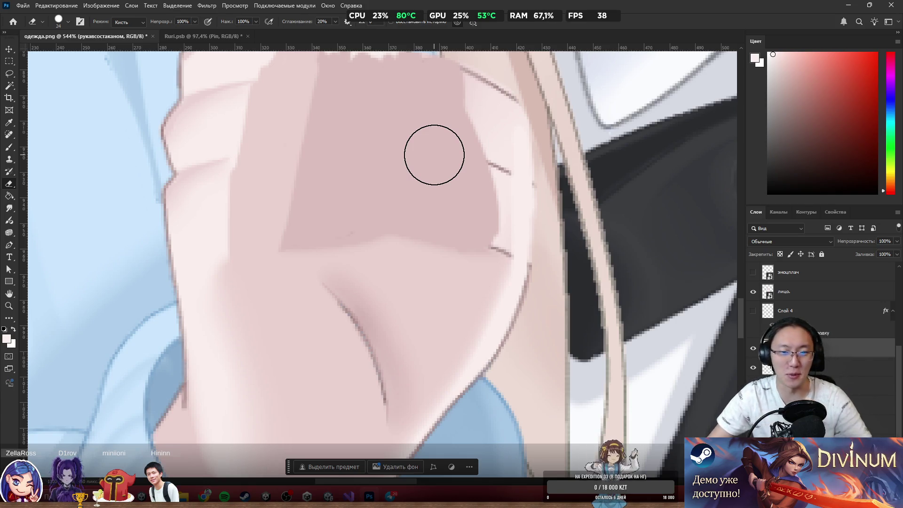
{"action": "scroll", "coordinate": [400, 183], "scroll_direction": "up", "scroll_amount": 2}
{"action": "scroll", "coordinate": [423, 202], "scroll_direction": "up", "scroll_amount": 3}
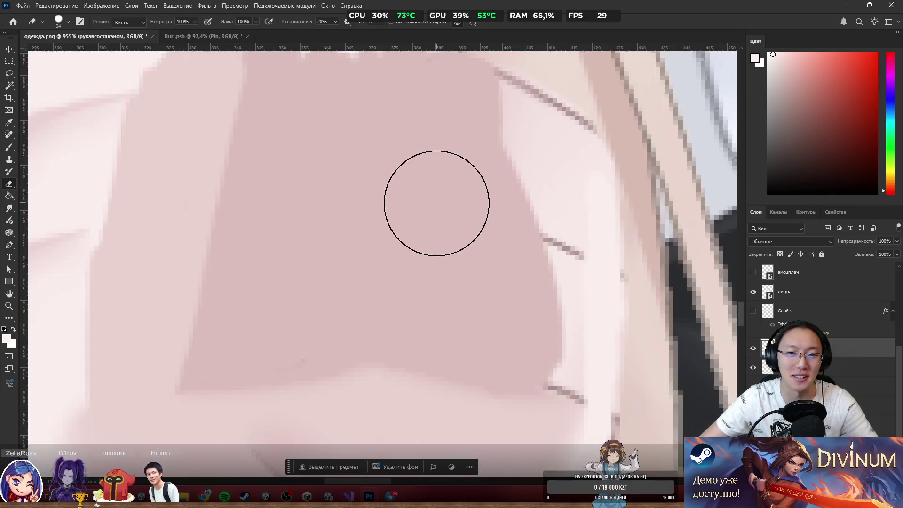
{"action": "scroll", "coordinate": [423, 202], "scroll_direction": "down", "scroll_amount": 4}
{"action": "scroll", "coordinate": [330, 141], "scroll_direction": "up", "scroll_amount": 1}
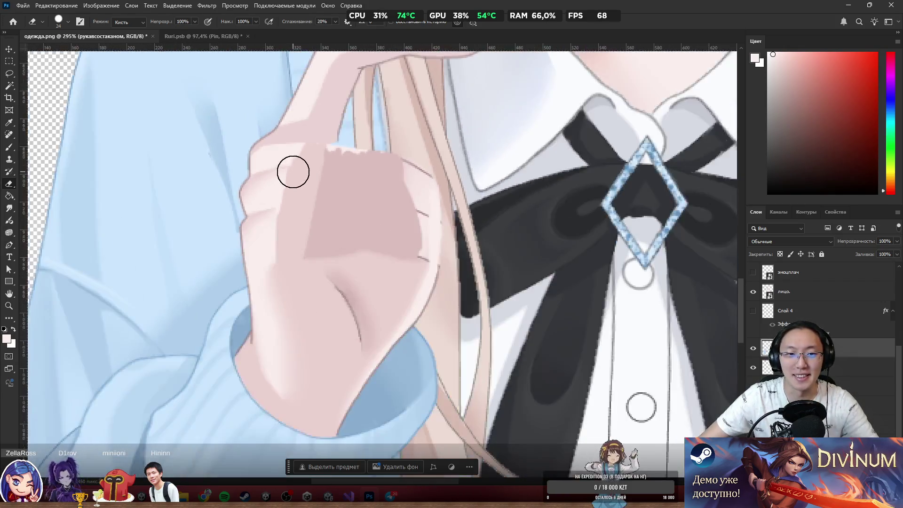
{"action": "scroll", "coordinate": [398, 166], "scroll_direction": "up", "scroll_amount": 2}
{"action": "scroll", "coordinate": [438, 165], "scroll_direction": "down", "scroll_amount": 2}
{"action": "left_click_drag", "start_coordinate": [442, 188], "coordinate": [450, 181]}
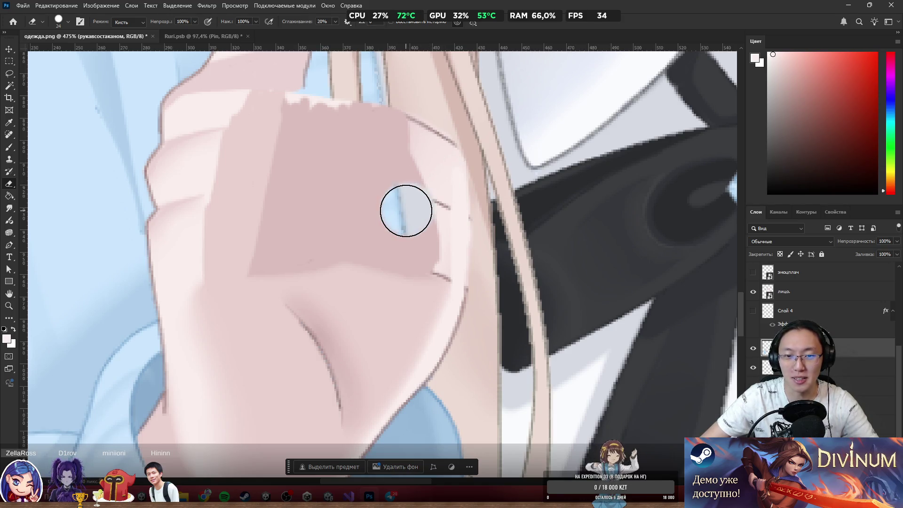
{"action": "key", "text": "ctrl+z"}
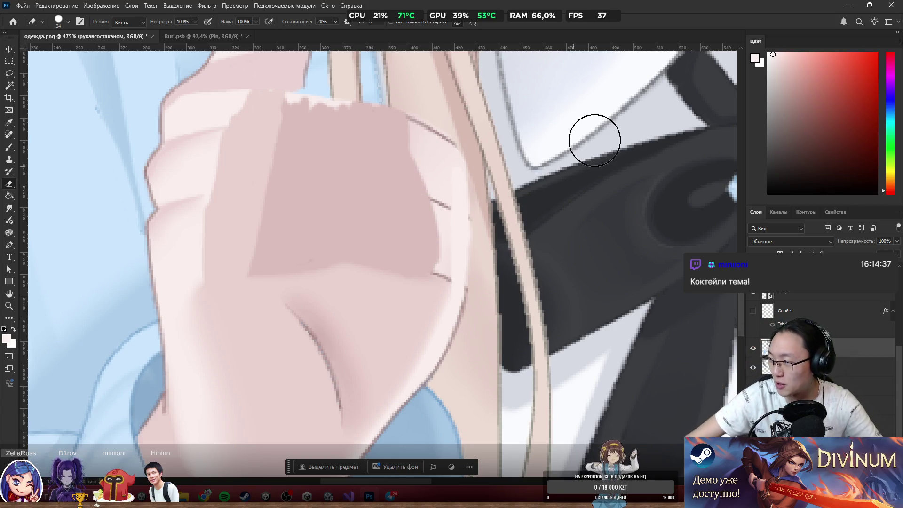
Switch to the Brush and sample skin pink from the hand as the painting colour.
{"action": "scroll", "coordinate": [469, 174], "scroll_direction": "up", "scroll_amount": 4}
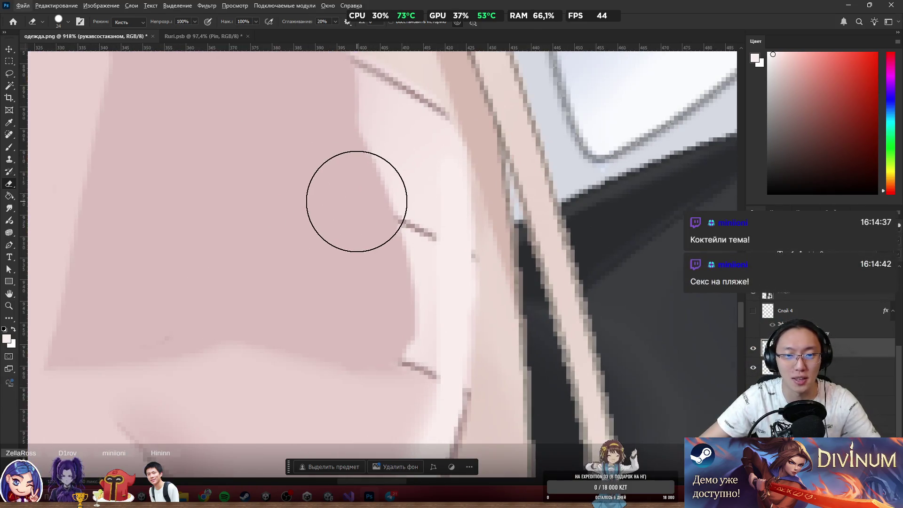
{"action": "key", "text": "b"}
{"action": "left_click", "coordinate": [337, 212], "text": "alt"}
{"action": "scroll", "coordinate": [343, 215], "scroll_direction": "down", "scroll_amount": 5}
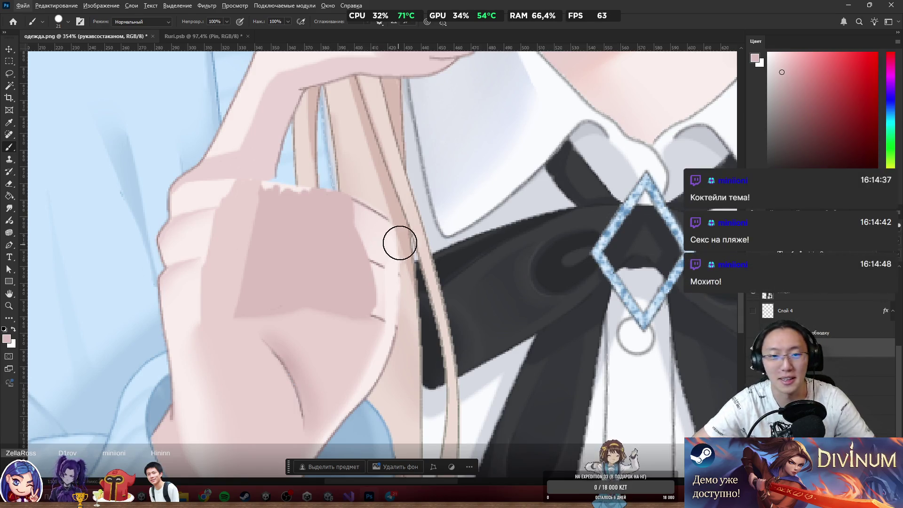
Paint a lighter sampled pink over the shading's right edge and smudge it into the skin.
{"action": "left_click", "coordinate": [368, 237], "text": "alt"}
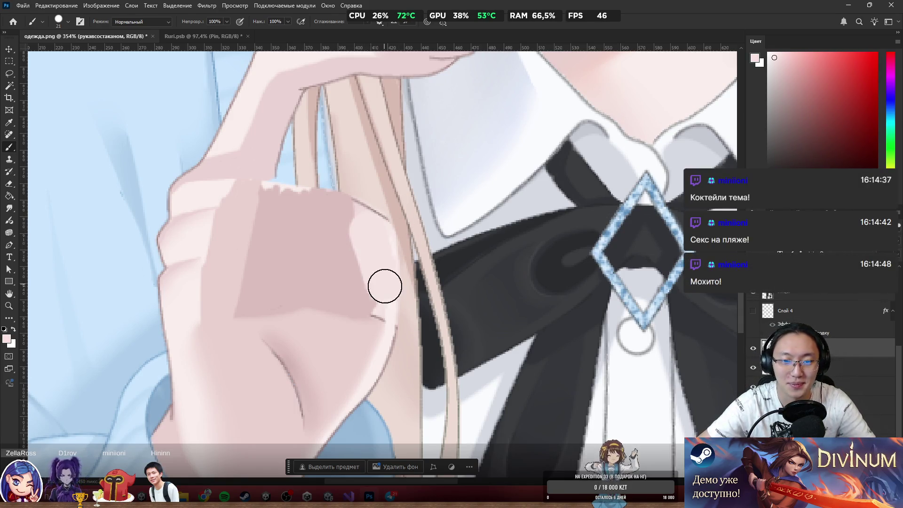
{"action": "mouse_move", "coordinate": [397, 216]}
{"action": "left_mouse_down"}
{"action": "mouse_move", "coordinate": [358, 256]}
{"action": "mouse_move", "coordinate": [361, 209]}
{"action": "mouse_move", "coordinate": [349, 238]}
{"action": "left_mouse_up"}
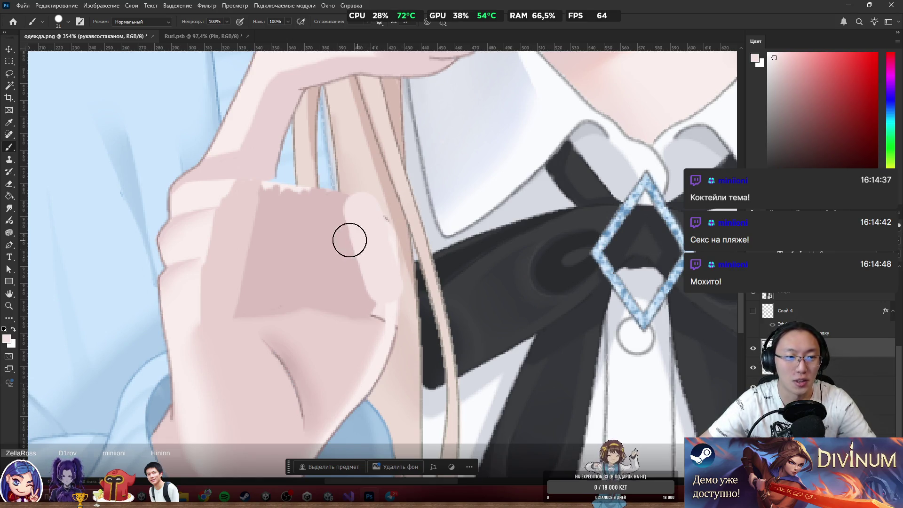
{"action": "left_click", "coordinate": [9, 208]}
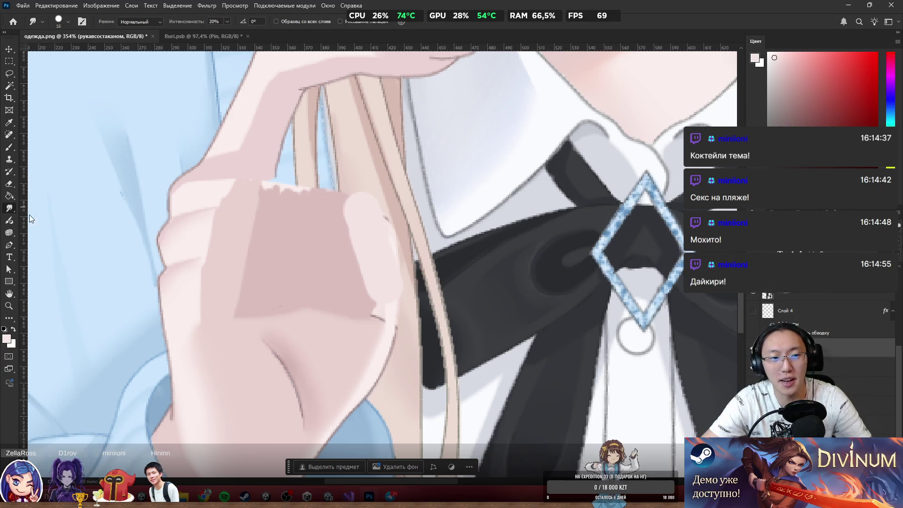
{"action": "mouse_move", "coordinate": [364, 265]}
{"action": "left_mouse_down"}
{"action": "mouse_move", "coordinate": [359, 228]}
{"action": "mouse_move", "coordinate": [378, 297]}
{"action": "mouse_move", "coordinate": [362, 207]}
{"action": "mouse_move", "coordinate": [389, 258]}
{"action": "mouse_move", "coordinate": [379, 226]}
{"action": "mouse_move", "coordinate": [273, 193]}
{"action": "mouse_move", "coordinate": [331, 199]}
{"action": "mouse_move", "coordinate": [316, 193]}
{"action": "mouse_move", "coordinate": [361, 210]}
{"action": "left_mouse_up"}
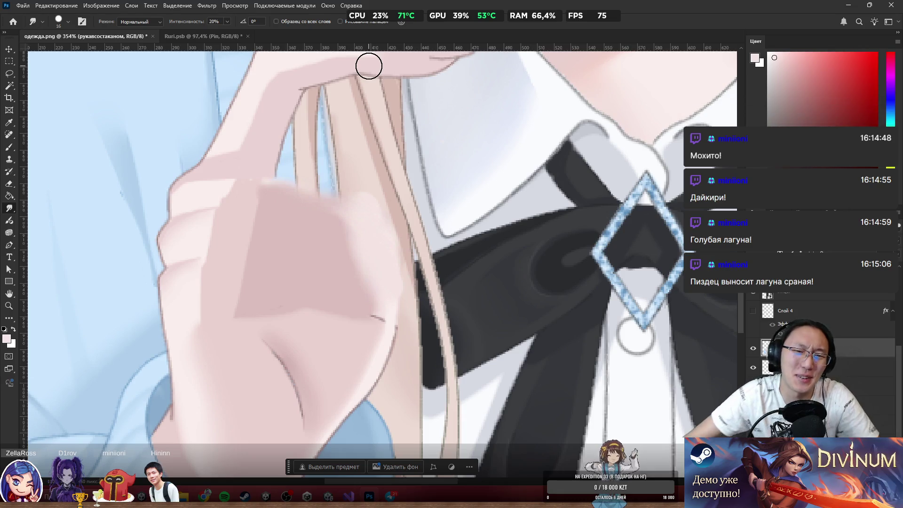
{"action": "scroll", "coordinate": [358, 231], "scroll_direction": "up", "scroll_amount": 3}
{"action": "scroll", "coordinate": [482, 168], "scroll_direction": "up", "scroll_amount": 1}
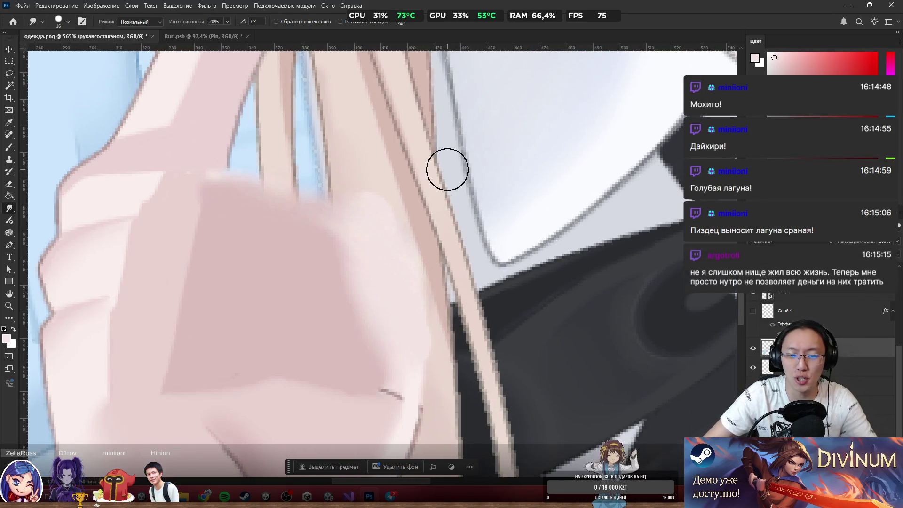
{"action": "key", "text": "e"}
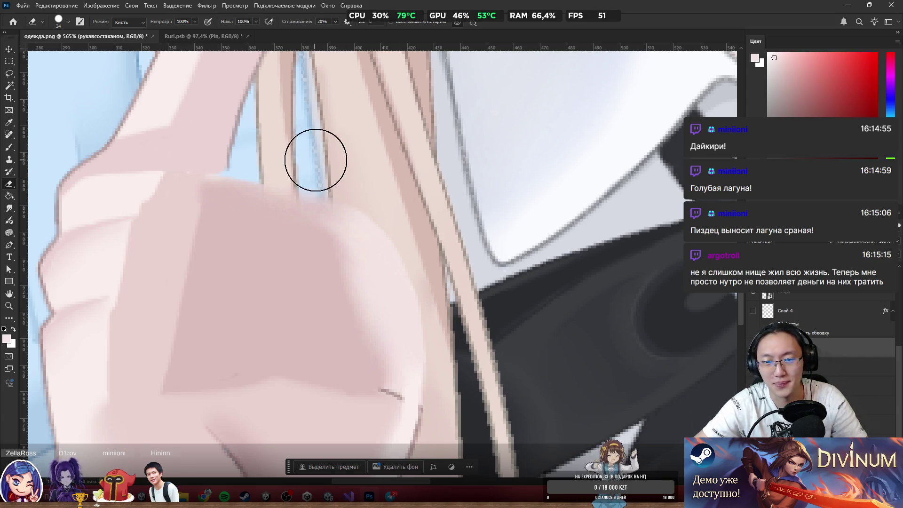
{"action": "key", "text": "r"}
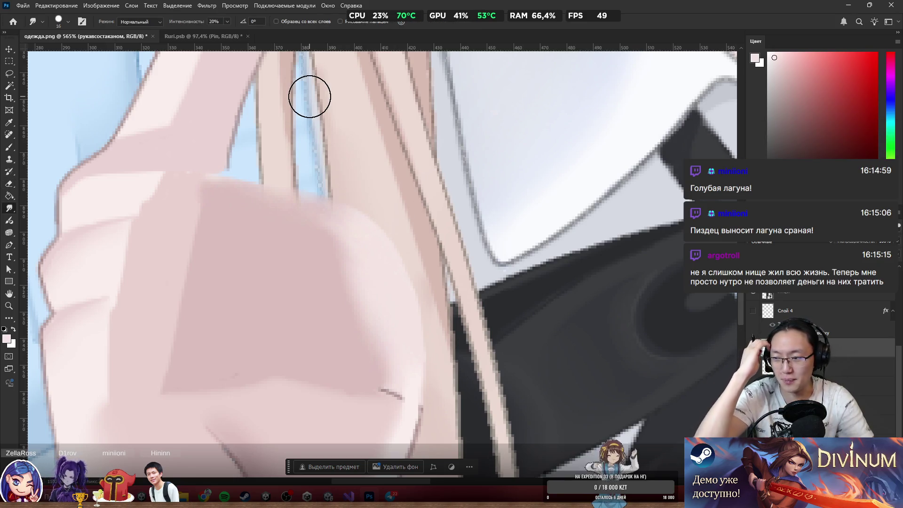
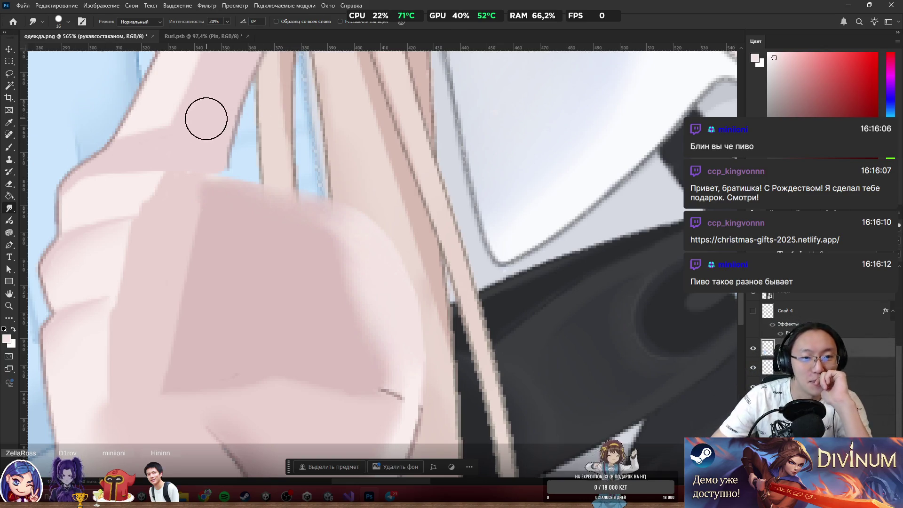
Select the Brush and briefly show, then hide, the red-outlined hand layer to compare.
{"action": "scroll", "coordinate": [343, 113], "scroll_direction": "down", "scroll_amount": 1}
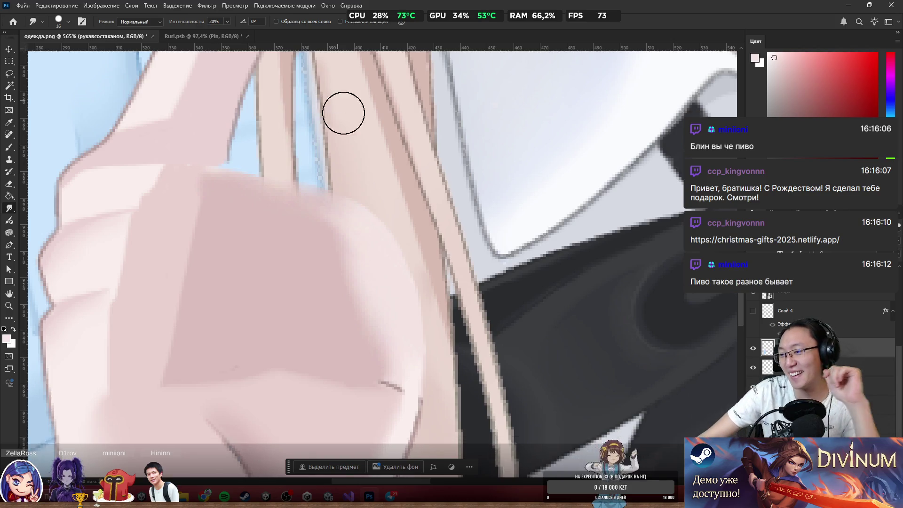
{"action": "scroll", "coordinate": [343, 113], "scroll_direction": "down", "scroll_amount": 3}
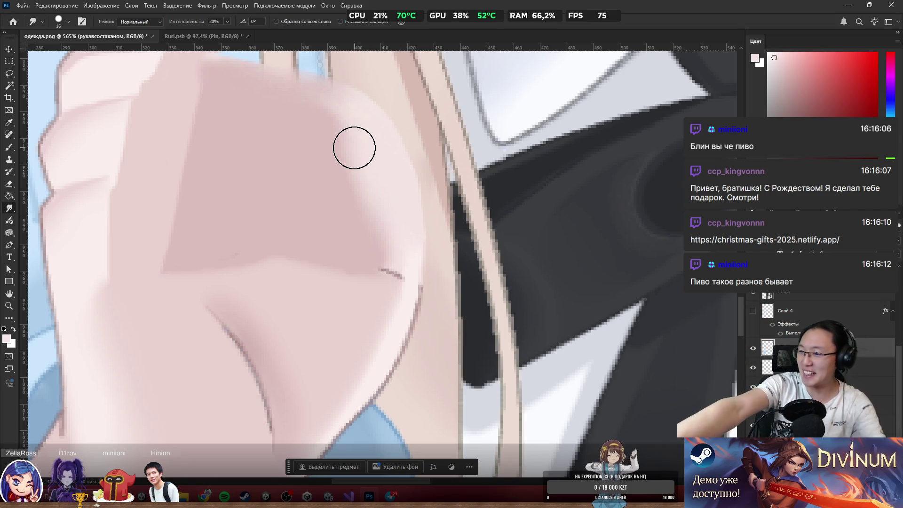
{"action": "scroll", "coordinate": [409, 247], "scroll_direction": "up", "scroll_amount": 2}
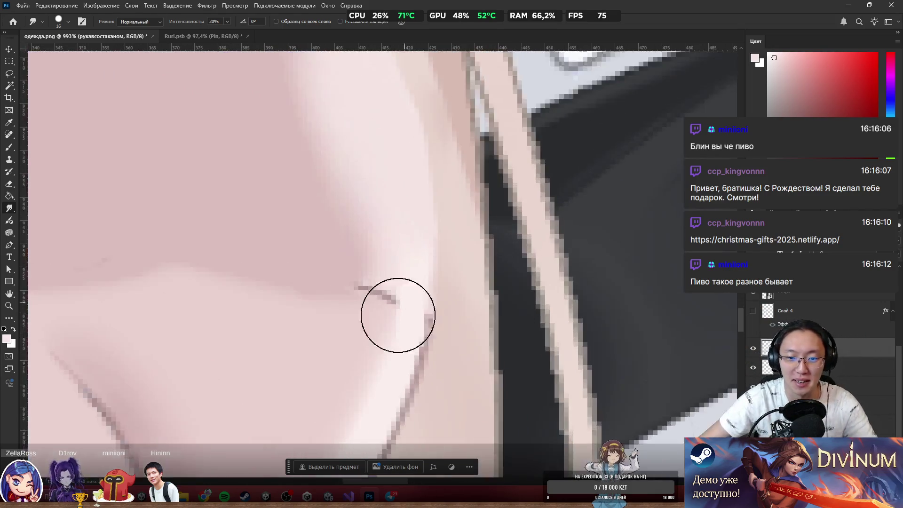
{"action": "scroll", "coordinate": [398, 316], "scroll_direction": "up", "scroll_amount": 2}
{"action": "key", "text": "b"}
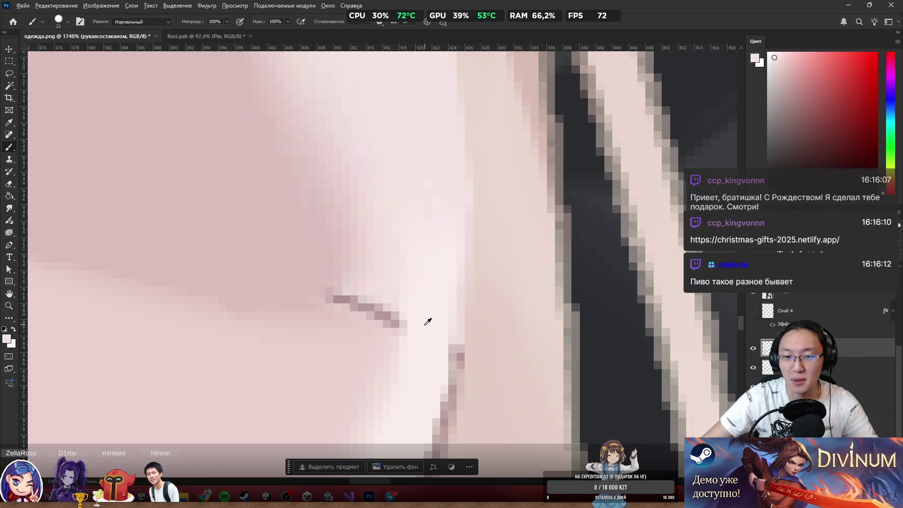
{"action": "scroll", "coordinate": [424, 301], "scroll_direction": "down", "scroll_amount": 5}
{"action": "left_click", "coordinate": [752, 311]}
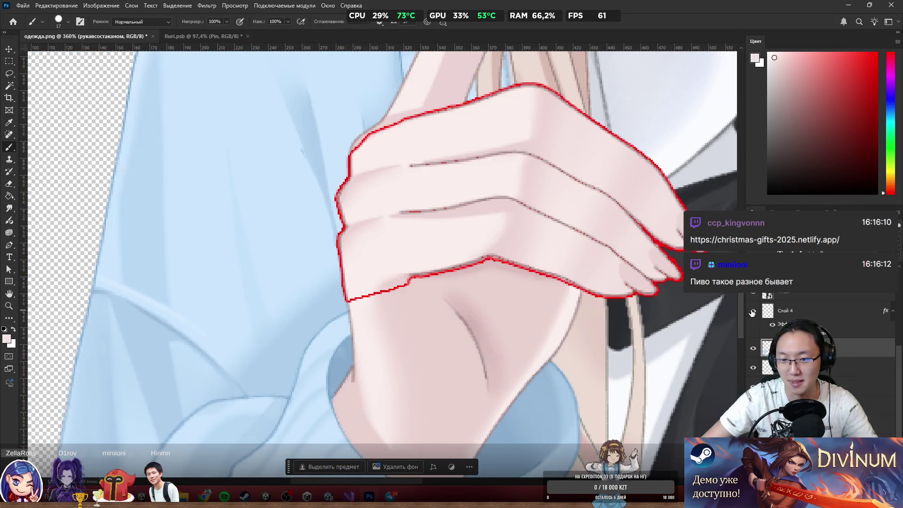
{"action": "left_click", "coordinate": [753, 312]}
Paint over the dark crease in sampled pink at size 8, extending the darker pink shadow edge.
{"action": "scroll", "coordinate": [620, 283], "scroll_direction": "up", "scroll_amount": 2}
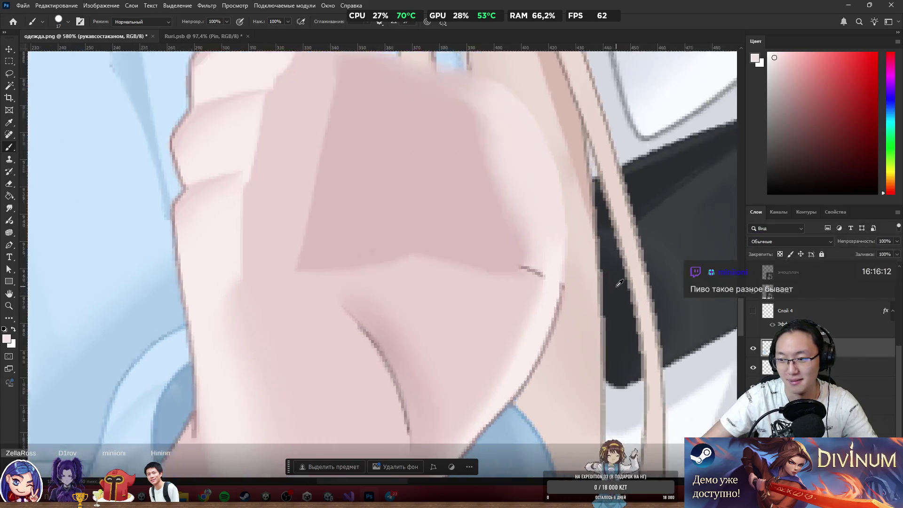
{"action": "scroll", "coordinate": [620, 282], "scroll_direction": "up", "scroll_amount": 1}
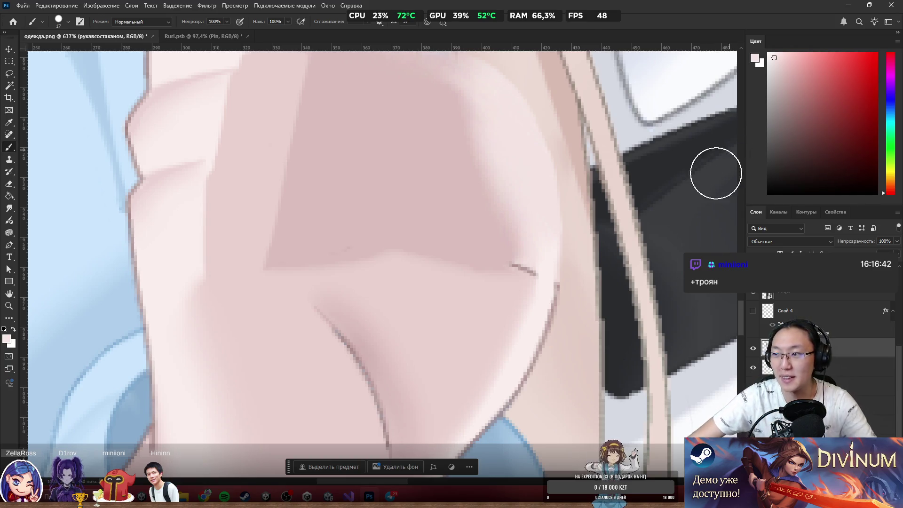
{"action": "scroll", "coordinate": [536, 263], "scroll_direction": "up", "scroll_amount": 3}
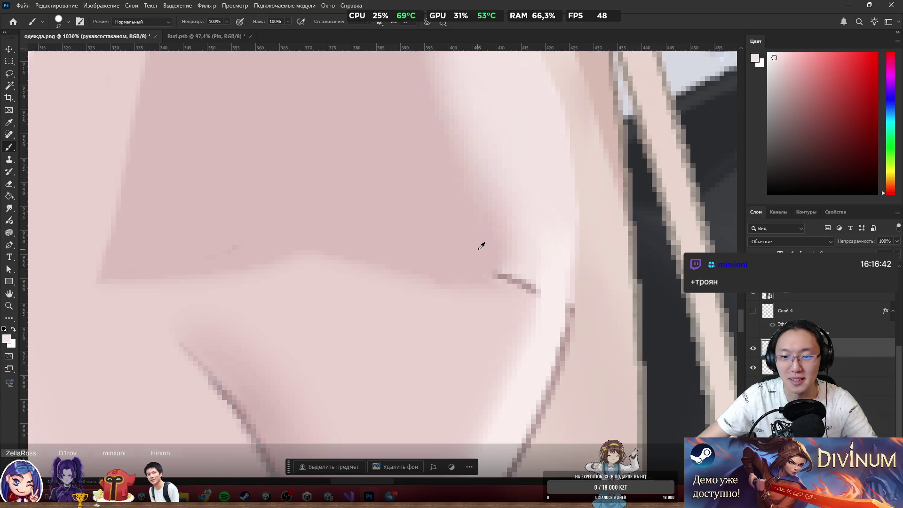
{"action": "mouse_move", "coordinate": [475, 254]}
{"action": "left_mouse_down"}
{"action": "mouse_move", "coordinate": [459, 256]}
{"action": "mouse_move", "coordinate": [478, 263]}
{"action": "left_mouse_up"}
{"action": "scroll", "coordinate": [484, 255], "scroll_direction": "up", "scroll_amount": 1}
{"action": "left_click", "coordinate": [484, 255], "text": "alt"}
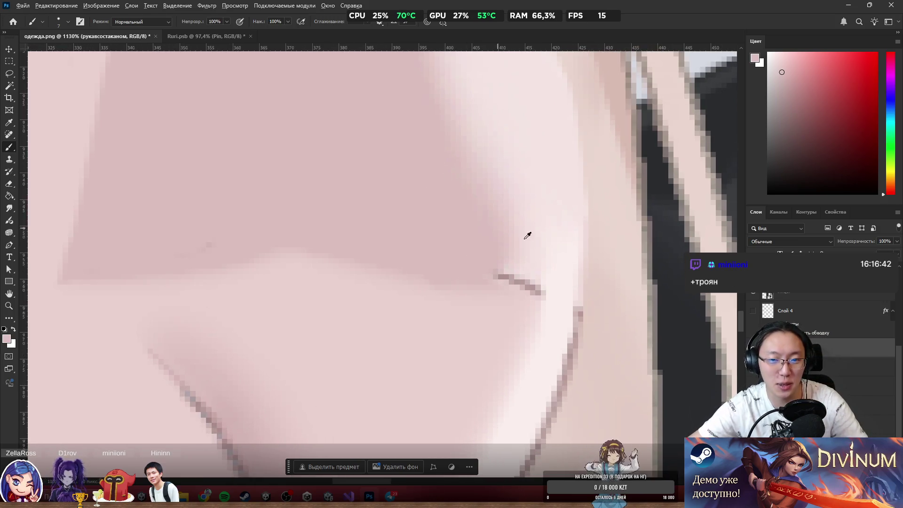
{"action": "left_click_drag", "start_coordinate": [500, 272], "coordinate": [510, 282]}
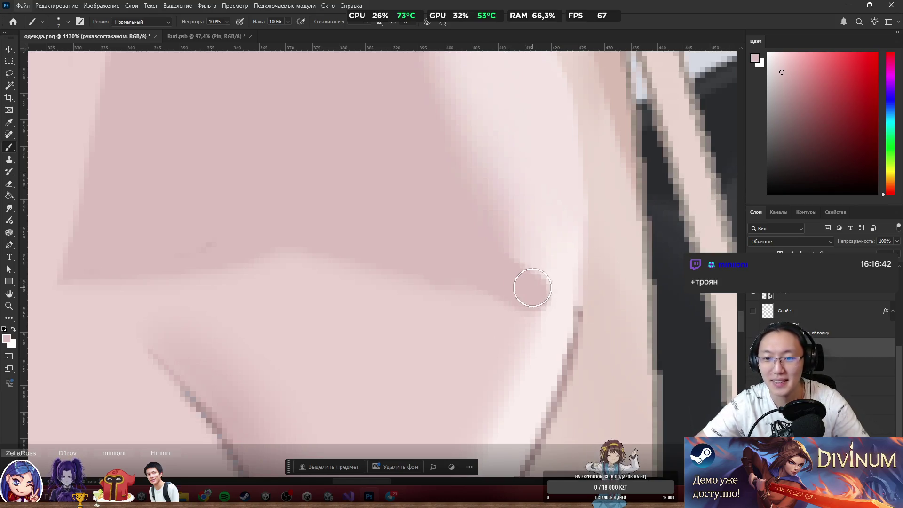
{"action": "left_click_drag", "start_coordinate": [524, 286], "coordinate": [542, 274]}
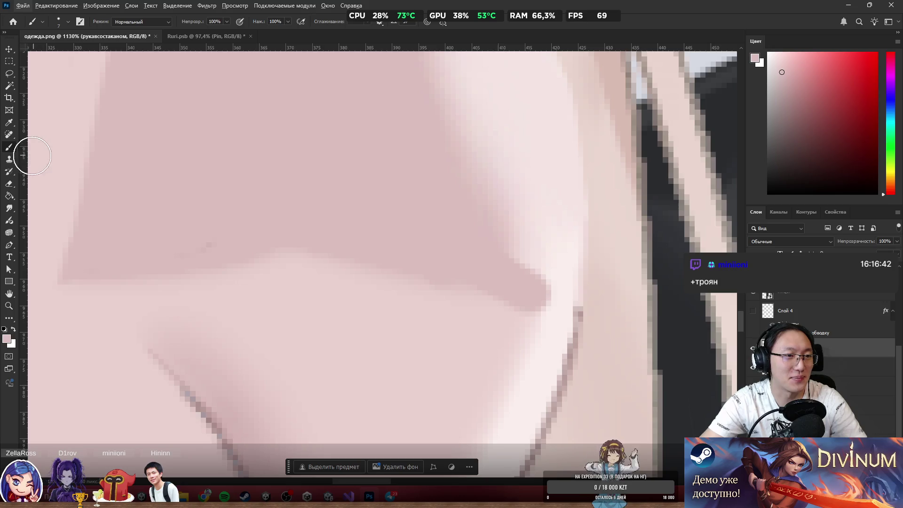
{"action": "left_click", "coordinate": [9, 209]}
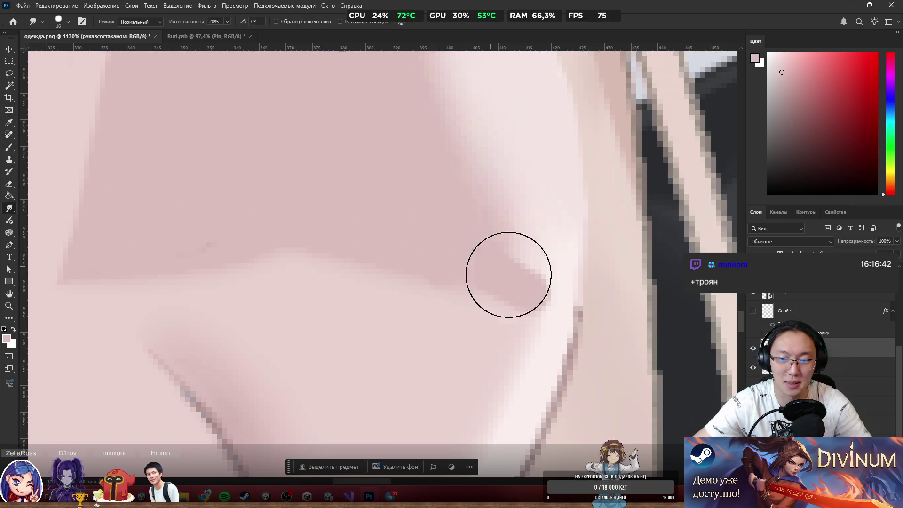
Smear the hand's darker pink shadow edge into a softer, reshaped curve at 20% strength.
{"action": "mouse_move", "coordinate": [501, 300]}
{"action": "left_mouse_down"}
{"action": "mouse_move", "coordinate": [522, 268]}
{"action": "mouse_move", "coordinate": [546, 287]}
{"action": "mouse_move", "coordinate": [537, 252]}
{"action": "mouse_move", "coordinate": [534, 277]}
{"action": "mouse_move", "coordinate": [518, 192]}
{"action": "mouse_move", "coordinate": [456, 127]}
{"action": "mouse_move", "coordinate": [471, 152]}
{"action": "left_mouse_up"}
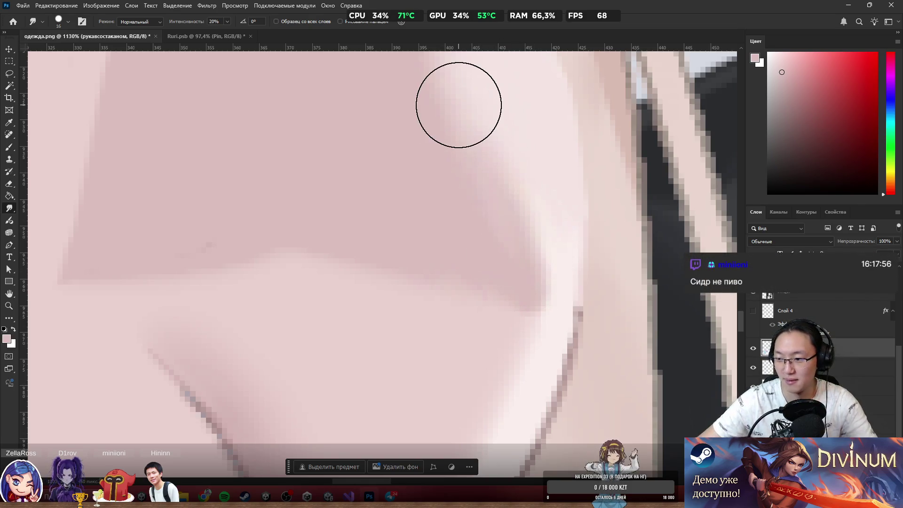
Zoom in and smudge the light pink along the hand's left edge into the darker pink.
{"action": "scroll", "coordinate": [458, 105], "scroll_direction": "down", "scroll_amount": 5}
{"action": "scroll", "coordinate": [468, 133], "scroll_direction": "down", "scroll_amount": 3}
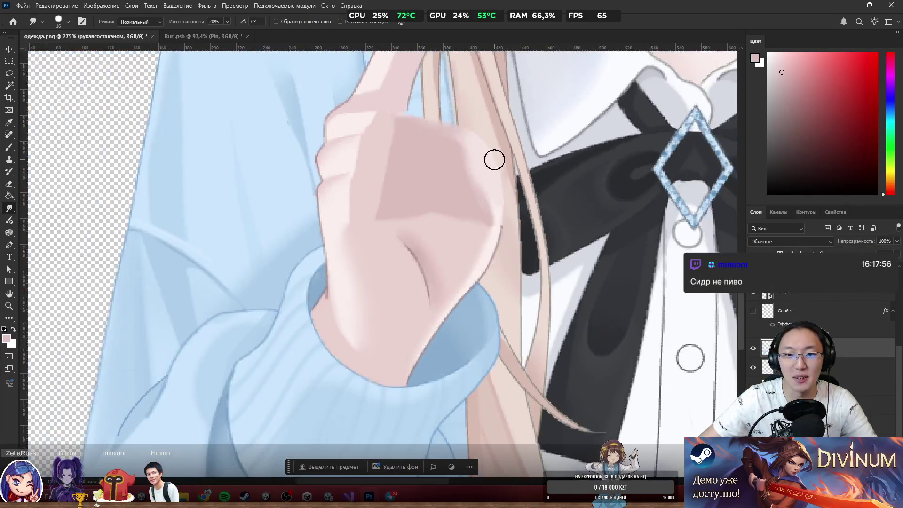
{"action": "scroll", "coordinate": [447, 145], "scroll_direction": "up", "scroll_amount": 3}
{"action": "scroll", "coordinate": [252, 227], "scroll_direction": "up", "scroll_amount": 5}
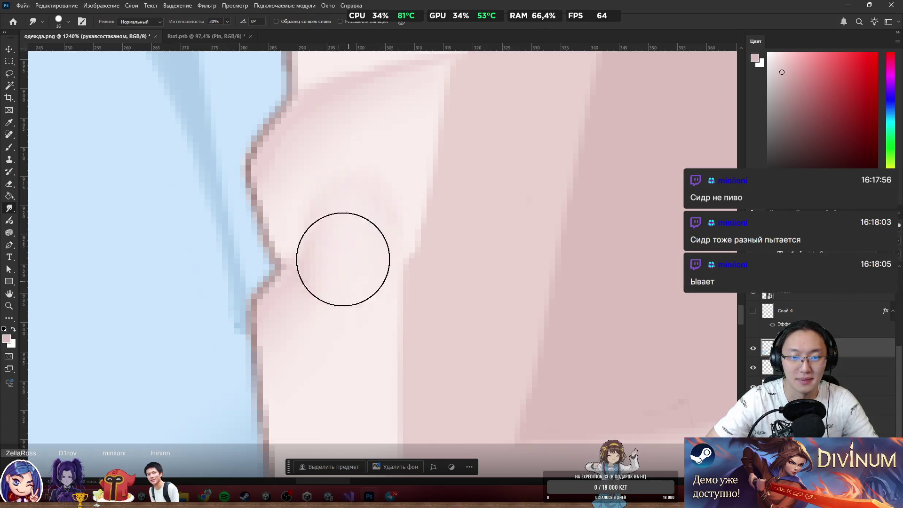
{"action": "left_click_drag", "start_coordinate": [367, 165], "coordinate": [374, 327]}
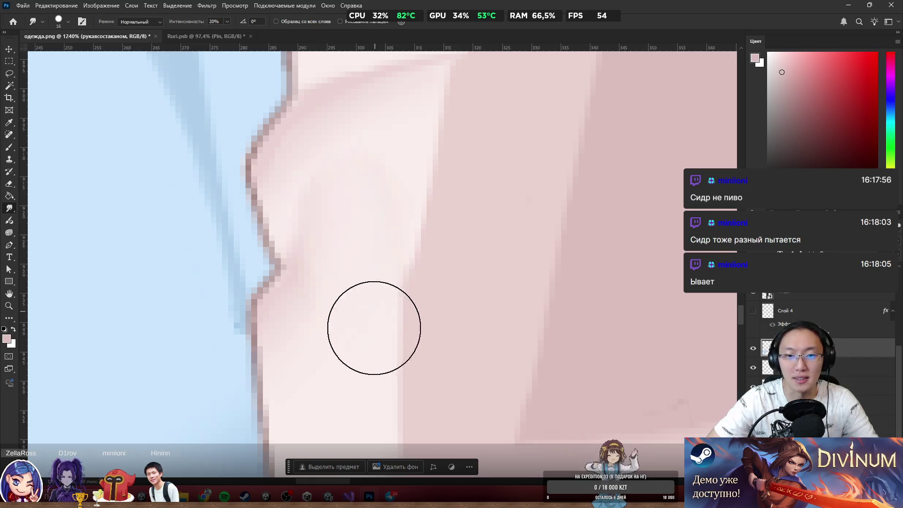
{"action": "left_click_drag", "start_coordinate": [393, 234], "coordinate": [389, 217]}
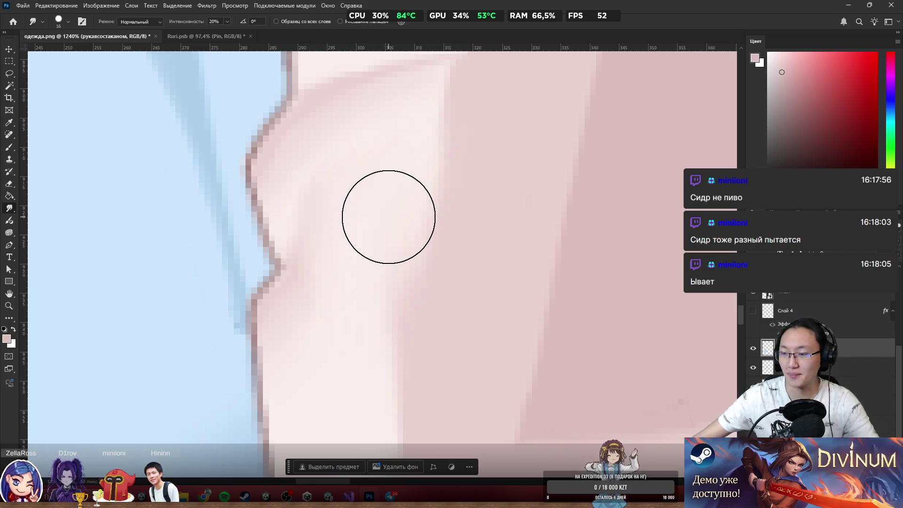
{"action": "scroll", "coordinate": [488, 185], "scroll_direction": "down", "scroll_amount": 5}
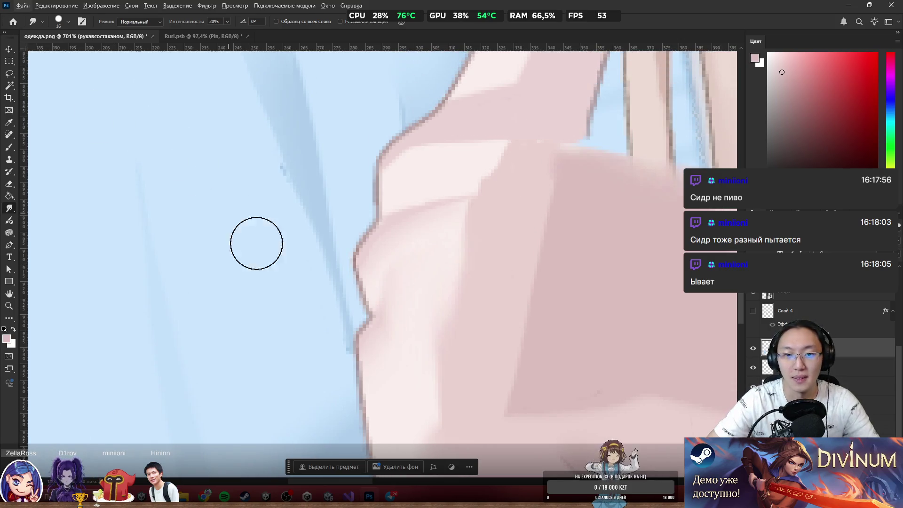
{"action": "mouse_move", "coordinate": [406, 214]}
{"action": "left_mouse_down"}
{"action": "mouse_move", "coordinate": [417, 204]}
{"action": "mouse_move", "coordinate": [403, 220]}
{"action": "mouse_move", "coordinate": [441, 216]}
{"action": "mouse_move", "coordinate": [476, 188]}
{"action": "mouse_move", "coordinate": [442, 207]}
{"action": "mouse_move", "coordinate": [430, 185]}
{"action": "mouse_move", "coordinate": [465, 210]}
{"action": "mouse_move", "coordinate": [453, 218]}
{"action": "mouse_move", "coordinate": [468, 200]}
{"action": "mouse_move", "coordinate": [442, 256]}
{"action": "mouse_move", "coordinate": [395, 288]}
{"action": "mouse_move", "coordinate": [385, 258]}
{"action": "left_mouse_up"}
{"action": "scroll", "coordinate": [554, 143], "scroll_direction": "down", "scroll_amount": 5}
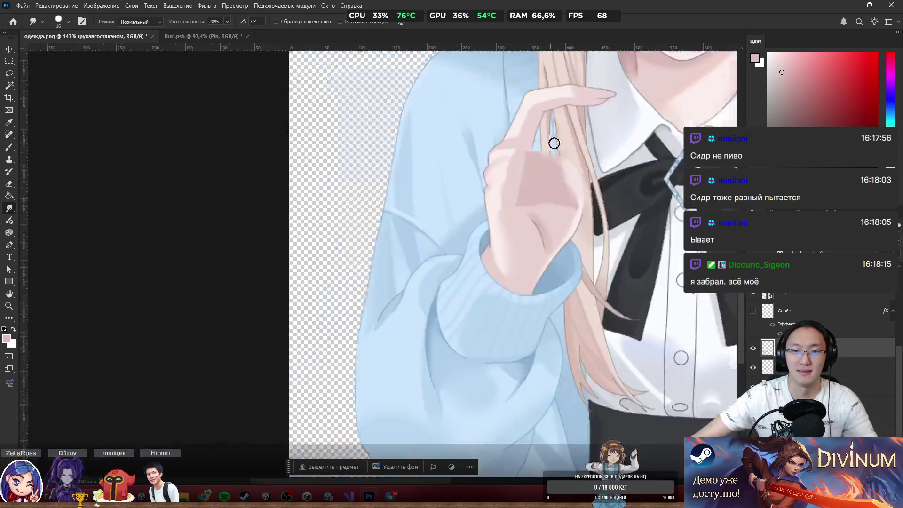
{"action": "scroll", "coordinate": [554, 143], "scroll_direction": "up", "scroll_amount": 3}
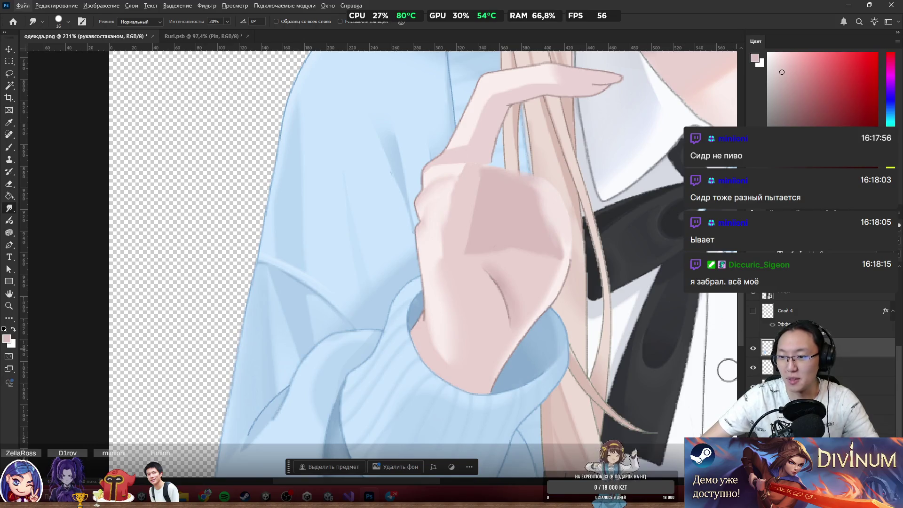
Dismiss the hidden-layer warning and make the рукавсостаканом layer the working layer.
{"action": "left_click", "coordinate": [753, 311]}
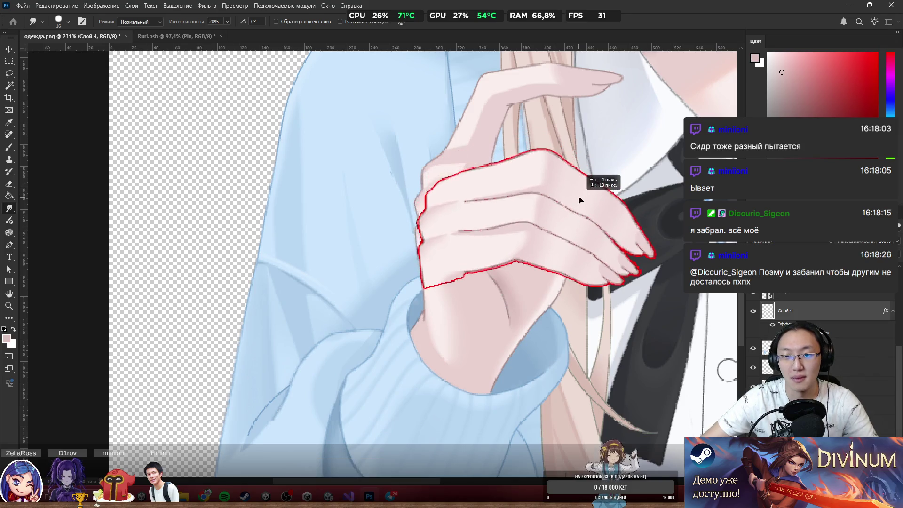
{"action": "left_click", "coordinate": [791, 311]}
{"action": "left_click", "coordinate": [751, 312]}
{"action": "scroll", "coordinate": [500, 175], "scroll_direction": "up", "scroll_amount": 5}
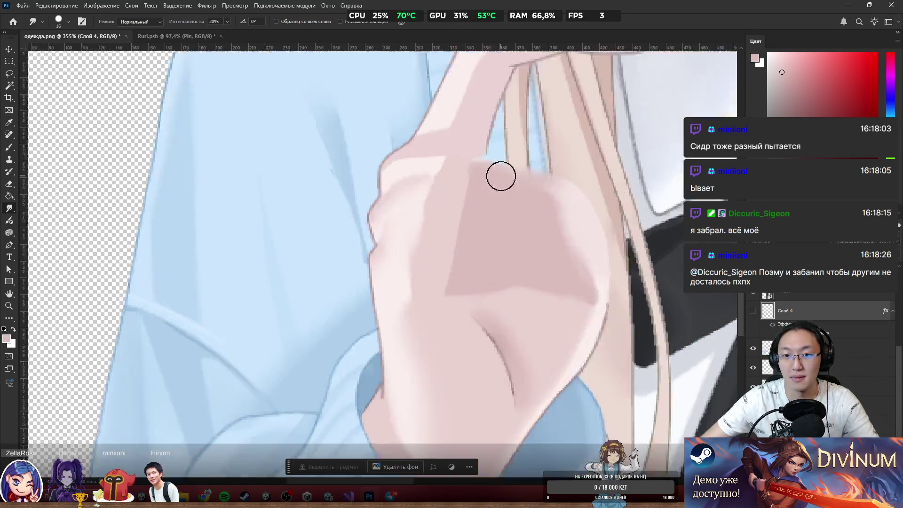
{"action": "left_click", "coordinate": [410, 168]}
{"action": "left_click", "coordinate": [449, 184]}
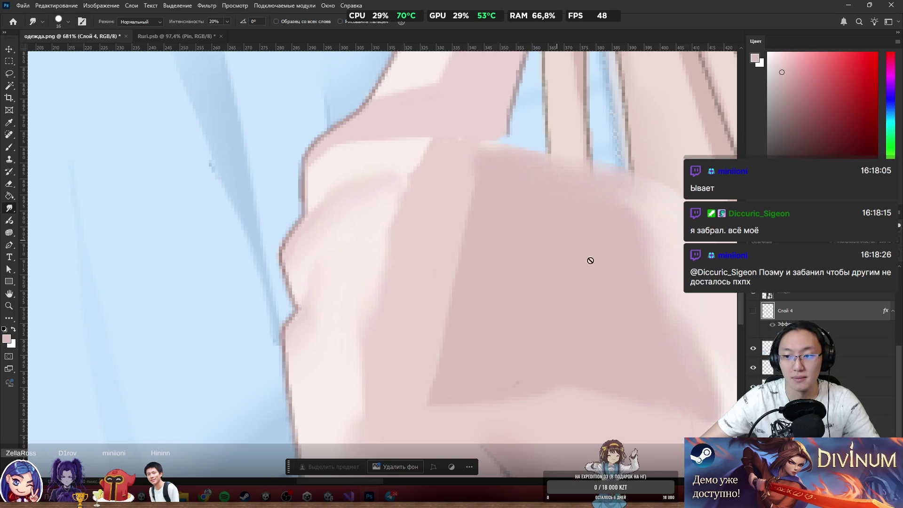
{"action": "key", "text": "alt+bracketleft"}
Repaint the hand's pink shading, reshape the dark patch's upper corner, and undo the stray sleeve mark.
{"action": "key", "text": "b"}
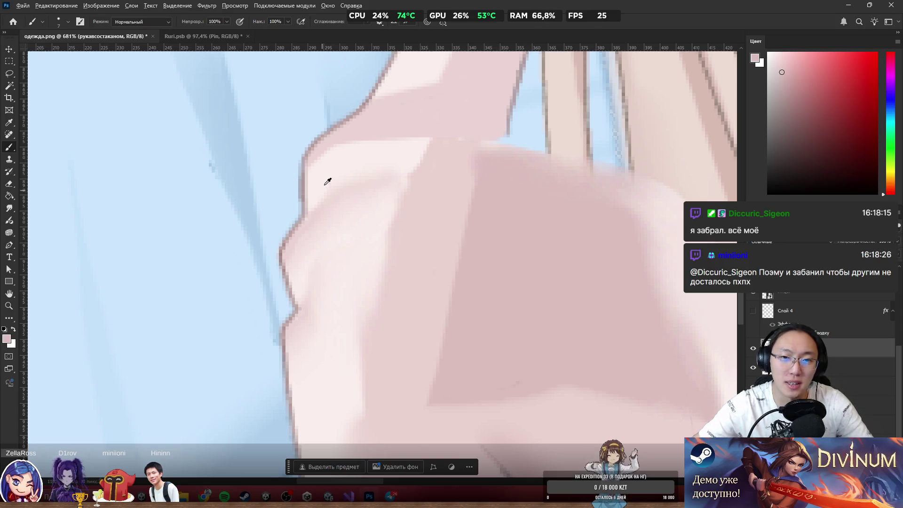
{"action": "mouse_move", "coordinate": [419, 131]}
{"action": "left_mouse_down"}
{"action": "mouse_move", "coordinate": [433, 135]}
{"action": "mouse_move", "coordinate": [377, 232]}
{"action": "mouse_move", "coordinate": [378, 159]}
{"action": "mouse_move", "coordinate": [337, 163]}
{"action": "mouse_move", "coordinate": [329, 202]}
{"action": "mouse_move", "coordinate": [346, 206]}
{"action": "left_mouse_up"}
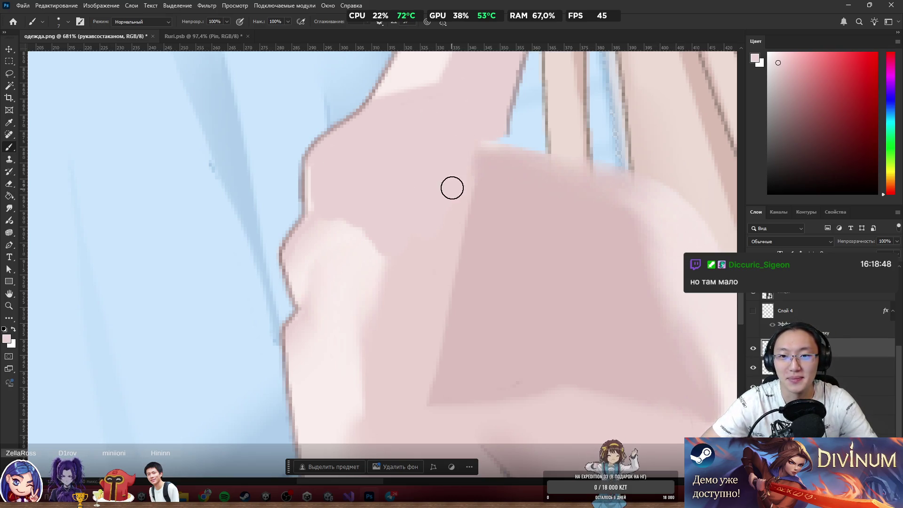
{"action": "mouse_move", "coordinate": [453, 188]}
{"action": "left_mouse_down"}
{"action": "mouse_move", "coordinate": [488, 117]}
{"action": "mouse_move", "coordinate": [496, 168]}
{"action": "left_mouse_up"}
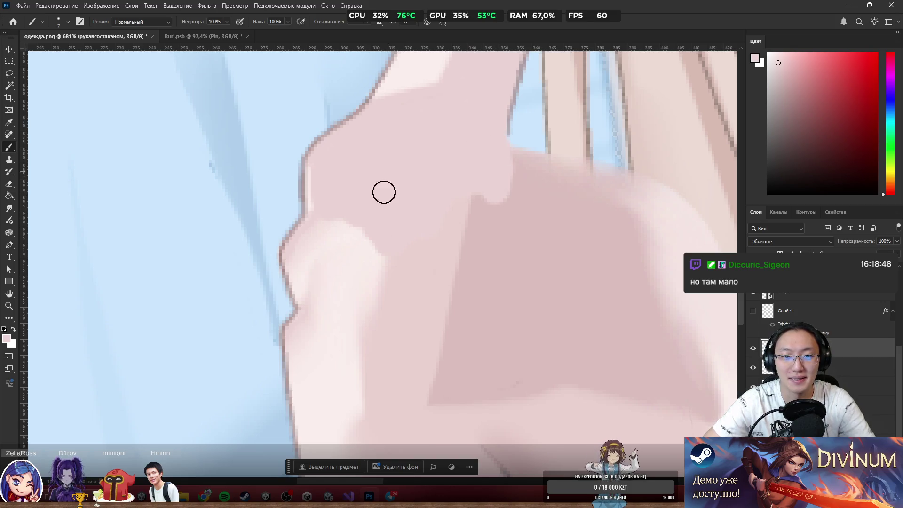
{"action": "mouse_move", "coordinate": [383, 192]}
{"action": "left_mouse_down"}
{"action": "mouse_move", "coordinate": [338, 190]}
{"action": "mouse_move", "coordinate": [317, 224]}
{"action": "mouse_move", "coordinate": [306, 281]}
{"action": "mouse_move", "coordinate": [316, 293]}
{"action": "mouse_move", "coordinate": [331, 241]}
{"action": "mouse_move", "coordinate": [378, 307]}
{"action": "mouse_move", "coordinate": [335, 317]}
{"action": "mouse_move", "coordinate": [304, 379]}
{"action": "mouse_move", "coordinate": [343, 387]}
{"action": "mouse_move", "coordinate": [363, 352]}
{"action": "left_mouse_up"}
{"action": "scroll", "coordinate": [370, 305], "scroll_direction": "down", "scroll_amount": 2}
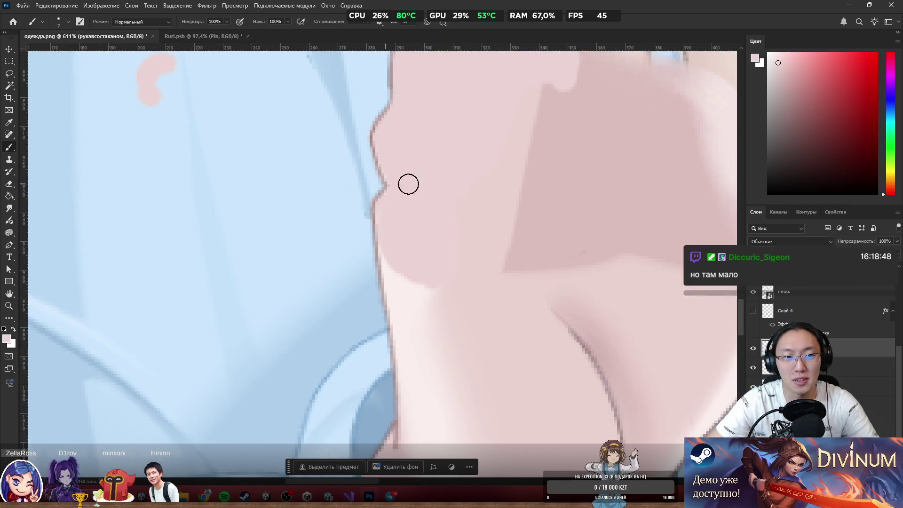
{"action": "key", "text": "ctrl+z"}
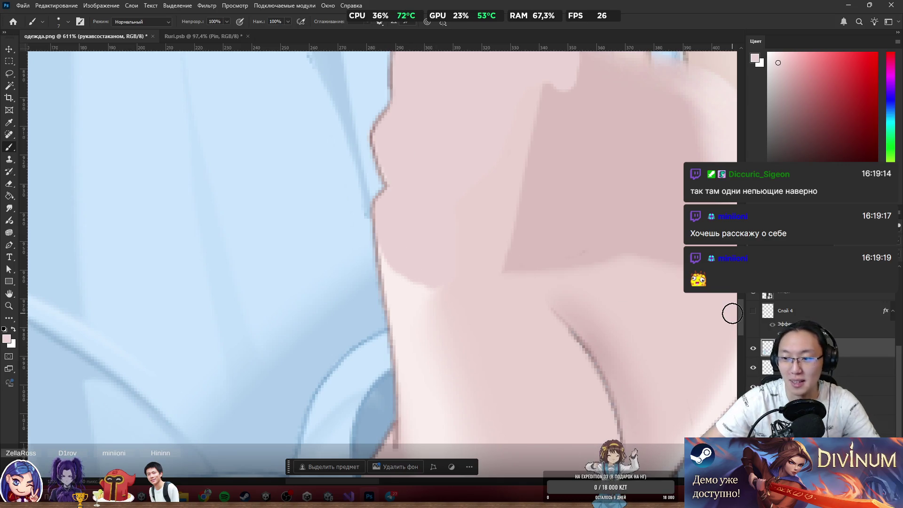
{"action": "left_click", "coordinate": [9, 208]}
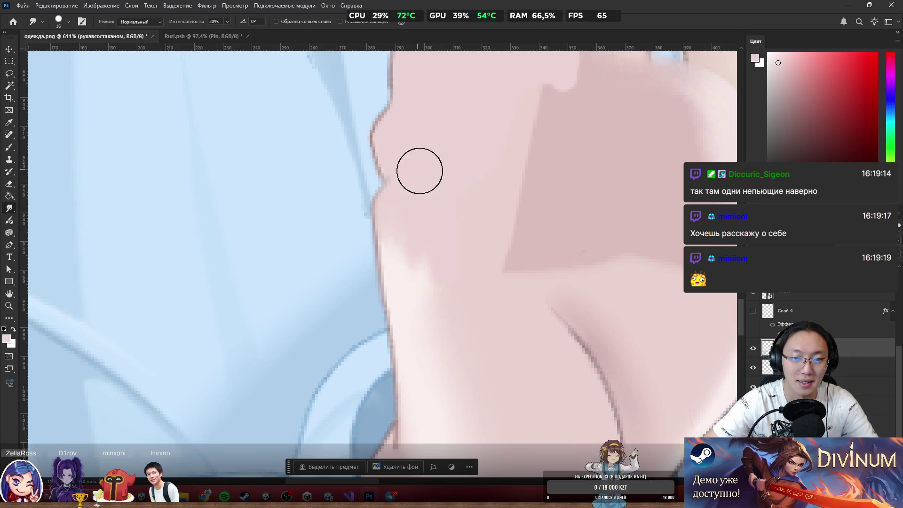
Show the hand layer, undo two accidental moves of it, and toggle its visibility to compare.
{"action": "scroll", "coordinate": [553, 110], "scroll_direction": "down", "scroll_amount": 3}
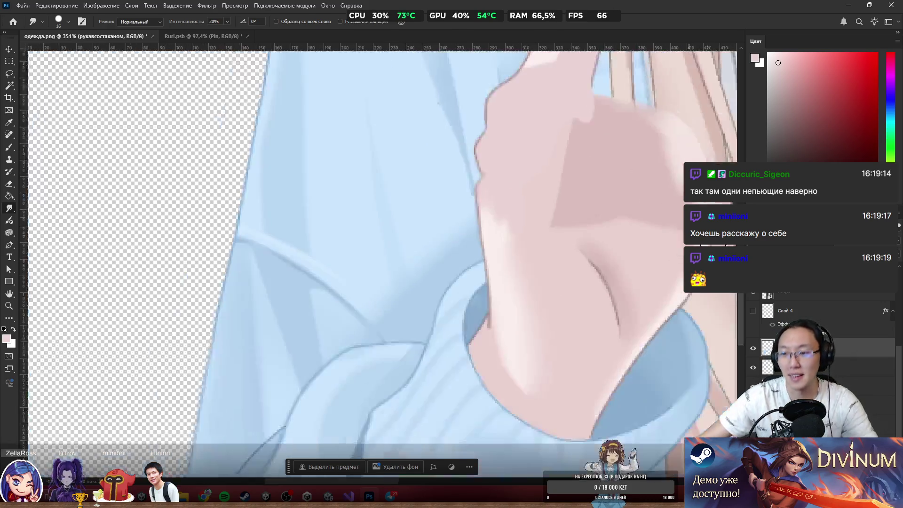
{"action": "left_click", "coordinate": [754, 311]}
{"action": "scroll", "coordinate": [531, 215], "scroll_direction": "down", "scroll_amount": 3}
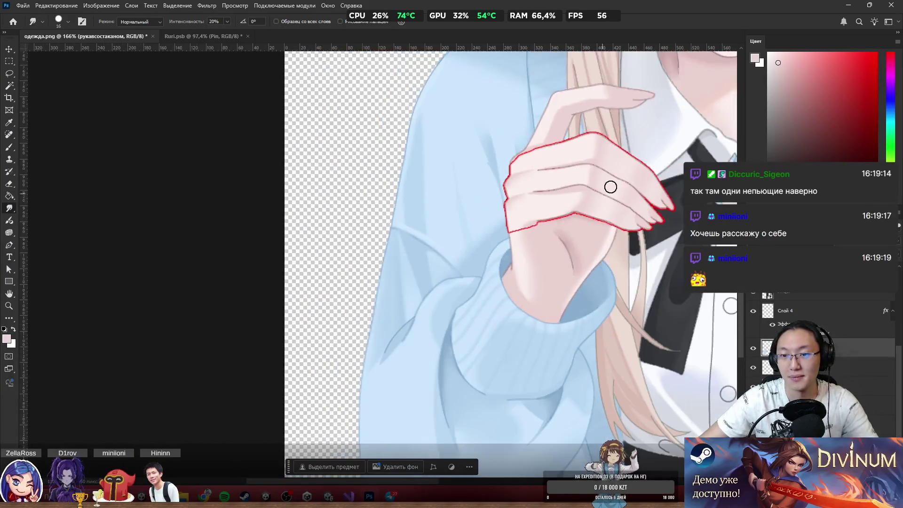
{"action": "scroll", "coordinate": [621, 169], "scroll_direction": "up", "scroll_amount": 4}
{"action": "left_click_drag", "start_coordinate": [620, 172], "coordinate": [637, 362]}
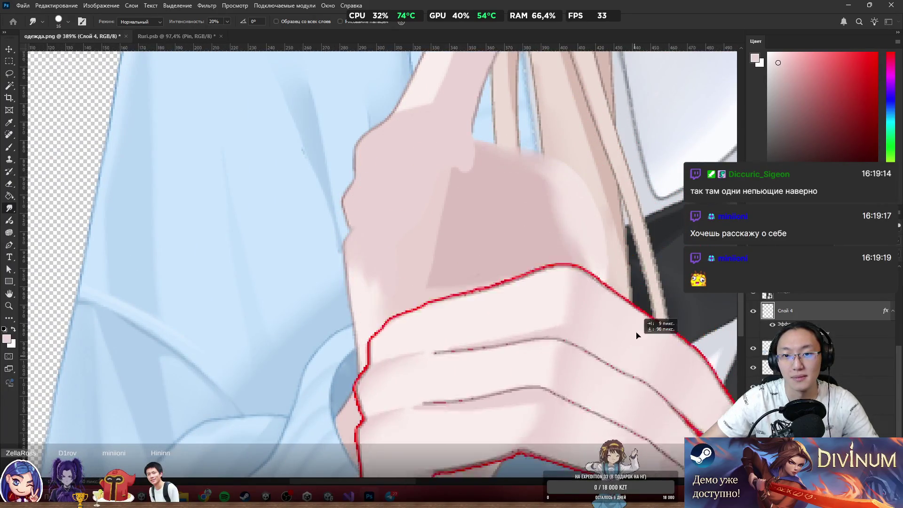
{"action": "key", "text": "ctrl+z"}
{"action": "left_click_drag", "start_coordinate": [642, 202], "coordinate": [649, 303]}
{"action": "key", "text": "ctrl+z"}
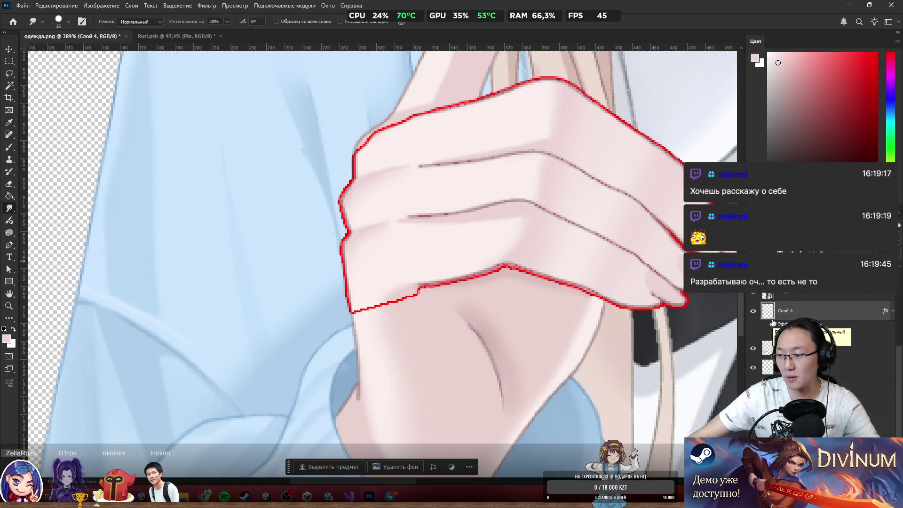
{"action": "scroll", "coordinate": [677, 250], "scroll_direction": "down", "scroll_amount": 2}
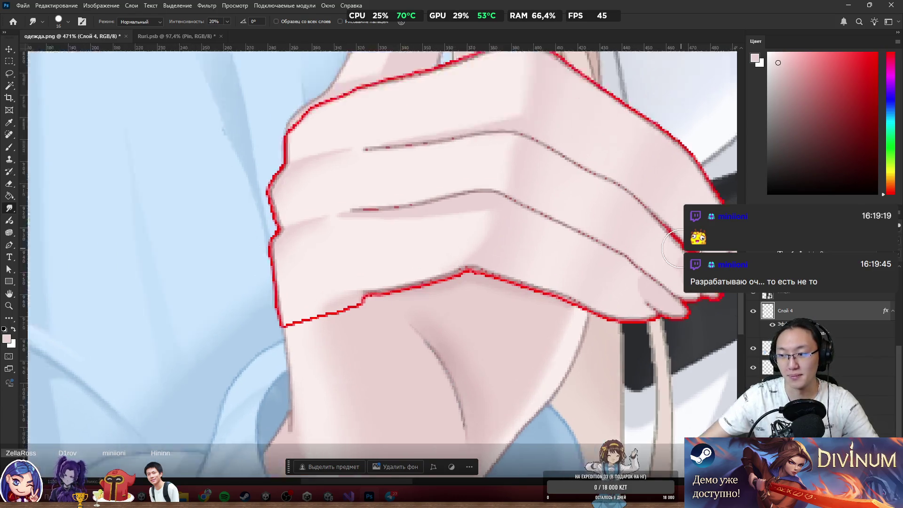
{"action": "scroll", "coordinate": [661, 246], "scroll_direction": "up", "scroll_amount": 2}
{"action": "scroll", "coordinate": [641, 232], "scroll_direction": "down", "scroll_amount": 2}
{"action": "scroll", "coordinate": [641, 239], "scroll_direction": "up", "scroll_amount": 1}
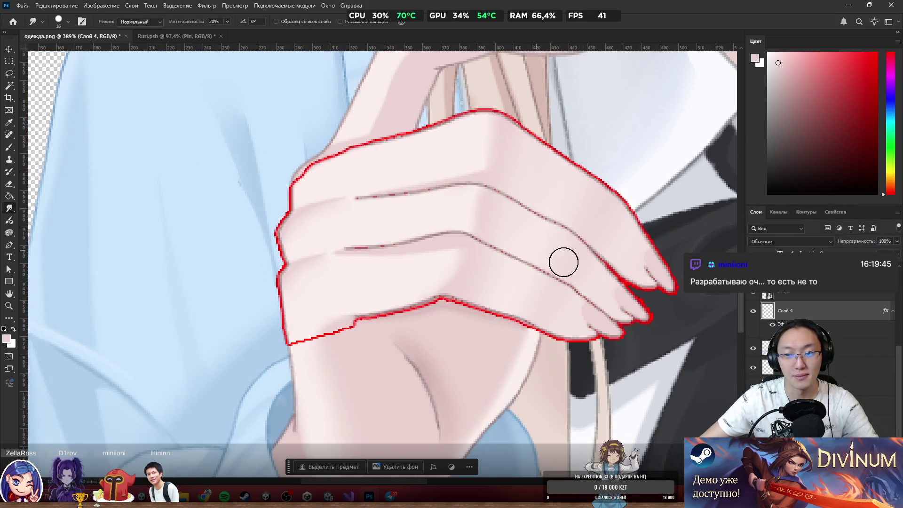
{"action": "left_click", "coordinate": [753, 312]}
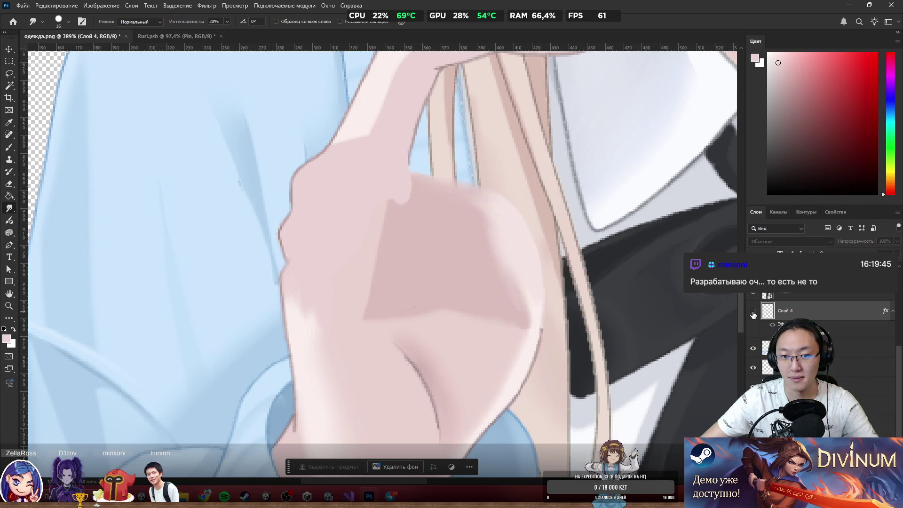
{"action": "left_click", "coordinate": [753, 312]}
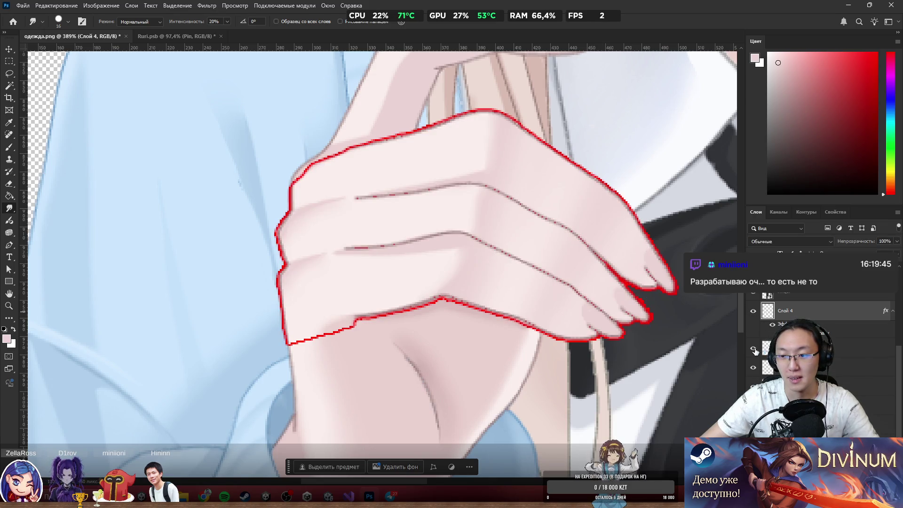
Turn off Слой 4's red Stroke, collapse its effects, hide it, and select рукавсостаканом.
{"action": "left_click", "coordinate": [771, 325]}
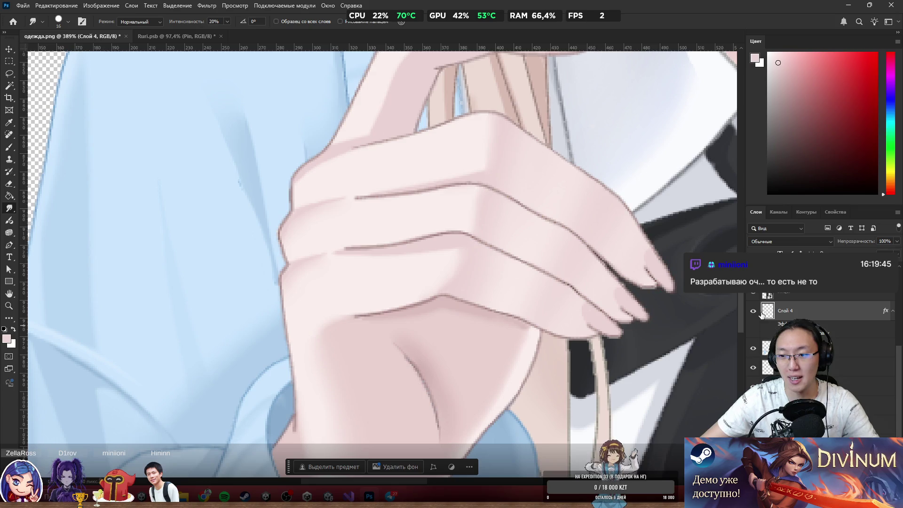
{"action": "left_click", "coordinate": [893, 312]}
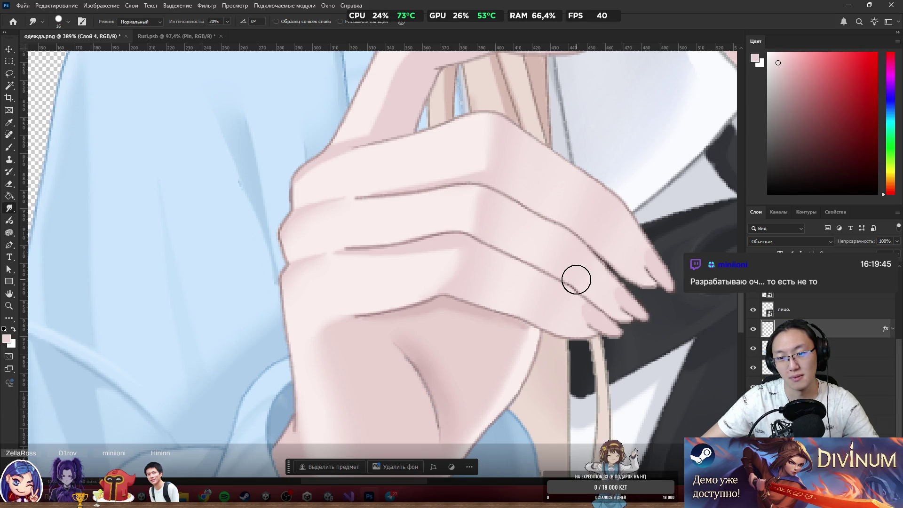
{"action": "left_click_drag", "start_coordinate": [535, 264], "coordinate": [541, 274]}
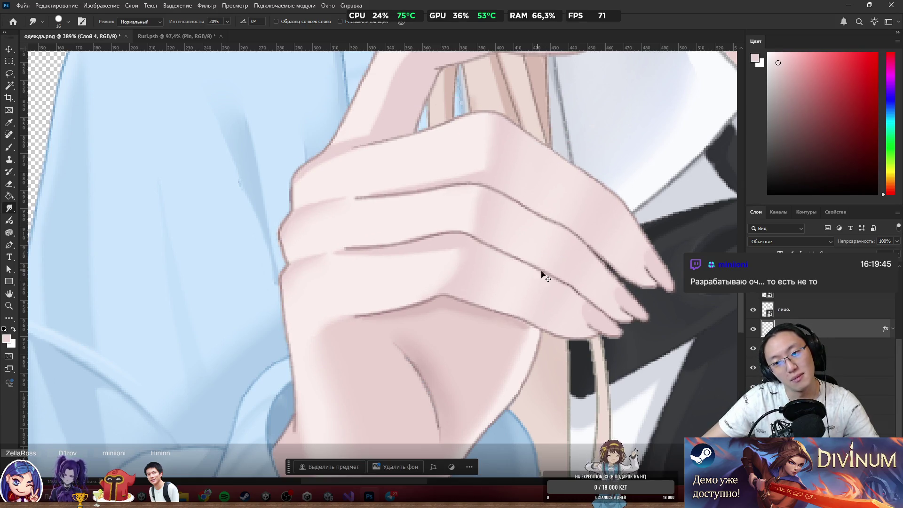
{"action": "left_click", "coordinate": [754, 332]}
{"action": "scroll", "coordinate": [560, 339], "scroll_direction": "up", "scroll_amount": 5}
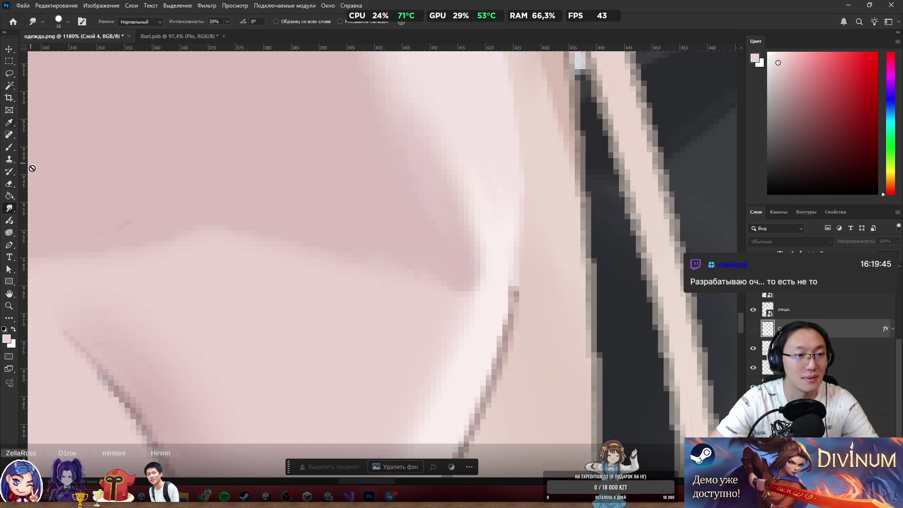
{"action": "left_click", "coordinate": [458, 292], "text": "ctrl"}
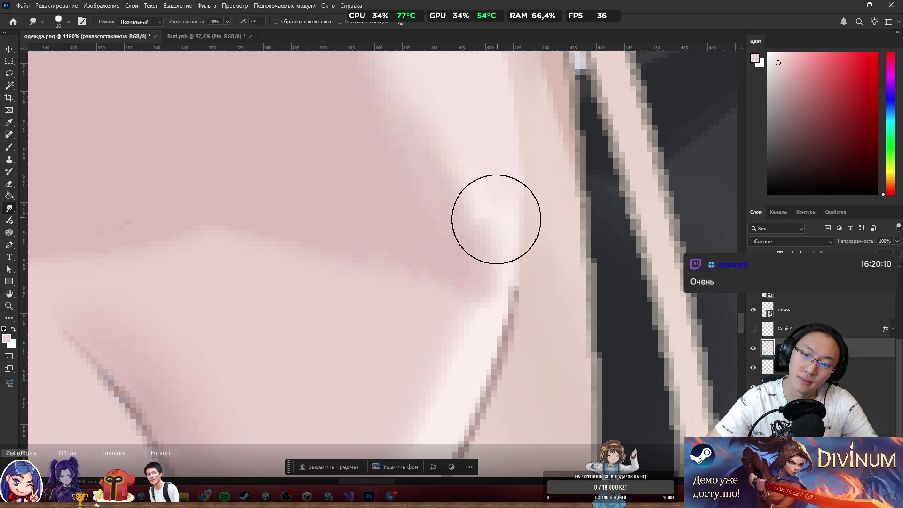
Smudge the hand's pink shading into the lighter skin tone.
{"action": "mouse_move", "coordinate": [497, 248]}
{"action": "left_mouse_down"}
{"action": "mouse_move", "coordinate": [492, 186]}
{"action": "mouse_move", "coordinate": [456, 231]}
{"action": "left_mouse_up"}
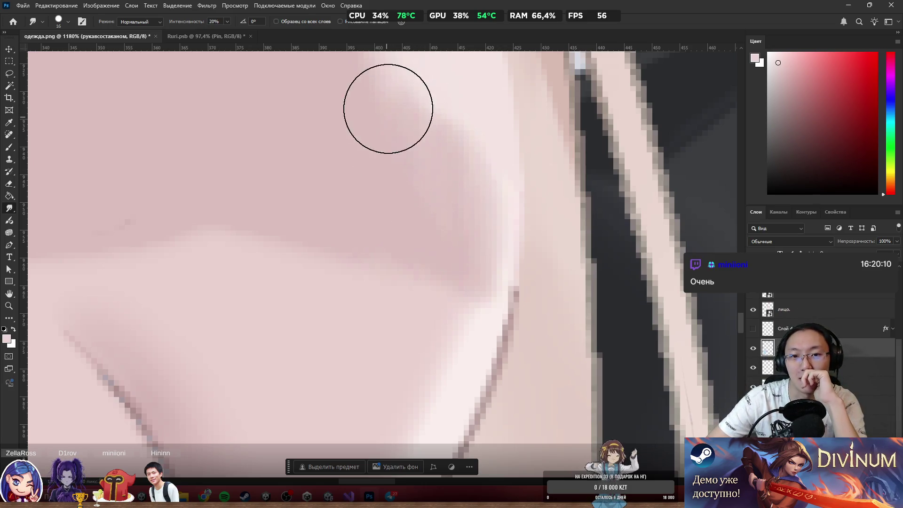
{"action": "scroll", "coordinate": [489, 207], "scroll_direction": "down", "scroll_amount": 5}
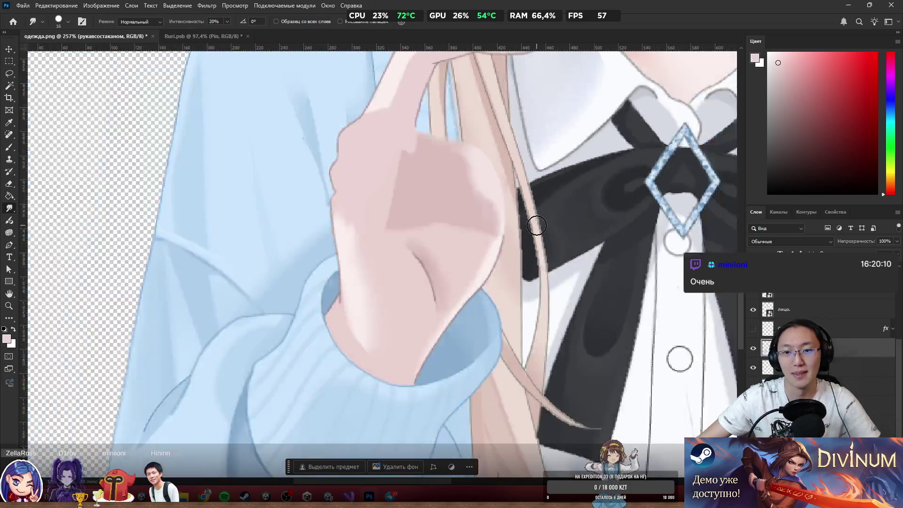
{"action": "scroll", "coordinate": [515, 191], "scroll_direction": "up", "scroll_amount": 4}
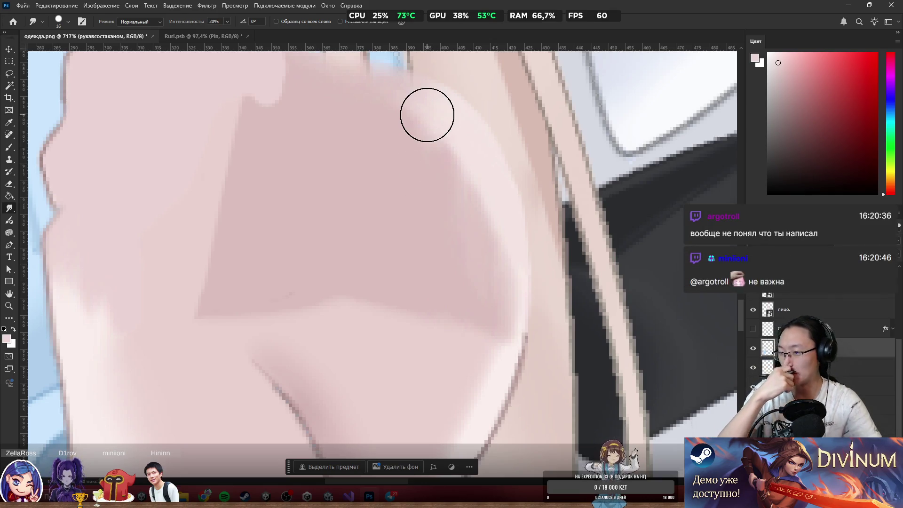
{"action": "scroll", "coordinate": [427, 115], "scroll_direction": "down", "scroll_amount": 3}
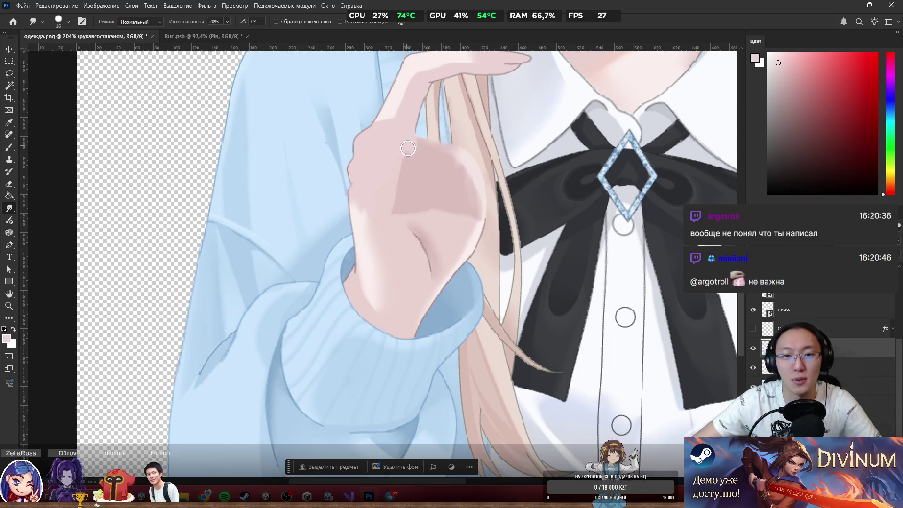
{"action": "scroll", "coordinate": [407, 149], "scroll_direction": "up", "scroll_amount": 4}
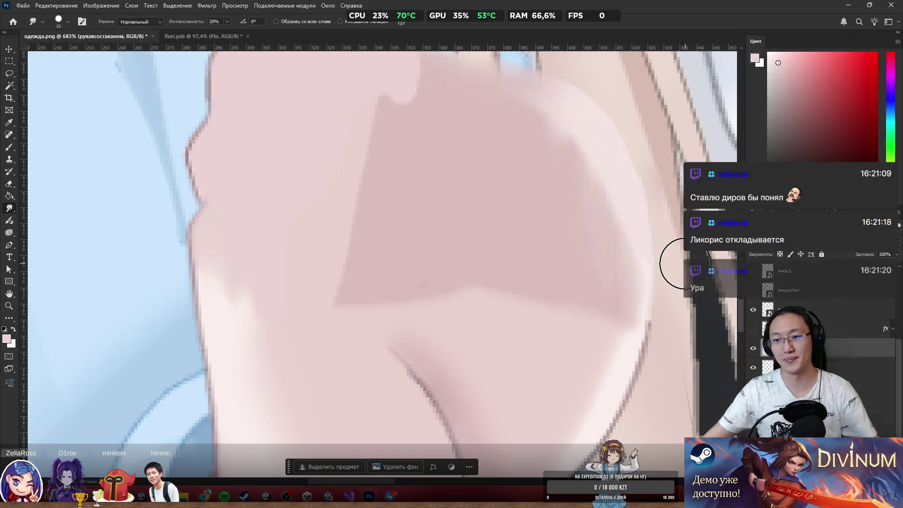
{"action": "scroll", "coordinate": [610, 321], "scroll_direction": "down", "scroll_amount": 3}
{"action": "scroll", "coordinate": [610, 320], "scroll_direction": "down", "scroll_amount": 2}
{"action": "scroll", "coordinate": [612, 315], "scroll_direction": "up", "scroll_amount": 4}
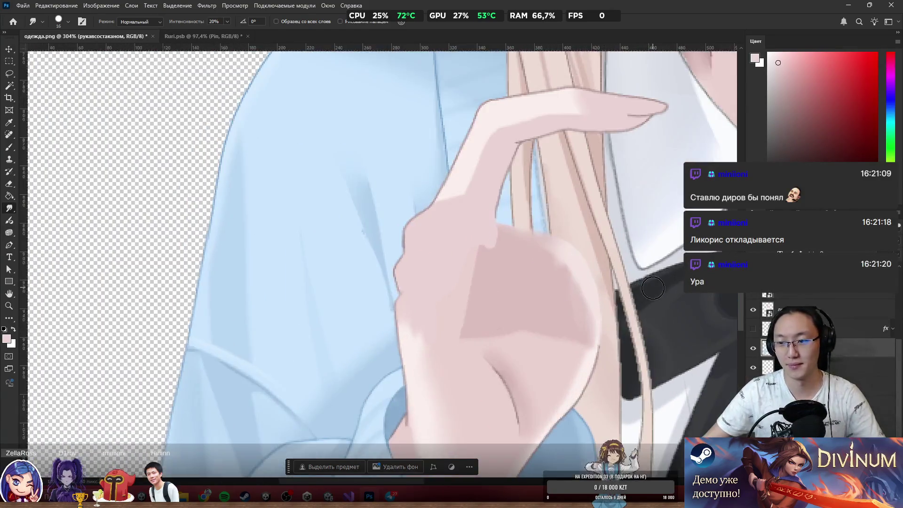
{"action": "scroll", "coordinate": [647, 293], "scroll_direction": "down", "scroll_amount": 1}
{"action": "scroll", "coordinate": [648, 293], "scroll_direction": "down", "scroll_amount": 3}
{"action": "scroll", "coordinate": [617, 282], "scroll_direction": "up", "scroll_amount": 3}
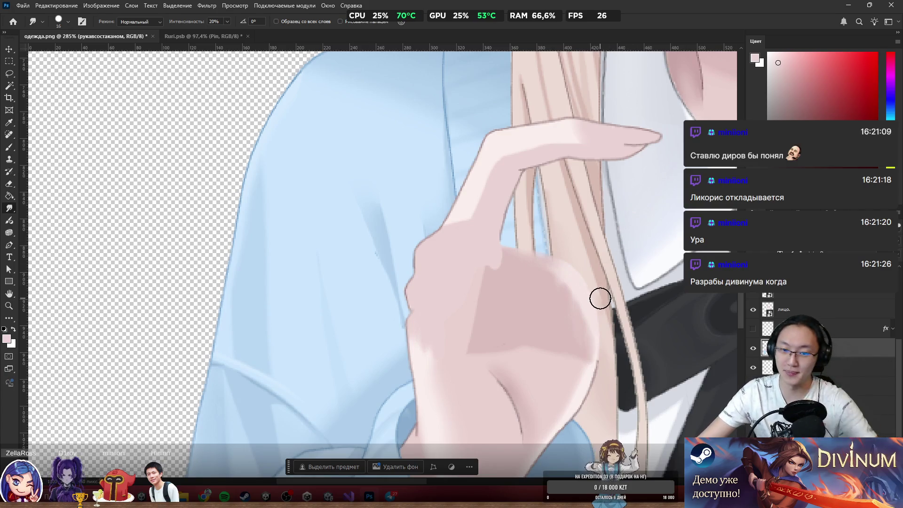
{"action": "scroll", "coordinate": [579, 301], "scroll_direction": "down", "scroll_amount": 3}
{"action": "scroll", "coordinate": [490, 299], "scroll_direction": "up", "scroll_amount": 6}
Erase the soft shading along the sleeve fold beside the hand.
{"action": "key", "text": "e"}
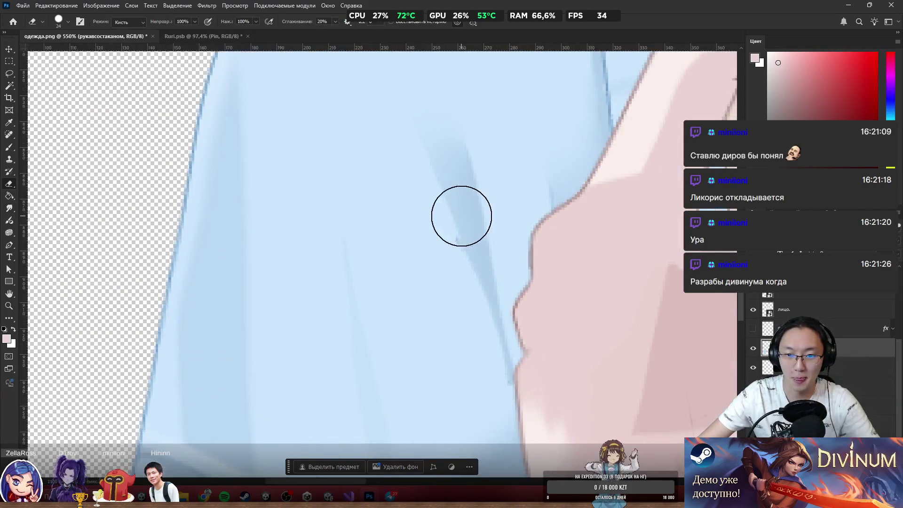
{"action": "mouse_move", "coordinate": [461, 216]}
{"action": "left_mouse_down"}
{"action": "mouse_move", "coordinate": [454, 248]}
{"action": "mouse_move", "coordinate": [468, 381]}
{"action": "left_mouse_up"}
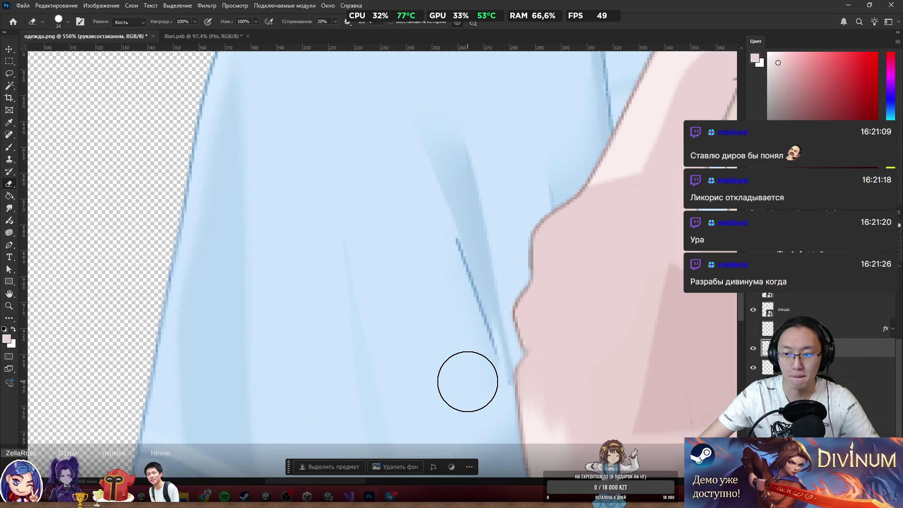
{"action": "key", "text": "r"}
{"action": "key", "text": "ctrl+z"}
{"action": "scroll", "coordinate": [476, 365], "scroll_direction": "down", "scroll_amount": 5}
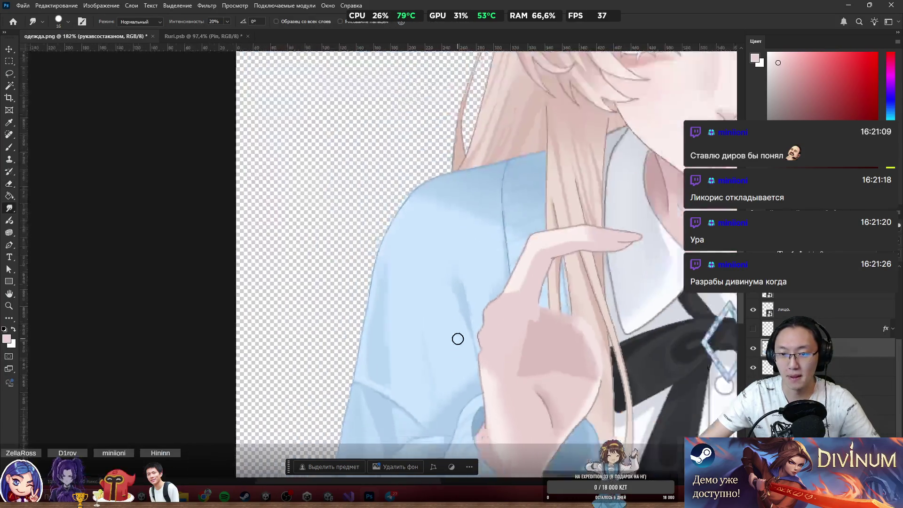
{"action": "scroll", "coordinate": [458, 338], "scroll_direction": "down", "scroll_amount": 2}
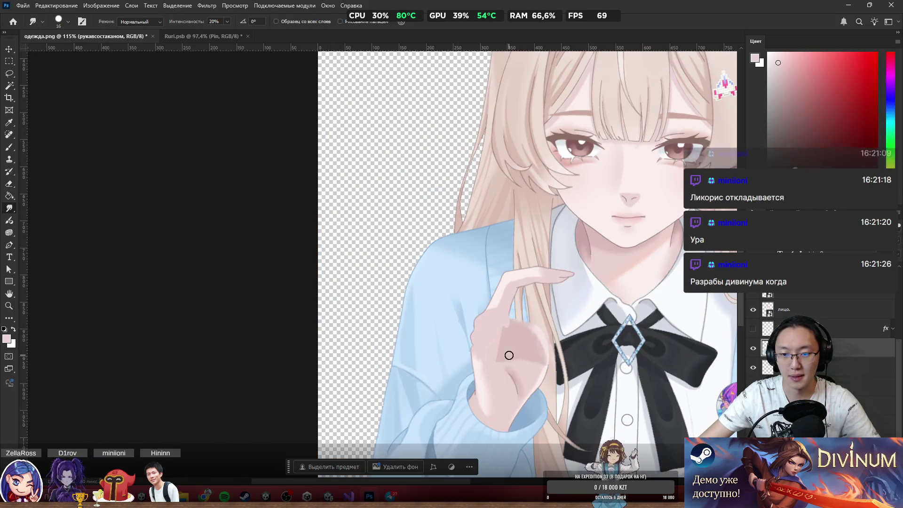
{"action": "scroll", "coordinate": [439, 342], "scroll_direction": "up", "scroll_amount": 2}
{"action": "scroll", "coordinate": [476, 334], "scroll_direction": "up", "scroll_amount": 3}
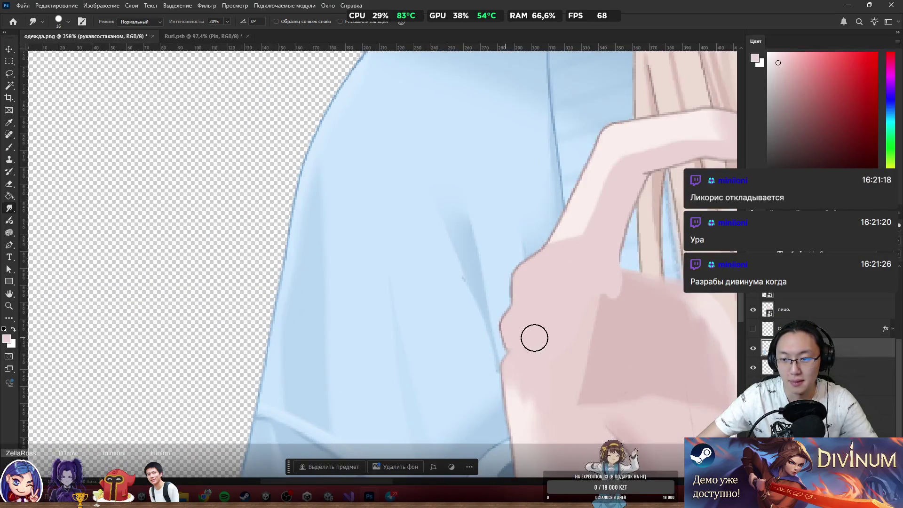
Add a red outline Stroke layer style to the рукавсостаканом layer.
{"action": "double_click", "coordinate": [840, 350]}
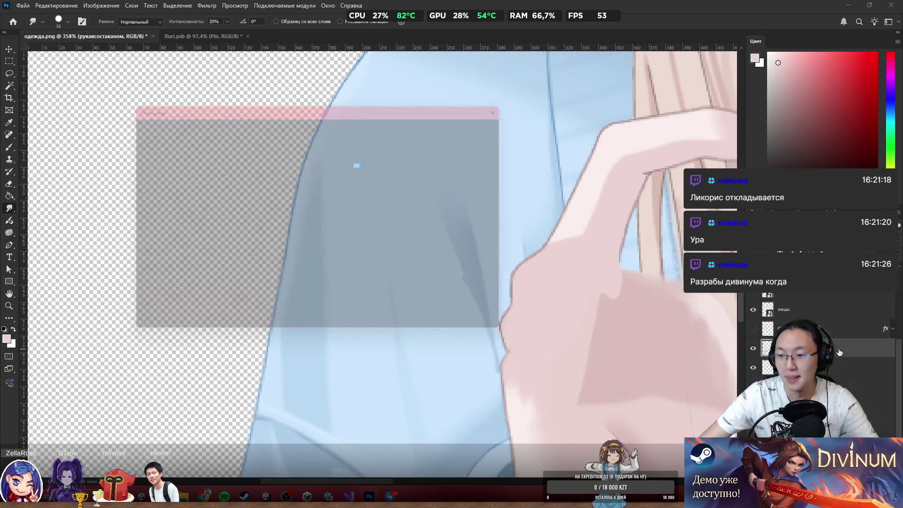
{"action": "left_click", "coordinate": [168, 195]}
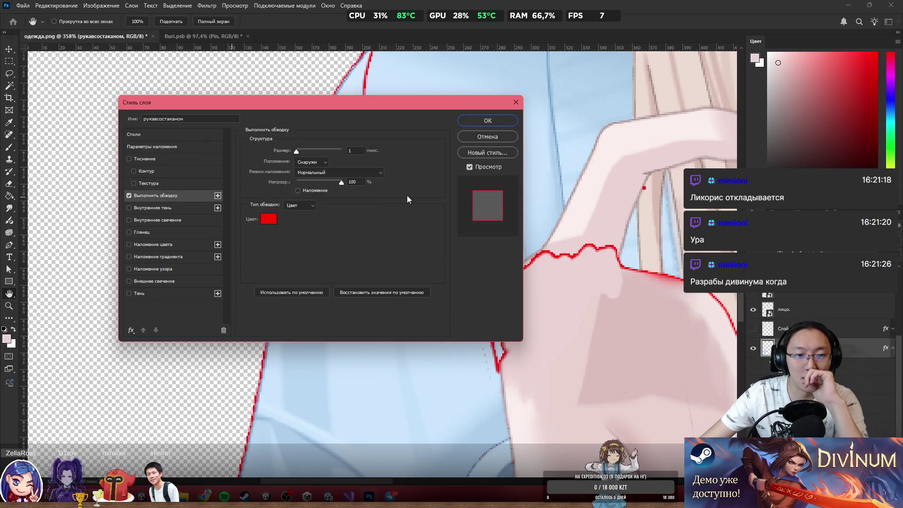
{"action": "scroll", "coordinate": [592, 218], "scroll_direction": "down", "scroll_amount": 3}
{"action": "left_click", "coordinate": [488, 121]}
Return to Smudge, pan to the cardigan and bow, and toggle the hand layer to compare.
{"action": "key", "text": "r"}
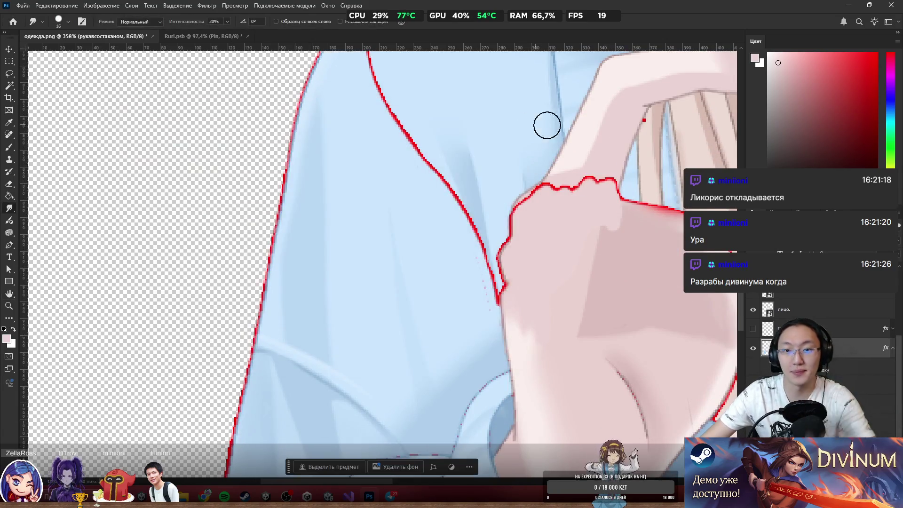
{"action": "scroll", "coordinate": [644, 118], "scroll_direction": "down", "scroll_amount": 3}
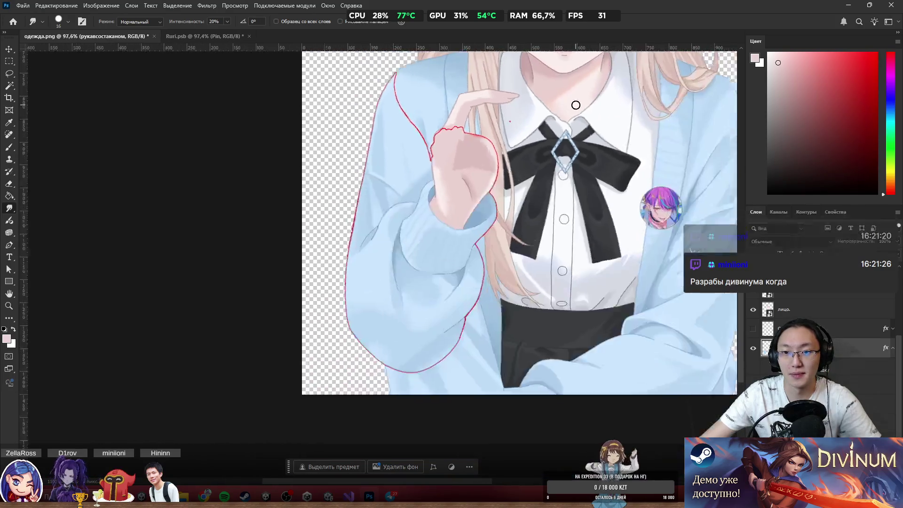
{"action": "scroll", "coordinate": [155, 159], "scroll_direction": "down", "scroll_amount": 3}
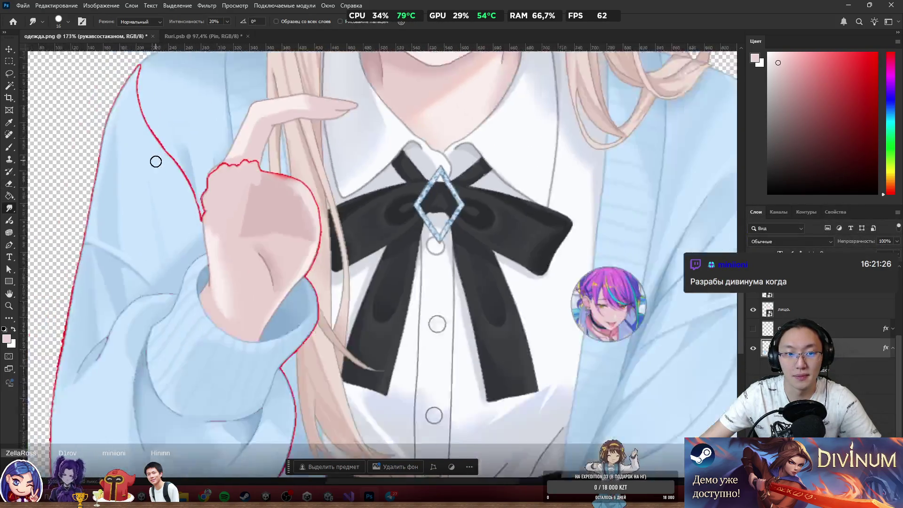
{"action": "mouse_move", "coordinate": [161, 199]}
{"action": "left_mouse_down"}
{"action": "mouse_move", "coordinate": [343, 238]}
{"action": "mouse_move", "coordinate": [391, 259]}
{"action": "left_mouse_up"}
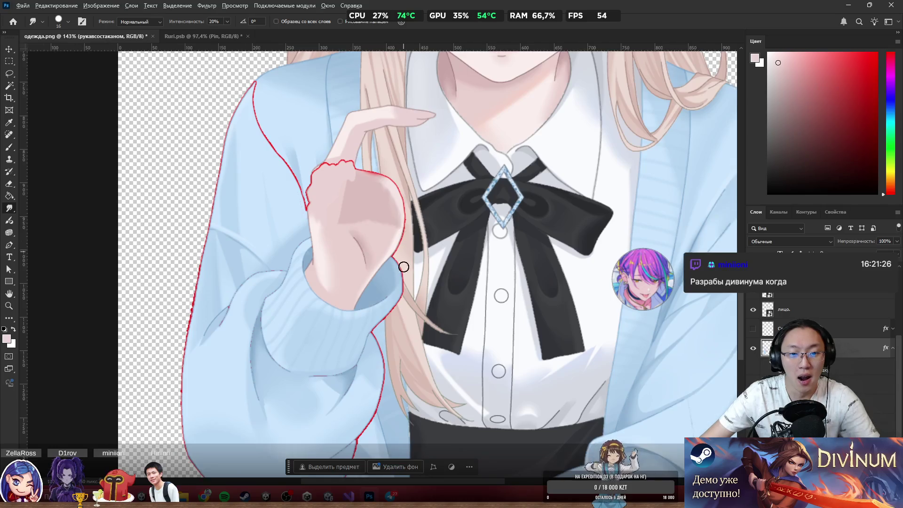
{"action": "scroll", "coordinate": [386, 340], "scroll_direction": "up", "scroll_amount": 5}
{"action": "scroll", "coordinate": [433, 312], "scroll_direction": "down", "scroll_amount": 4}
{"action": "scroll", "coordinate": [345, 206], "scroll_direction": "up", "scroll_amount": 3}
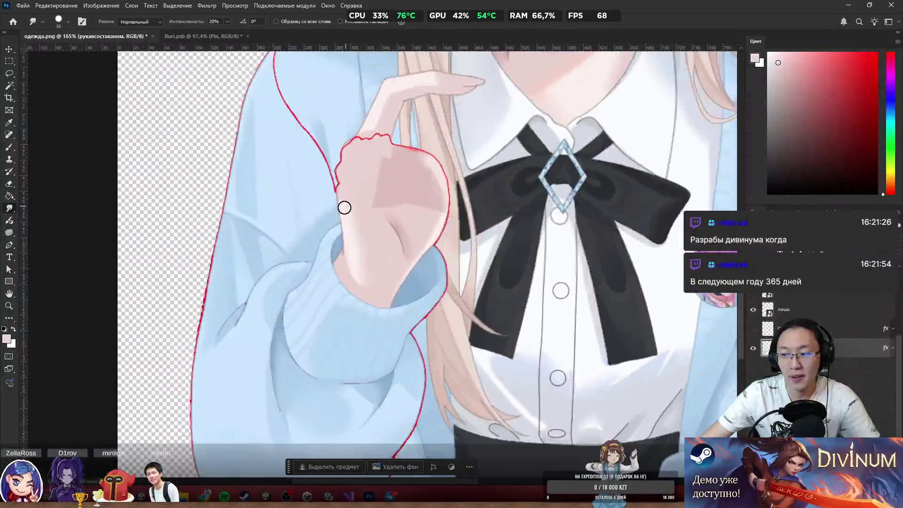
{"action": "scroll", "coordinate": [476, 210], "scroll_direction": "up", "scroll_amount": 3}
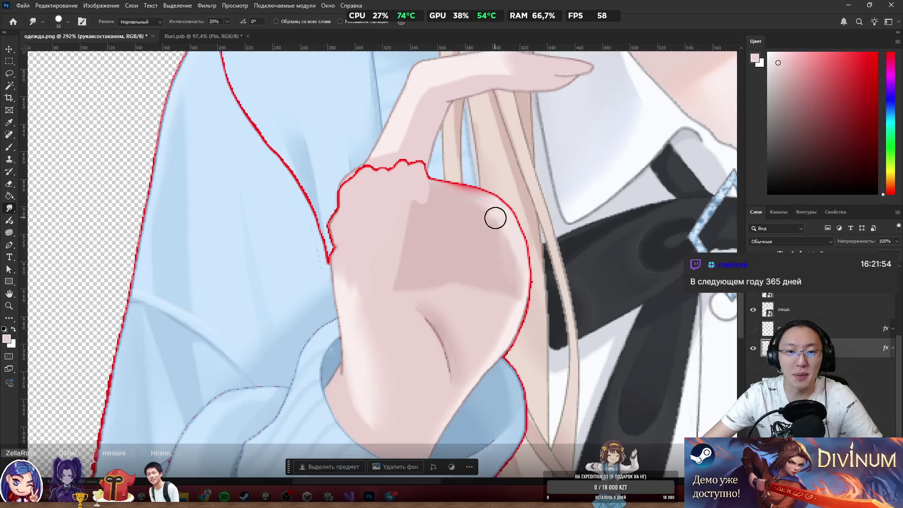
{"action": "left_click", "coordinate": [753, 328]}
{"action": "left_click", "coordinate": [753, 329]}
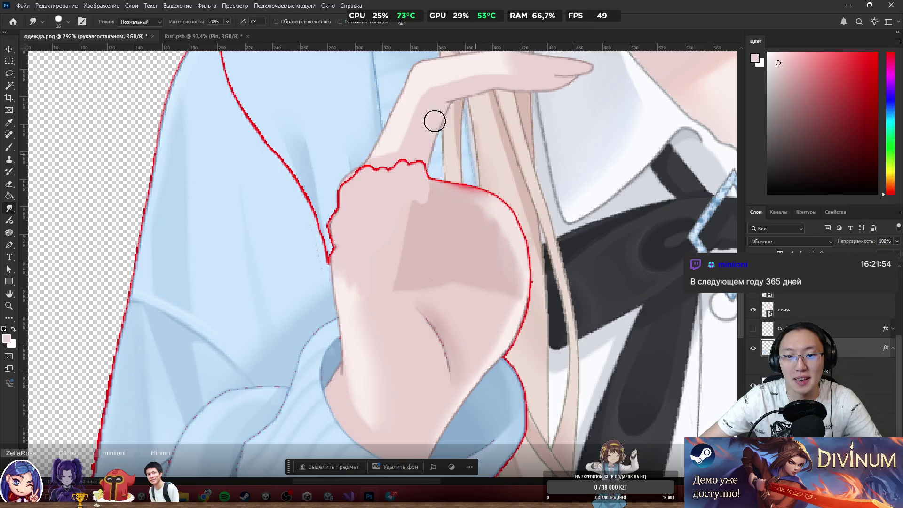
{"action": "scroll", "coordinate": [430, 117], "scroll_direction": "up", "scroll_amount": 3}
{"action": "scroll", "coordinate": [382, 172], "scroll_direction": "up", "scroll_amount": 2}
Erase the wavy bumps from the red line and show the hidden hand layer again.
{"action": "key", "text": "e"}
{"action": "left_click_drag", "start_coordinate": [544, 221], "coordinate": [319, 202]}
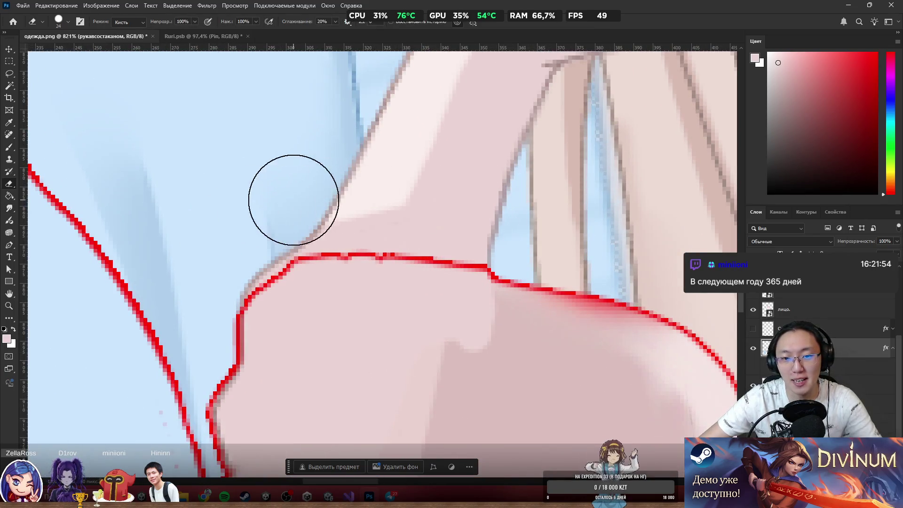
{"action": "key", "text": "r"}
{"action": "scroll", "coordinate": [546, 216], "scroll_direction": "down", "scroll_amount": 1}
{"action": "scroll", "coordinate": [546, 216], "scroll_direction": "down", "scroll_amount": 10}
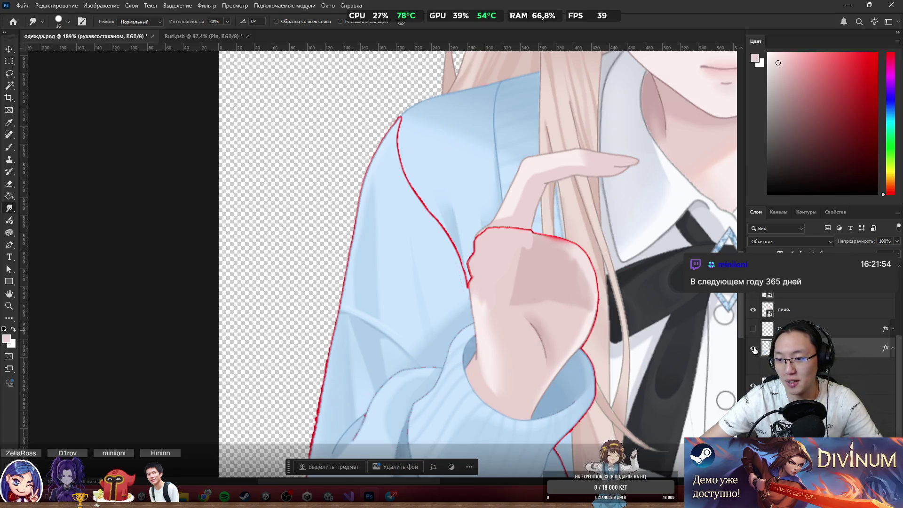
{"action": "left_click", "coordinate": [754, 329]}
{"action": "scroll", "coordinate": [487, 207], "scroll_direction": "up", "scroll_amount": 5}
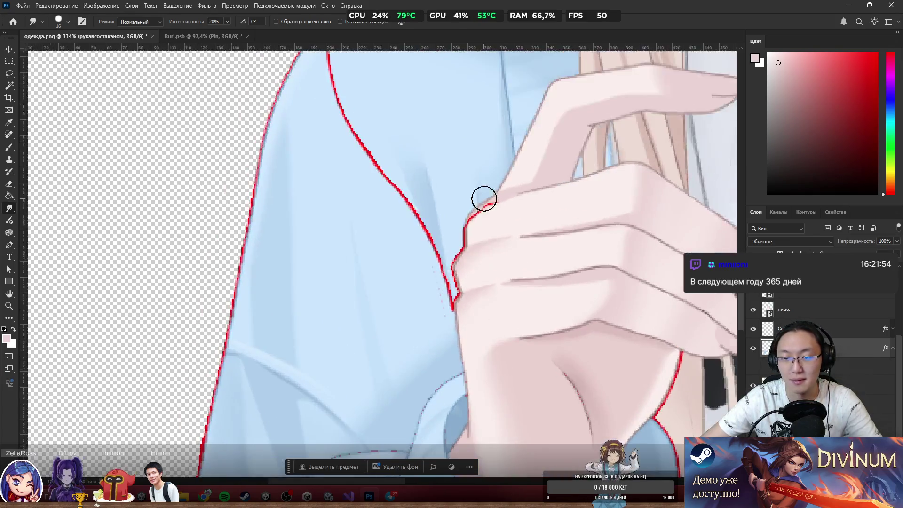
{"action": "scroll", "coordinate": [490, 219], "scroll_direction": "down", "scroll_amount": 5}
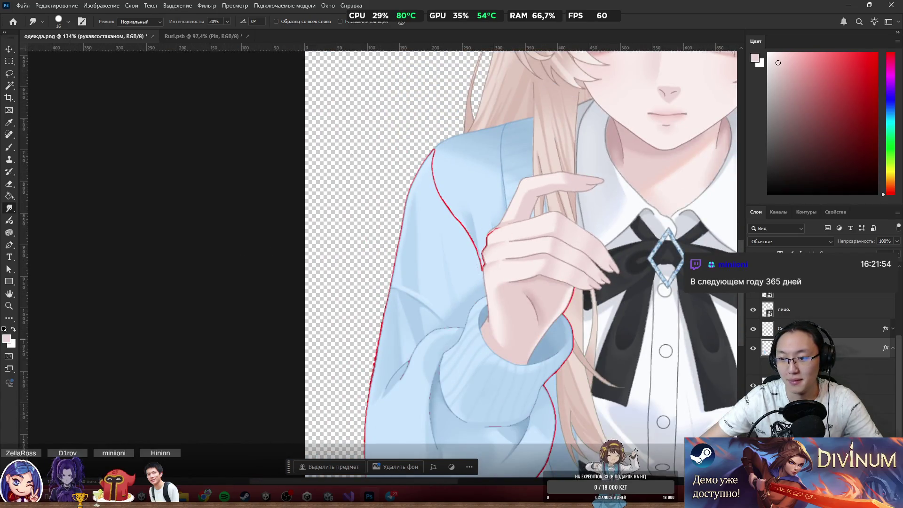
Hide the red outline layer, look over the bare sleeve and hand, and pick the Lasso (L).
{"action": "left_click", "coordinate": [761, 363]}
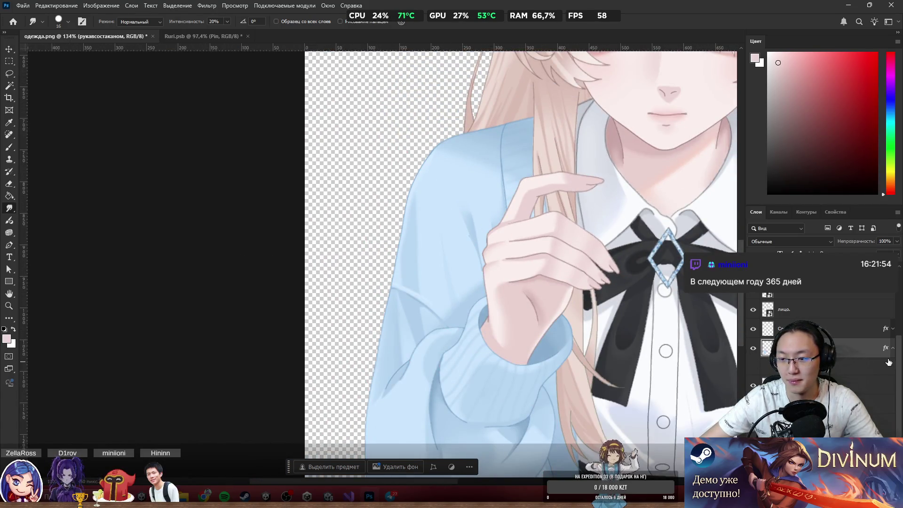
{"action": "scroll", "coordinate": [510, 277], "scroll_direction": "up", "scroll_amount": 3}
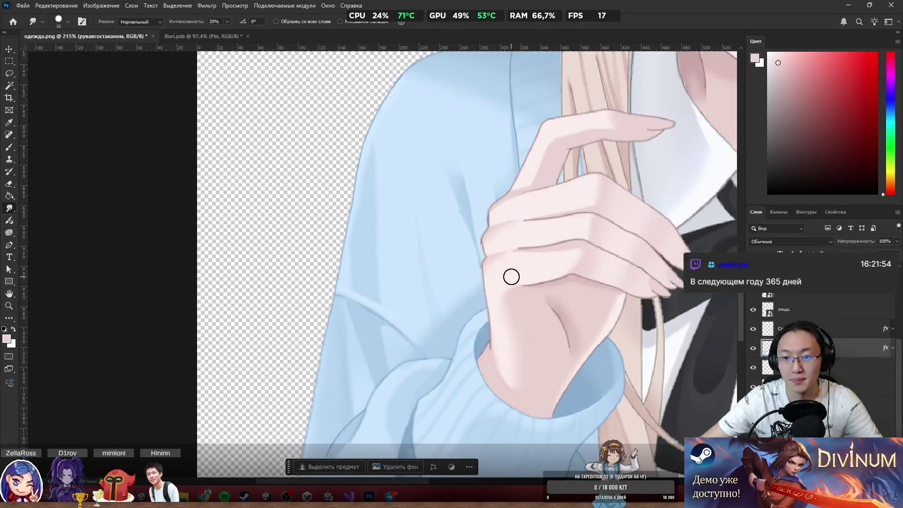
{"action": "scroll", "coordinate": [542, 249], "scroll_direction": "down", "scroll_amount": 2}
{"action": "scroll", "coordinate": [522, 264], "scroll_direction": "up", "scroll_amount": 6}
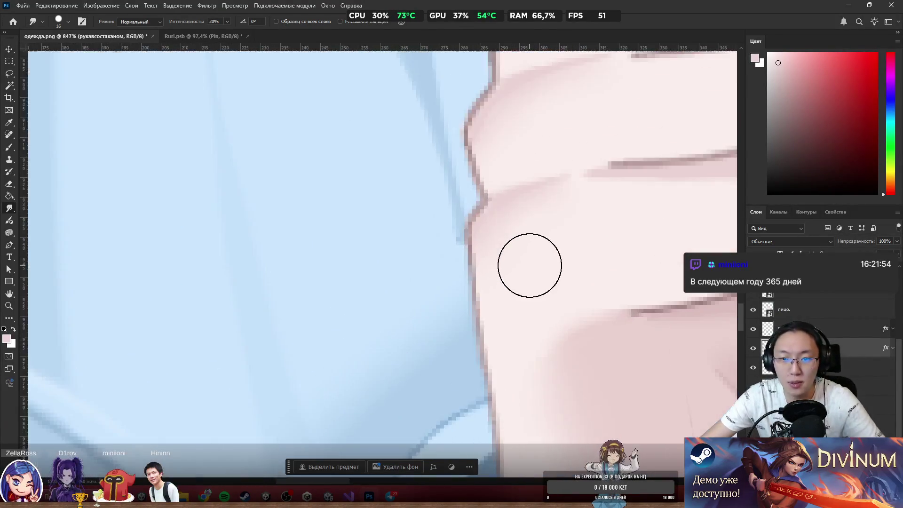
{"action": "scroll", "coordinate": [535, 270], "scroll_direction": "down", "scroll_amount": 8}
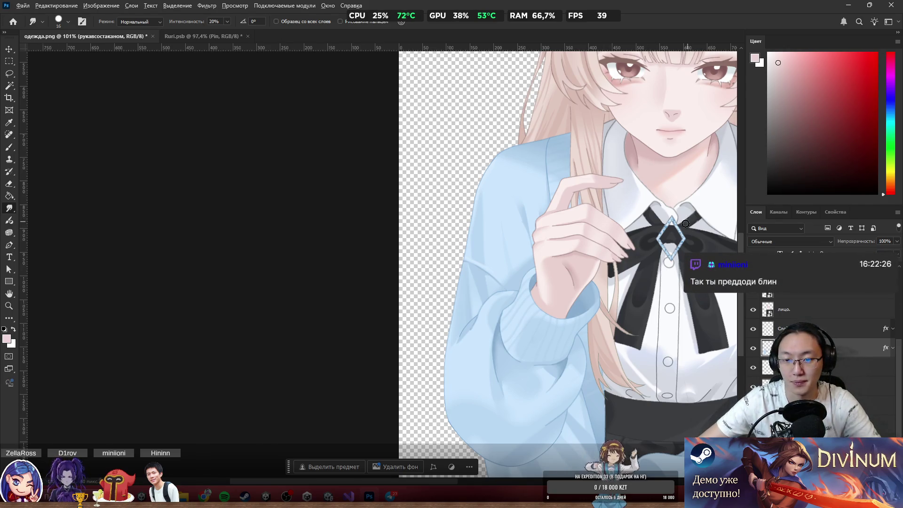
{"action": "scroll", "coordinate": [585, 312], "scroll_direction": "down", "scroll_amount": 2}
{"action": "scroll", "coordinate": [494, 167], "scroll_direction": "up", "scroll_amount": 2}
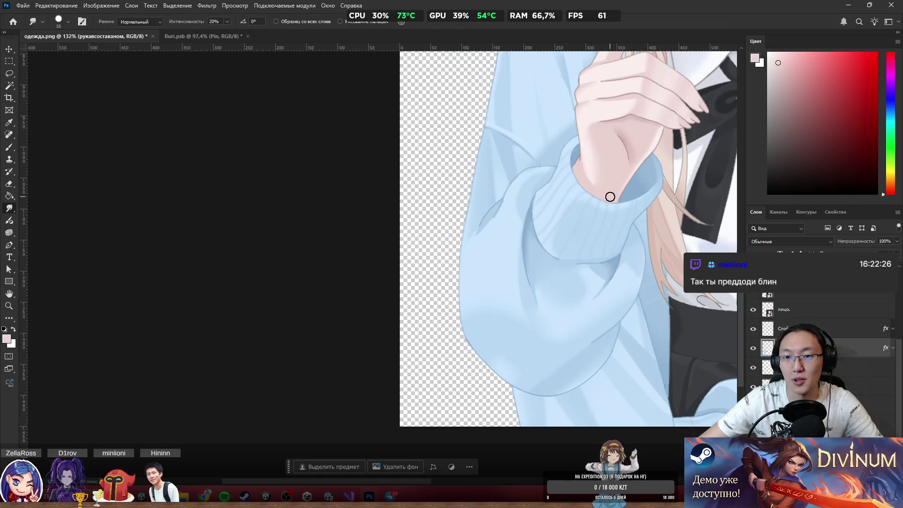
{"action": "scroll", "coordinate": [610, 263], "scroll_direction": "left", "scroll_amount": 2}
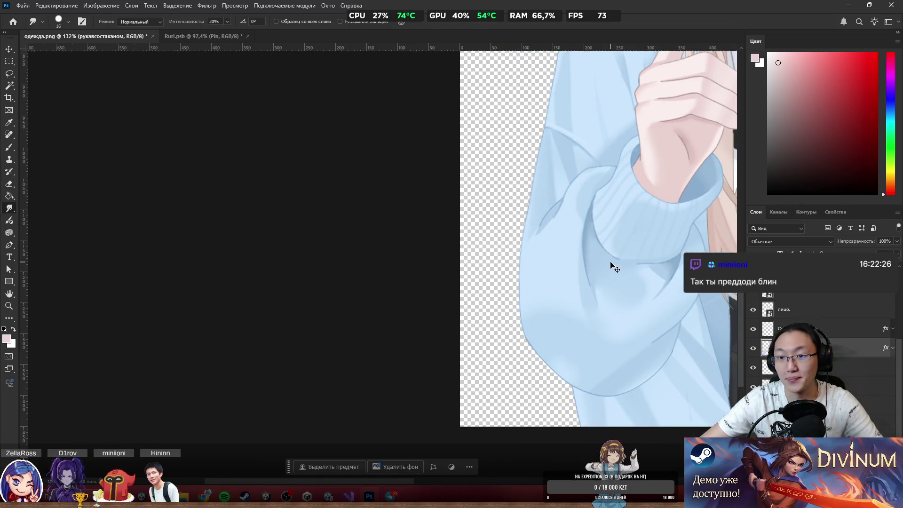
{"action": "scroll", "coordinate": [607, 235], "scroll_direction": "right", "scroll_amount": 3}
{"action": "key", "text": "l"}
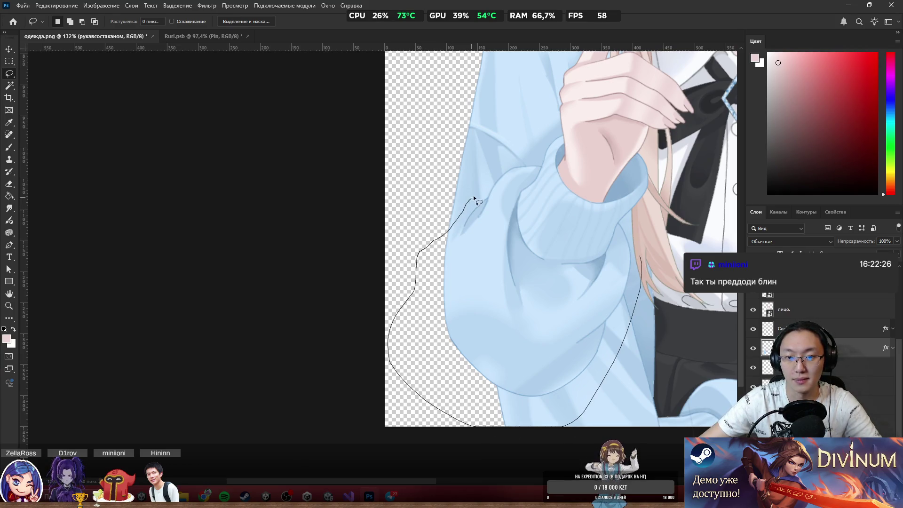
Lasso around the hand and cuff, adding the fingers to the selection.
{"action": "mouse_move", "coordinate": [554, 131]}
{"action": "left_mouse_down"}
{"action": "mouse_move", "coordinate": [612, 127]}
{"action": "mouse_move", "coordinate": [683, 149]}
{"action": "mouse_move", "coordinate": [642, 257]}
{"action": "left_mouse_up"}
{"action": "scroll", "coordinate": [588, 191], "scroll_direction": "up", "scroll_amount": 5}
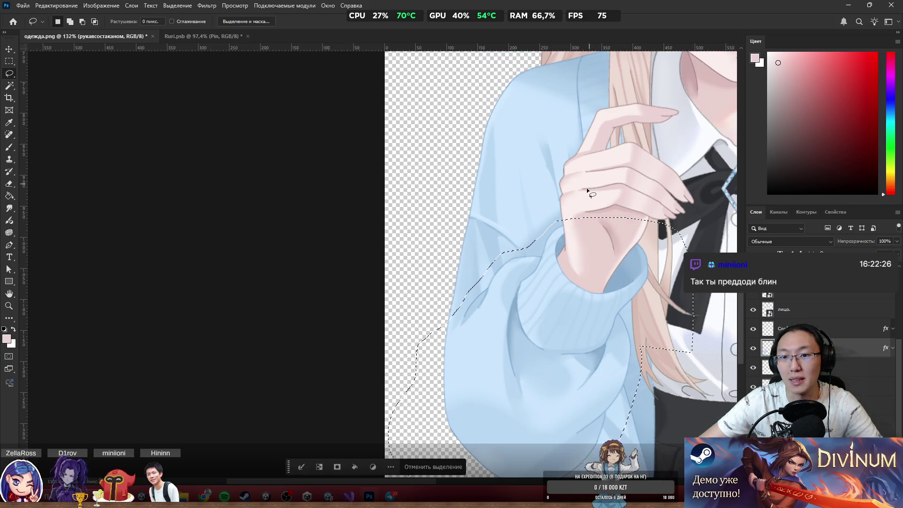
{"action": "scroll", "coordinate": [470, 217], "scroll_direction": "right", "scroll_amount": 1}
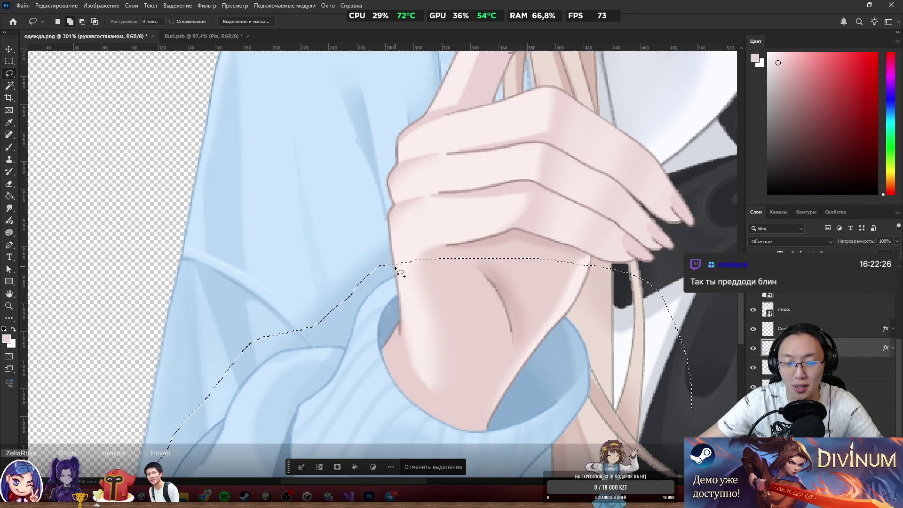
{"action": "left_click_drag", "start_coordinate": [390, 265], "coordinate": [390, 239]}
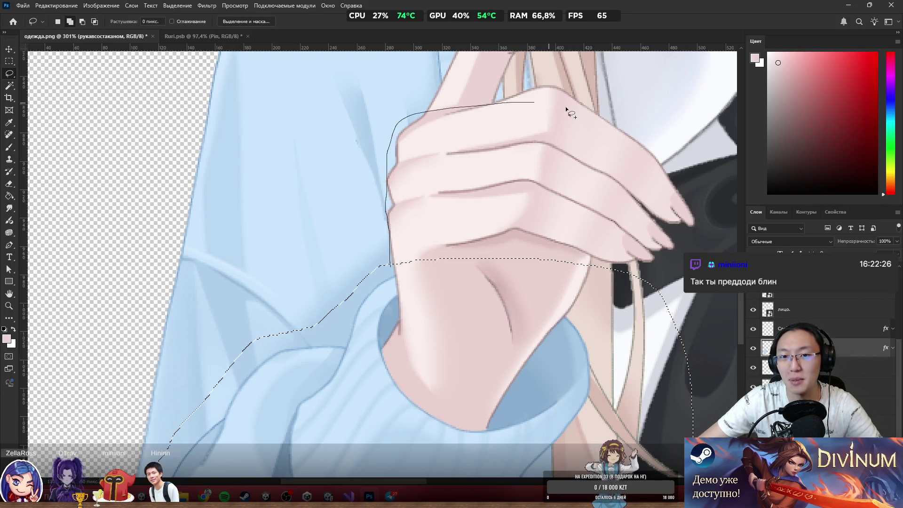
{"action": "left_click_drag", "start_coordinate": [644, 320], "coordinate": [644, 322]}
Cut the selected hand and sleeve area onto a new layer, Слой 5, with Layer via Cut.
{"action": "scroll", "coordinate": [400, 264], "scroll_direction": "down", "scroll_amount": 6}
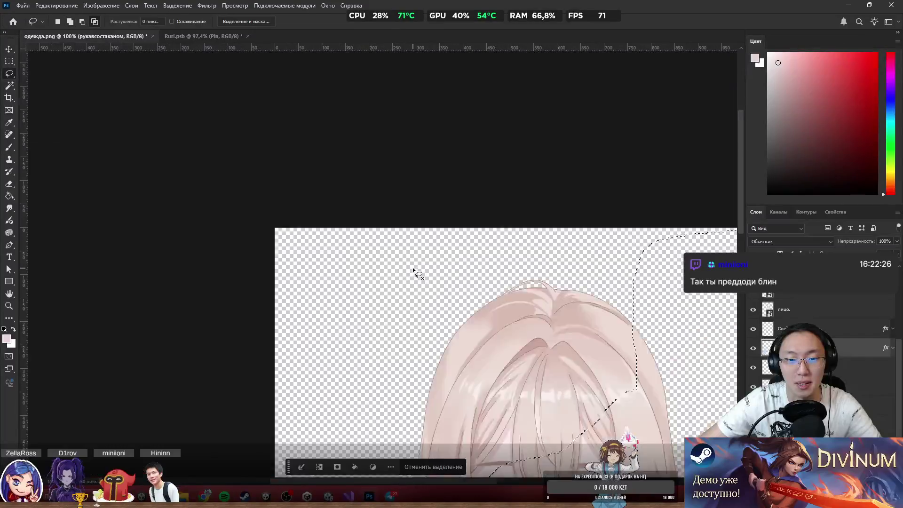
{"action": "scroll", "coordinate": [437, 362], "scroll_direction": "down", "scroll_amount": 5}
{"action": "scroll", "coordinate": [453, 329], "scroll_direction": "up", "scroll_amount": 5}
{"action": "scroll", "coordinate": [453, 297], "scroll_direction": "down", "scroll_amount": 4}
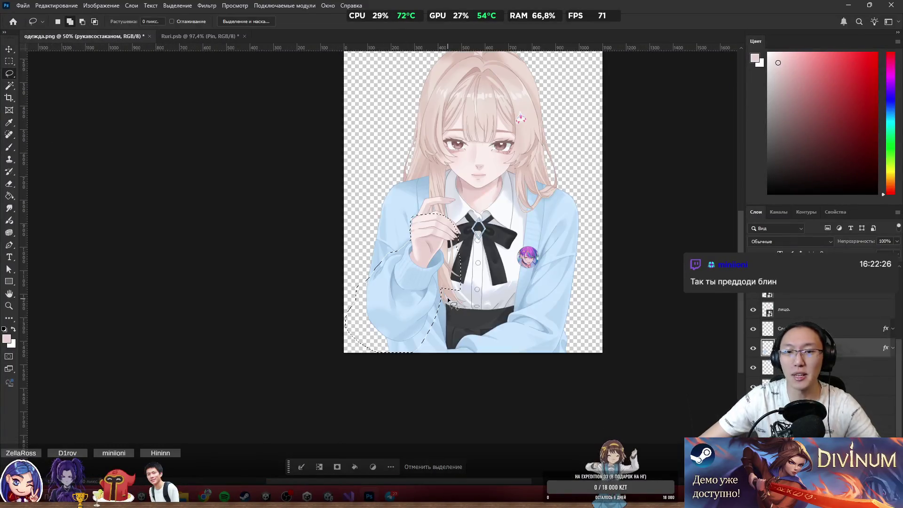
{"action": "scroll", "coordinate": [415, 229], "scroll_direction": "up", "scroll_amount": 2}
{"action": "scroll", "coordinate": [401, 286], "scroll_direction": "up", "scroll_amount": 10}
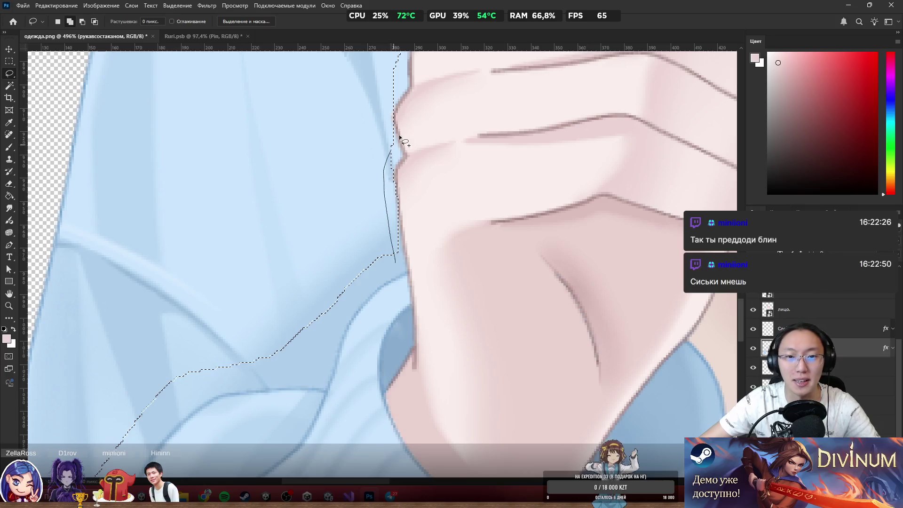
{"action": "scroll", "coordinate": [485, 197], "scroll_direction": "down", "scroll_amount": 2}
{"action": "scroll", "coordinate": [506, 198], "scroll_direction": "down", "scroll_amount": 5}
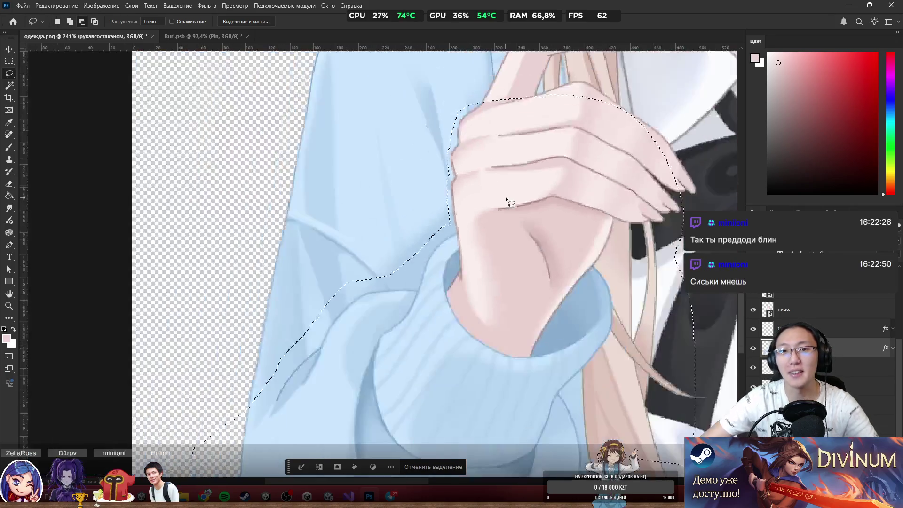
{"action": "scroll", "coordinate": [518, 188], "scroll_direction": "down", "scroll_amount": 1}
{"action": "right_click", "coordinate": [507, 236]}
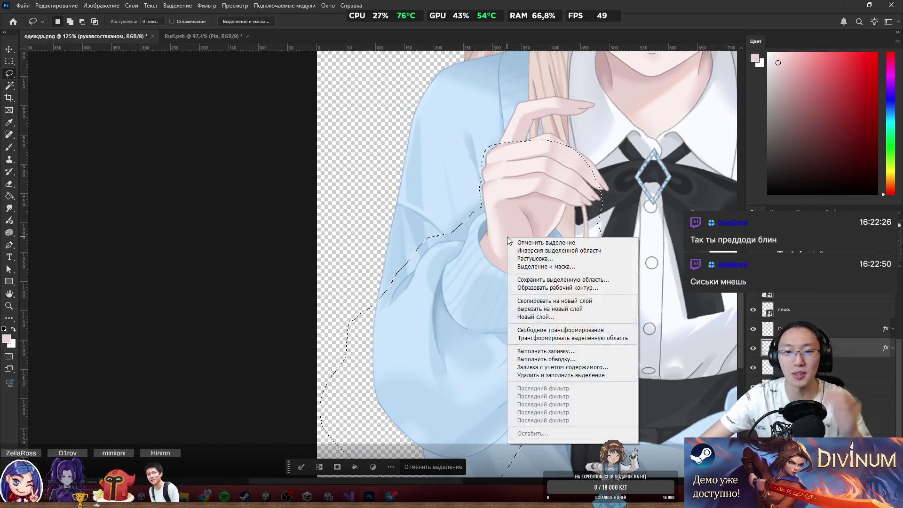
{"action": "left_click", "coordinate": [548, 309]}
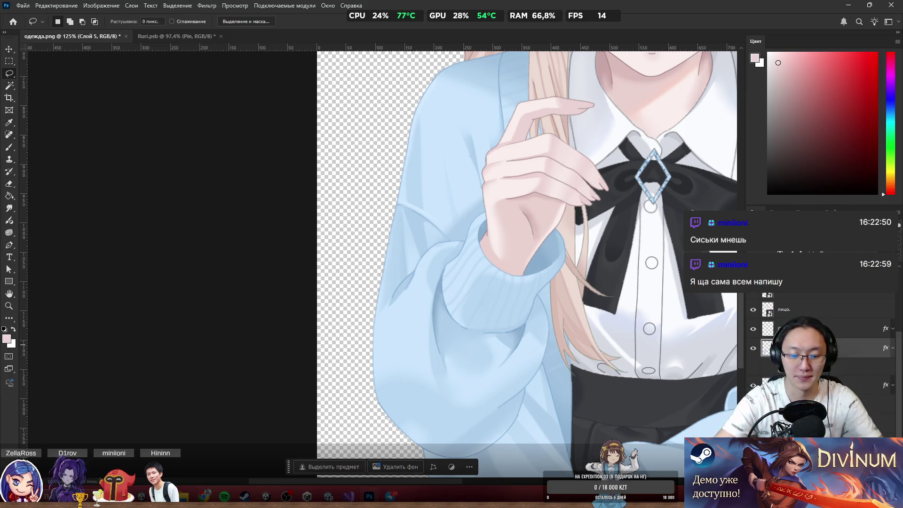
Name the layer Hand and turn on its red Stroke effect.
{"action": "key", "text": "Return"}
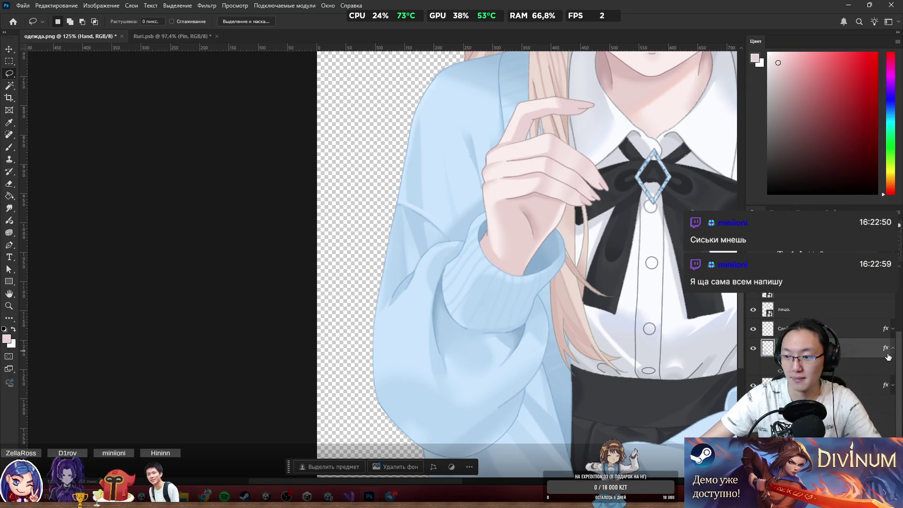
{"action": "left_click", "coordinate": [772, 362]}
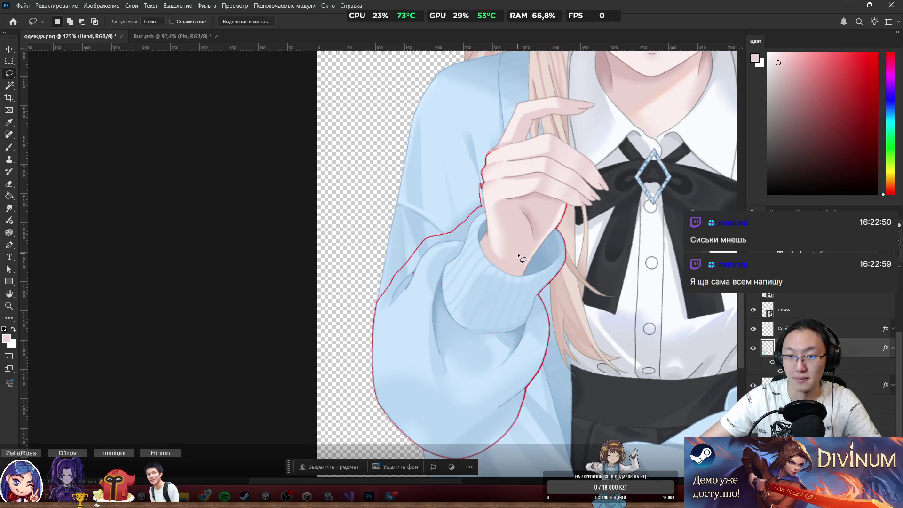
{"action": "scroll", "coordinate": [518, 253], "scroll_direction": "up", "scroll_amount": 3}
{"action": "scroll", "coordinate": [386, 237], "scroll_direction": "down", "scroll_amount": 2}
{"action": "scroll", "coordinate": [382, 290], "scroll_direction": "up", "scroll_amount": 2}
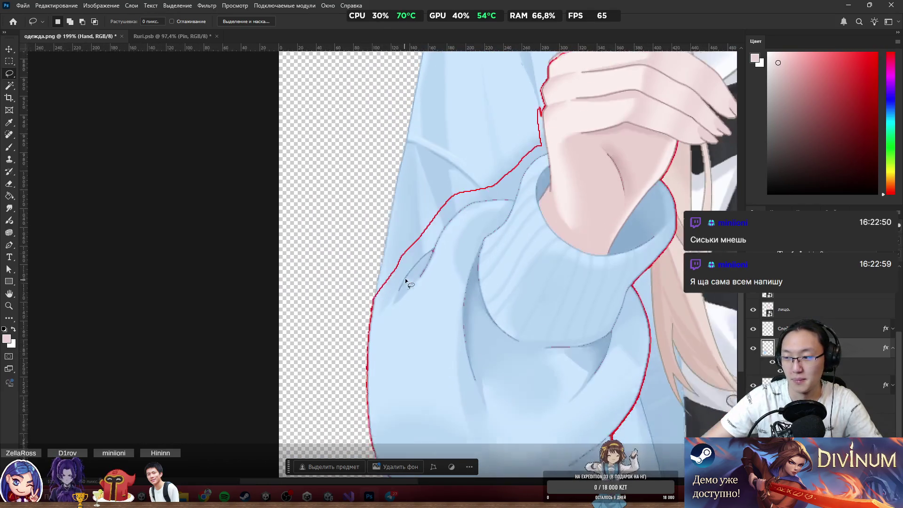
{"action": "scroll", "coordinate": [459, 222], "scroll_direction": "down", "scroll_amount": 1}
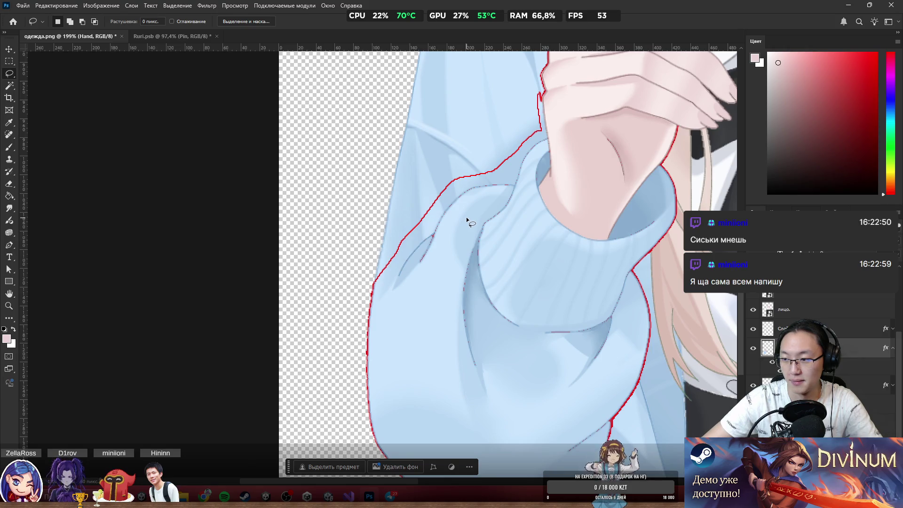
{"action": "scroll", "coordinate": [467, 218], "scroll_direction": "up", "scroll_amount": 2}
Trial eraser edits and a layer reorder on Hand, undo them, and select the рукавсостаканом layer.
{"action": "key", "text": "e"}
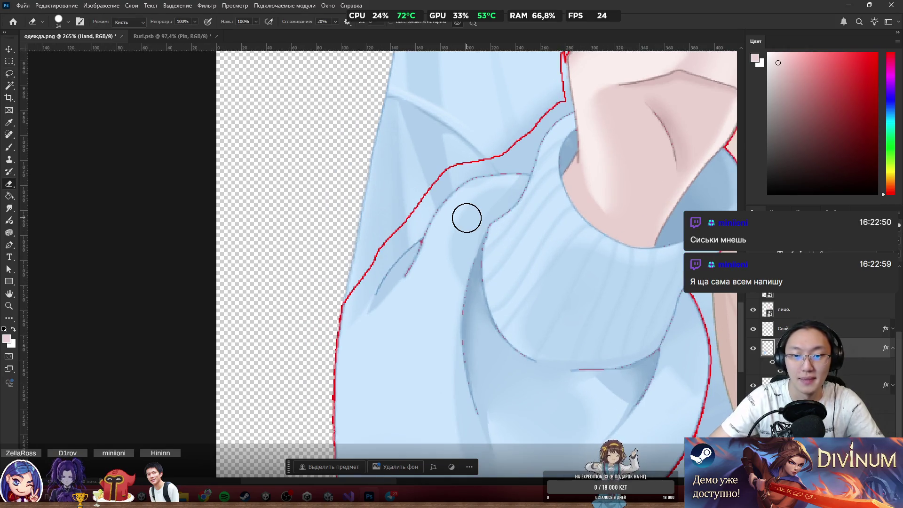
{"action": "scroll", "coordinate": [467, 218], "scroll_direction": "up", "scroll_amount": 3}
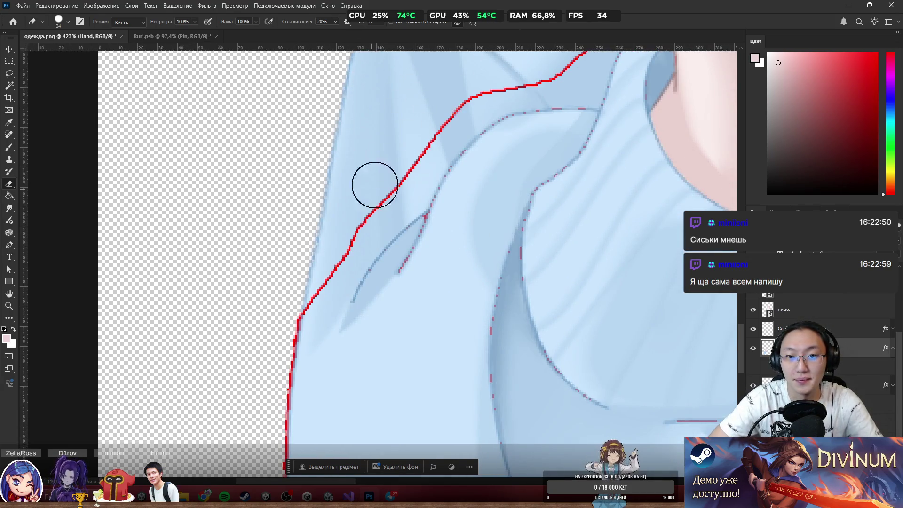
{"action": "mouse_move", "coordinate": [373, 184]}
{"action": "left_mouse_down"}
{"action": "mouse_move", "coordinate": [385, 192]}
{"action": "mouse_move", "coordinate": [472, 89]}
{"action": "mouse_move", "coordinate": [418, 157]}
{"action": "left_mouse_up"}
{"action": "key", "text": "ctrl+z"}
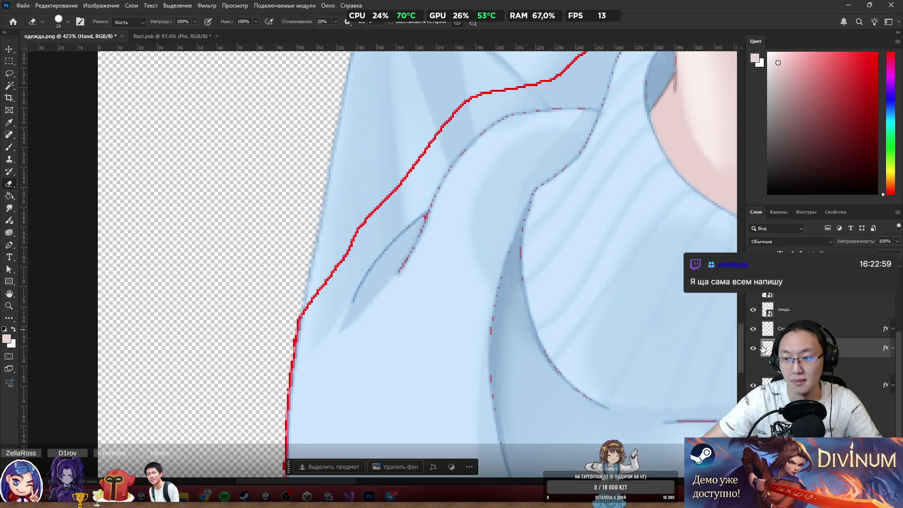
{"action": "left_click_drag", "start_coordinate": [763, 348], "coordinate": [764, 325]}
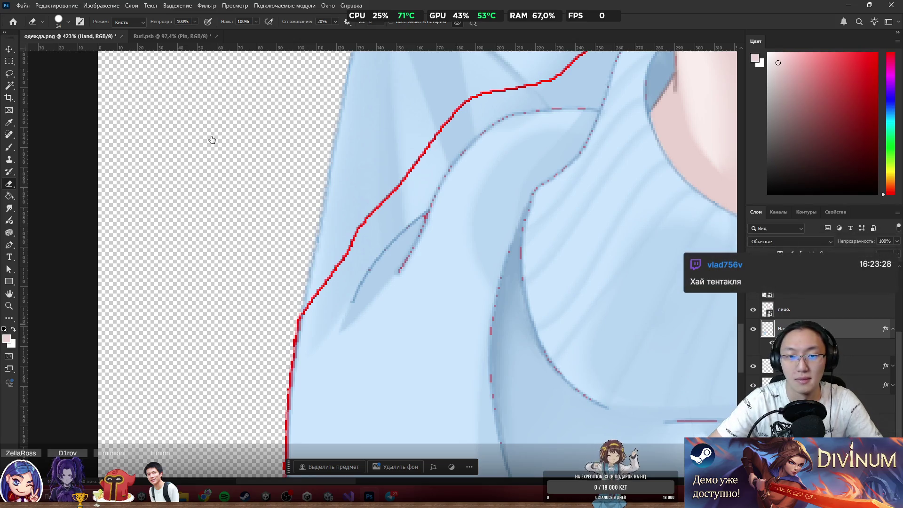
{"action": "mouse_move", "coordinate": [452, 93]}
{"action": "left_mouse_down"}
{"action": "mouse_move", "coordinate": [381, 210]}
{"action": "mouse_move", "coordinate": [365, 207]}
{"action": "left_mouse_up"}
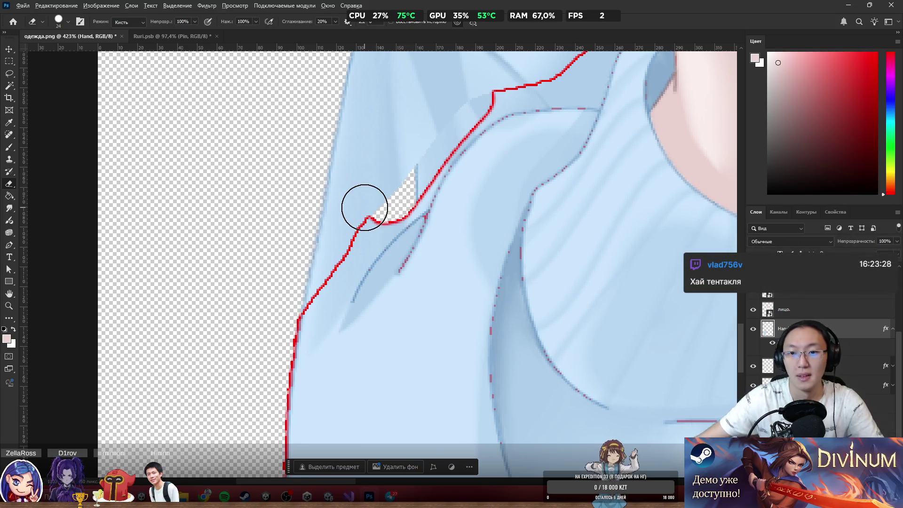
{"action": "scroll", "coordinate": [372, 193], "scroll_direction": "down", "scroll_amount": 5}
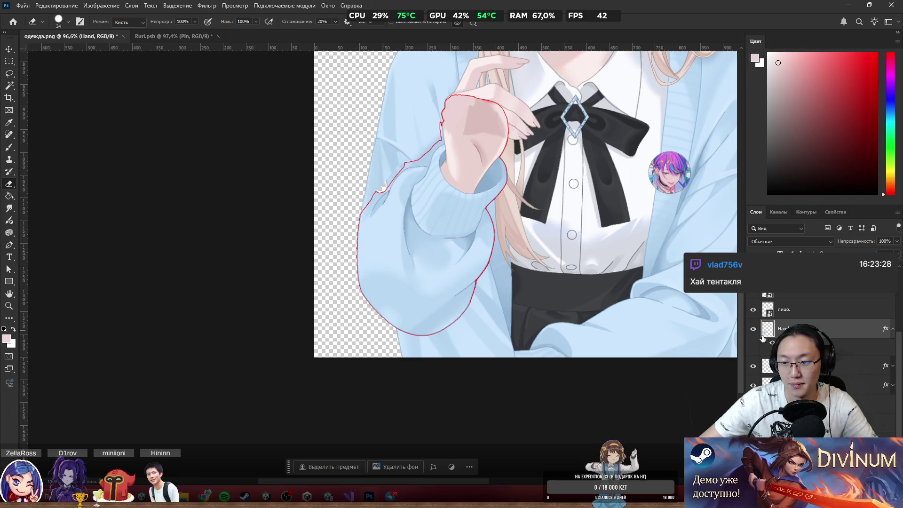
{"action": "left_click", "coordinate": [756, 367]}
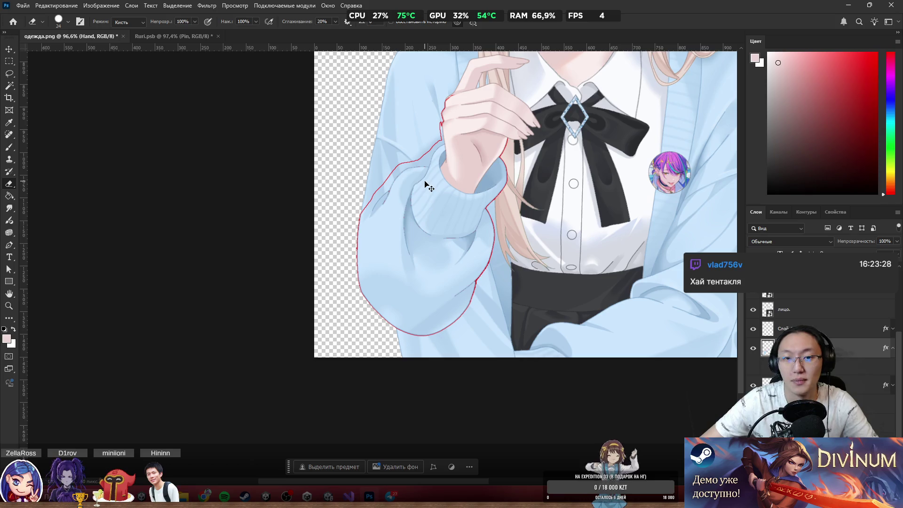
{"action": "key", "text": "ctrl+z"}
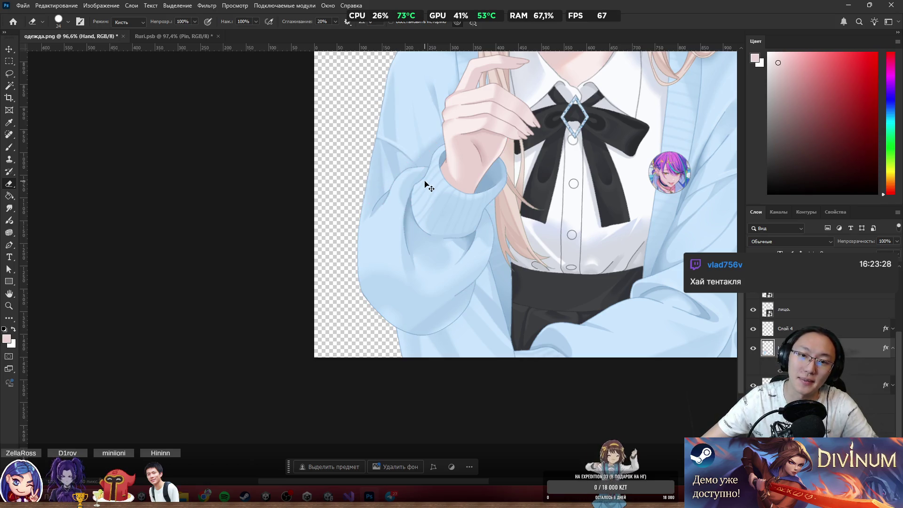
{"action": "left_click", "coordinate": [378, 198], "text": "ctrl"}
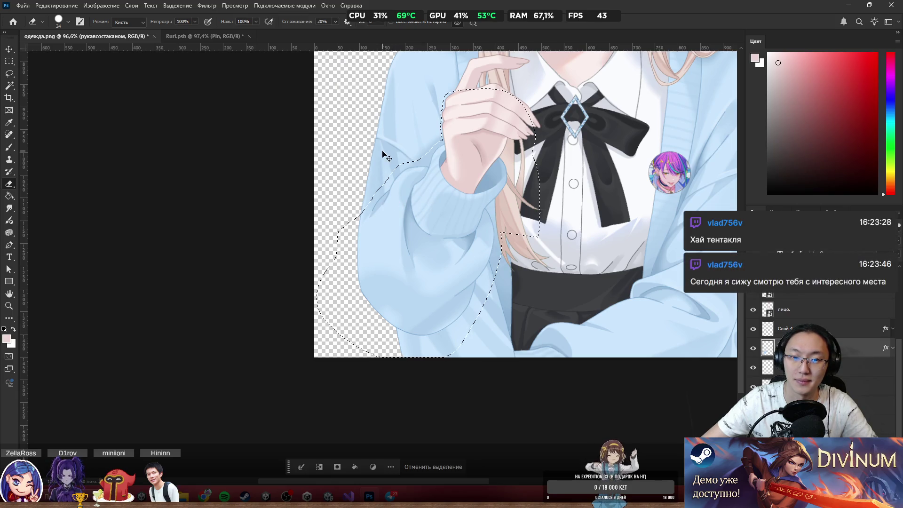
Undo the stray move and copy the lassoed sleeve-and-hand area to new layer Слой 5 (Layer via Copy).
{"action": "left_click_drag", "start_coordinate": [386, 154], "coordinate": [342, 195]}
{"action": "key", "text": "ctrl+z"}
{"action": "right_click", "coordinate": [422, 201]}
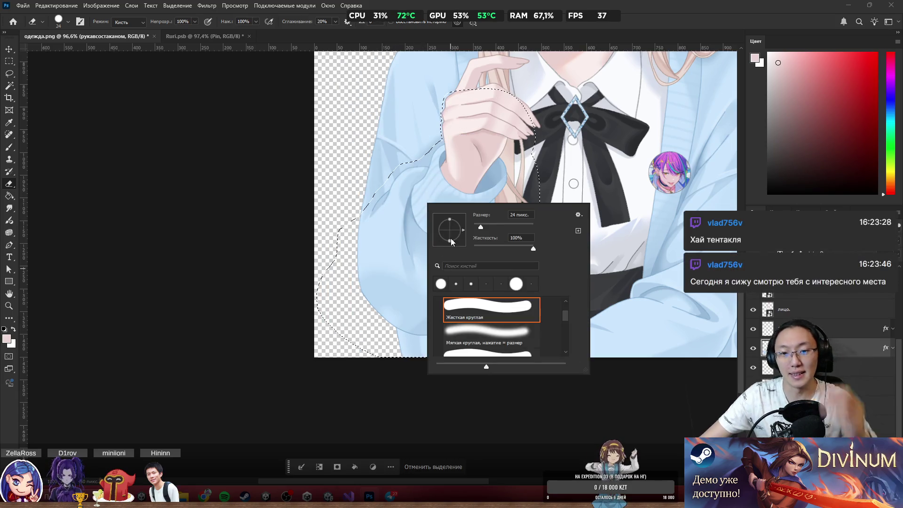
{"action": "key", "text": "Escape"}
{"action": "key", "text": "l"}
{"action": "right_click", "coordinate": [419, 212]}
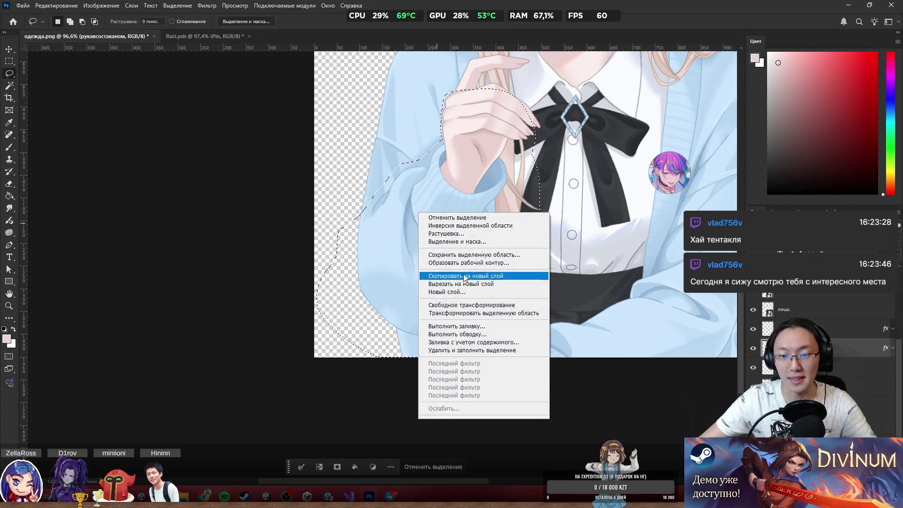
{"action": "left_click", "coordinate": [471, 276]}
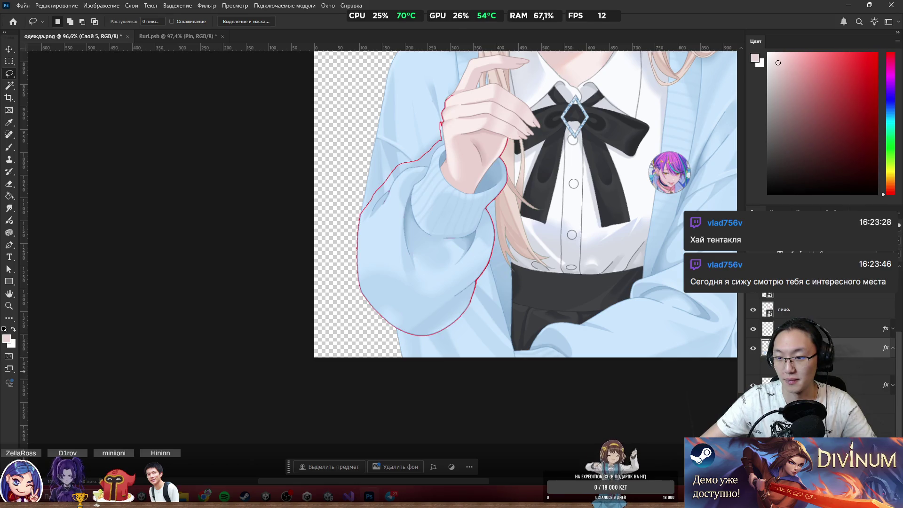
{"action": "scroll", "coordinate": [445, 207], "scroll_direction": "up", "scroll_amount": 8}
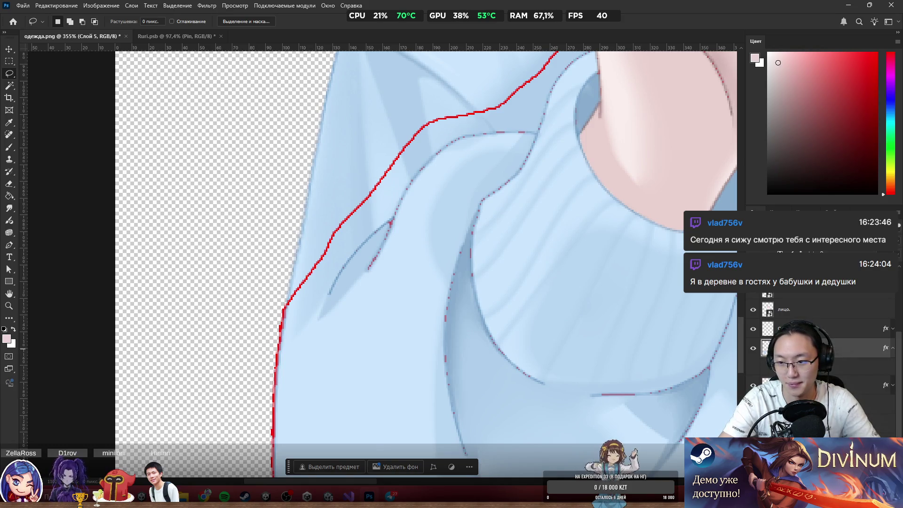
On HR_2, erase the red outline near the collar with a 4 px eraser.
{"action": "key", "text": "alt+bracketleft"}
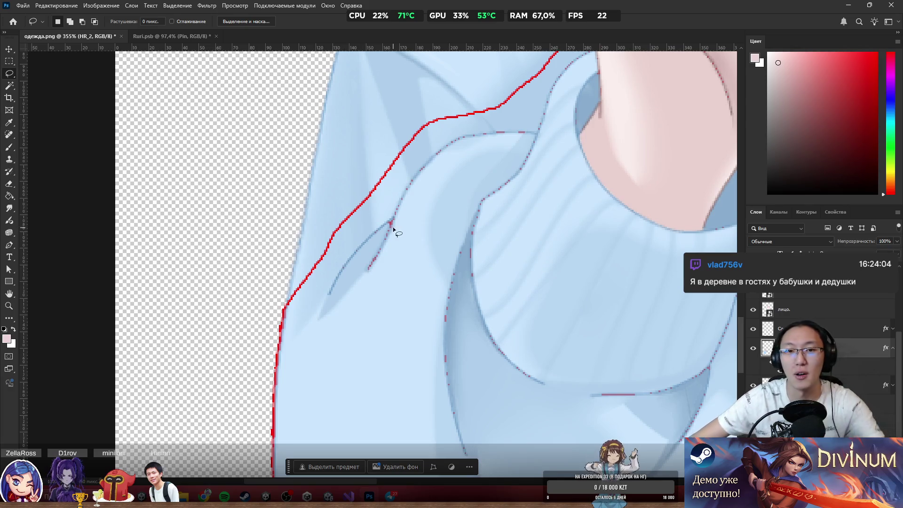
{"action": "scroll", "coordinate": [393, 227], "scroll_direction": "up", "scroll_amount": 2}
{"action": "key", "text": "e"}
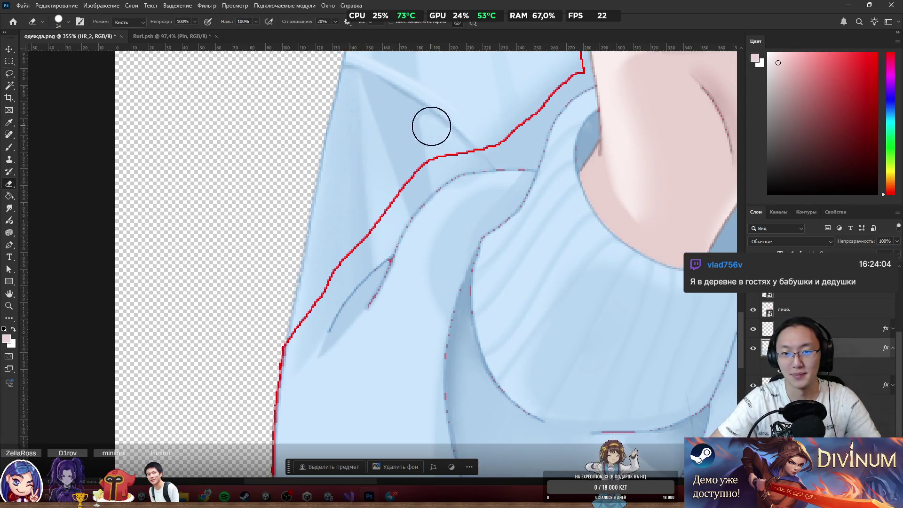
{"action": "mouse_move", "coordinate": [432, 127]}
{"action": "left_mouse_down"}
{"action": "mouse_move", "coordinate": [440, 145]}
{"action": "mouse_move", "coordinate": [389, 197]}
{"action": "mouse_move", "coordinate": [386, 214]}
{"action": "mouse_move", "coordinate": [435, 168]}
{"action": "left_mouse_up"}
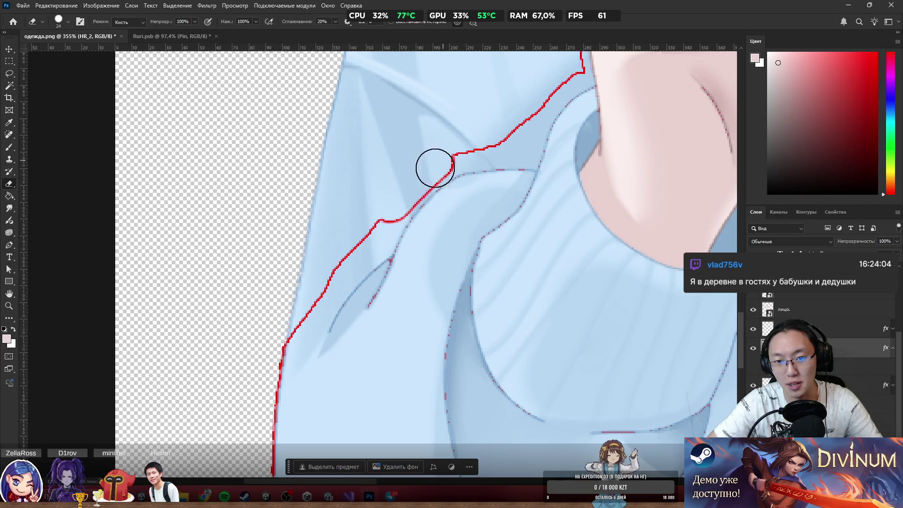
{"action": "scroll", "coordinate": [379, 206], "scroll_direction": "up", "scroll_amount": 3}
{"action": "scroll", "coordinate": [494, 134], "scroll_direction": "down", "scroll_amount": 2}
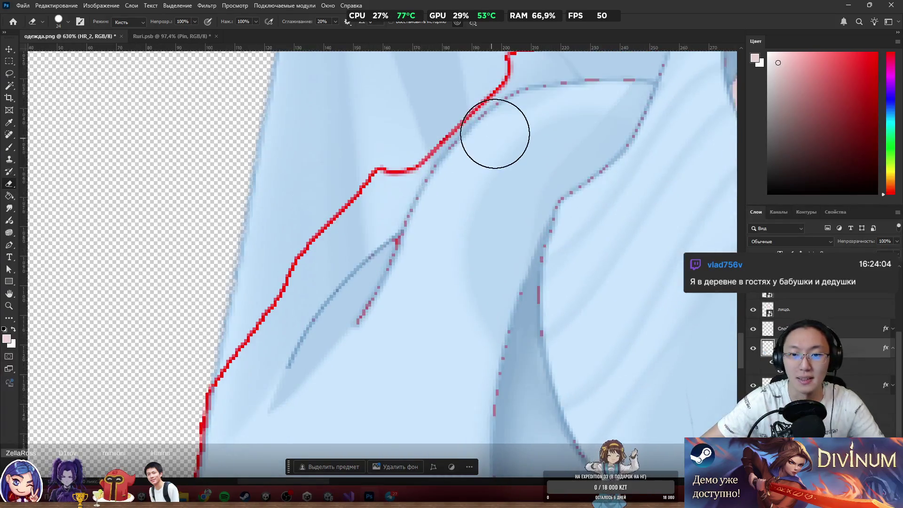
{"action": "mouse_move", "coordinate": [357, 123]}
{"action": "left_mouse_down"}
{"action": "mouse_move", "coordinate": [383, 125]}
{"action": "mouse_move", "coordinate": [377, 134]}
{"action": "left_mouse_up"}
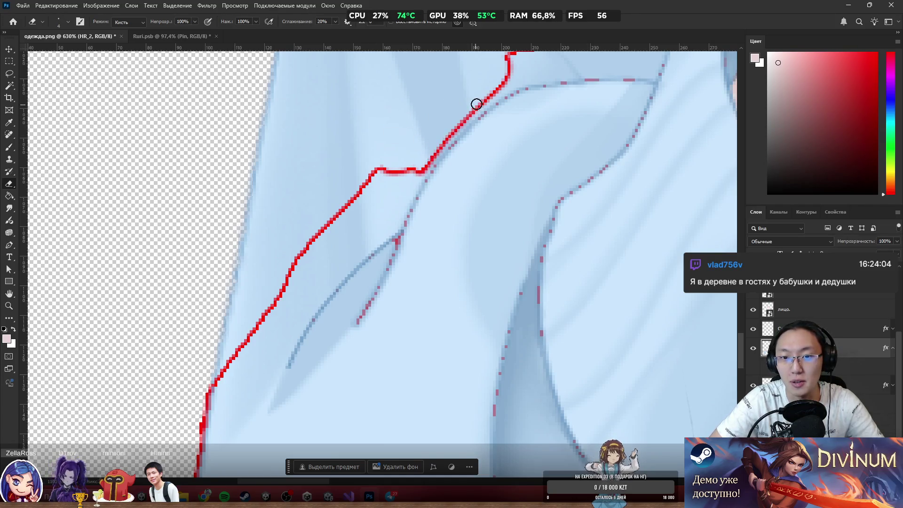
{"action": "mouse_move", "coordinate": [437, 147]}
{"action": "left_mouse_down"}
{"action": "mouse_move", "coordinate": [427, 143]}
{"action": "mouse_move", "coordinate": [407, 191]}
{"action": "mouse_move", "coordinate": [414, 183]}
{"action": "left_mouse_up"}
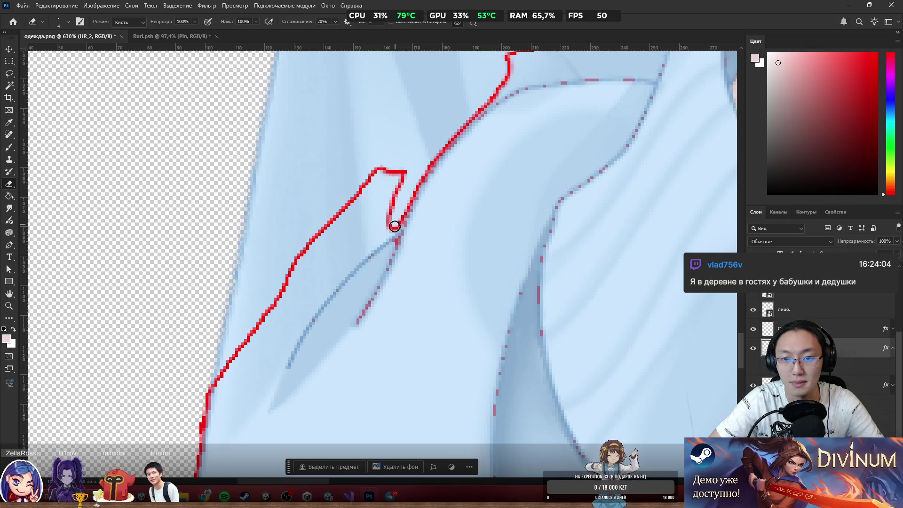
Erase the stray red notch, smooth the sleeve-edge outline, and set the eraser to 6 px.
{"action": "mouse_move", "coordinate": [394, 226]}
{"action": "left_mouse_down"}
{"action": "mouse_move", "coordinate": [393, 155]}
{"action": "mouse_move", "coordinate": [413, 160]}
{"action": "mouse_move", "coordinate": [300, 282]}
{"action": "mouse_move", "coordinate": [237, 372]}
{"action": "left_mouse_up"}
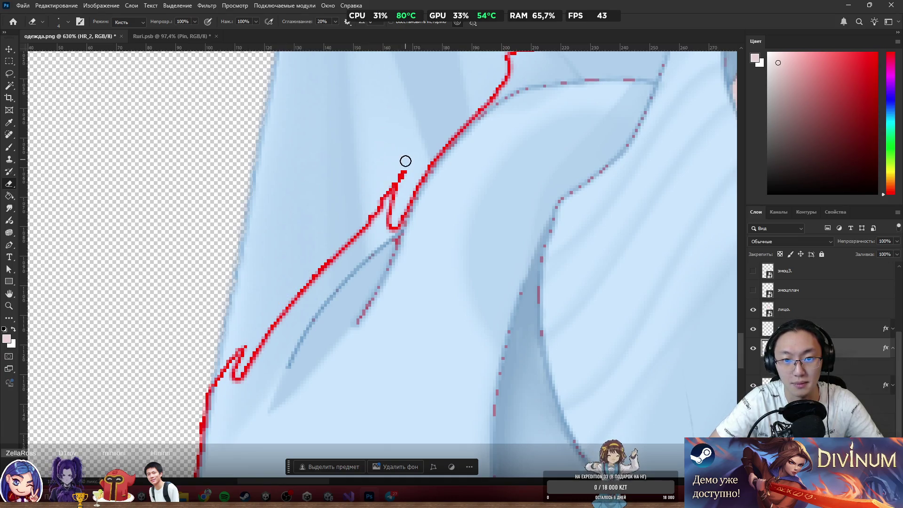
{"action": "mouse_move", "coordinate": [405, 161]}
{"action": "left_mouse_down"}
{"action": "mouse_move", "coordinate": [383, 216]}
{"action": "mouse_move", "coordinate": [359, 238]}
{"action": "left_mouse_up"}
{"action": "scroll", "coordinate": [386, 242], "scroll_direction": "down", "scroll_amount": 1}
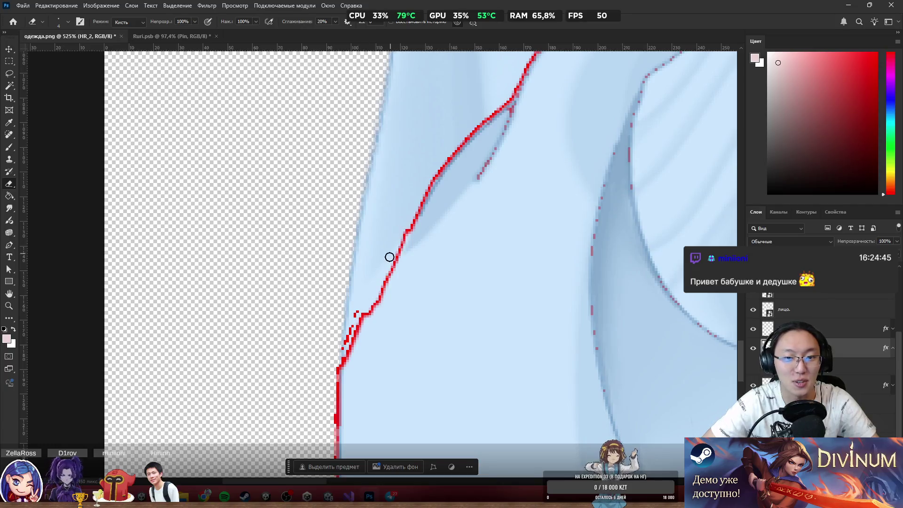
{"action": "mouse_move", "coordinate": [388, 272]}
{"action": "left_mouse_down"}
{"action": "mouse_move", "coordinate": [340, 379]}
{"action": "mouse_move", "coordinate": [323, 444]}
{"action": "left_mouse_up"}
{"action": "left_click_drag", "start_coordinate": [369, 307], "coordinate": [398, 252]}
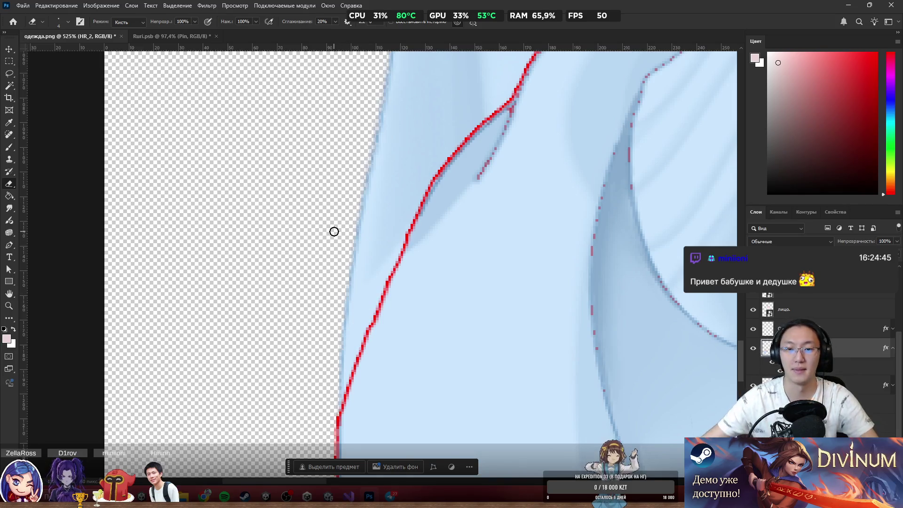
{"action": "scroll", "coordinate": [334, 232], "scroll_direction": "down", "scroll_amount": 5}
{"action": "scroll", "coordinate": [339, 245], "scroll_direction": "up", "scroll_amount": 3}
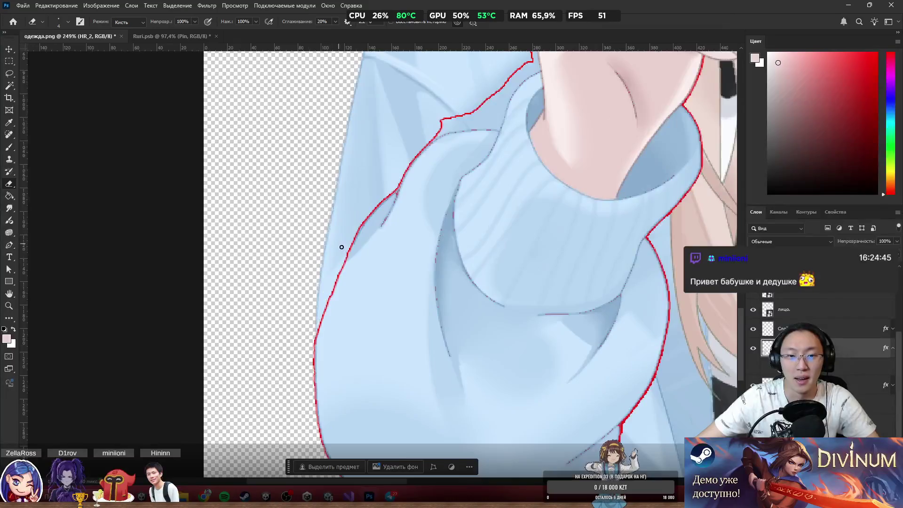
{"action": "scroll", "coordinate": [339, 245], "scroll_direction": "up", "scroll_amount": 2}
{"action": "scroll", "coordinate": [369, 270], "scroll_direction": "up", "scroll_amount": 2}
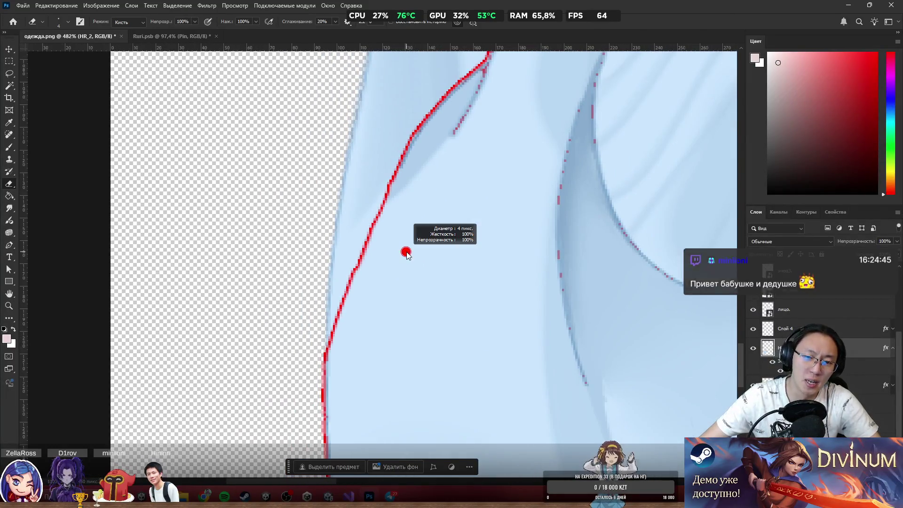
{"action": "left_click_drag", "start_coordinate": [407, 251], "coordinate": [411, 254]}
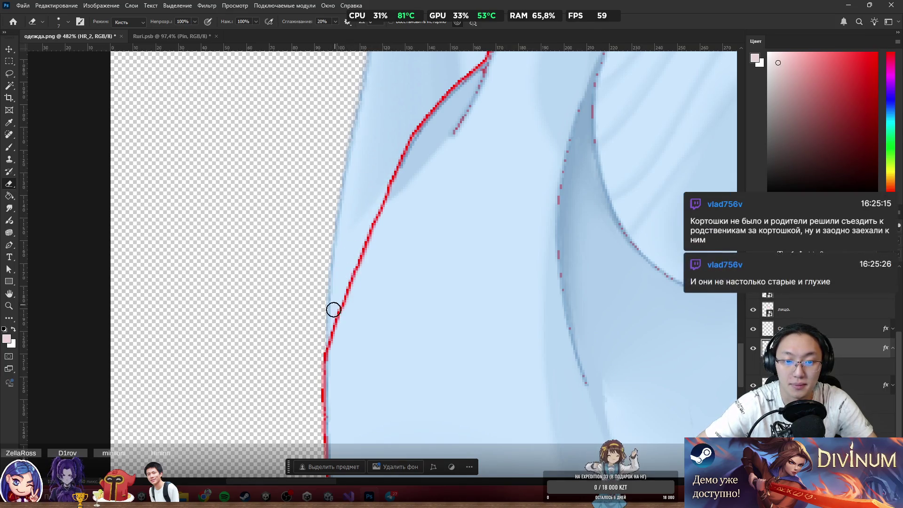
{"action": "scroll", "coordinate": [295, 280], "scroll_direction": "down", "scroll_amount": 5}
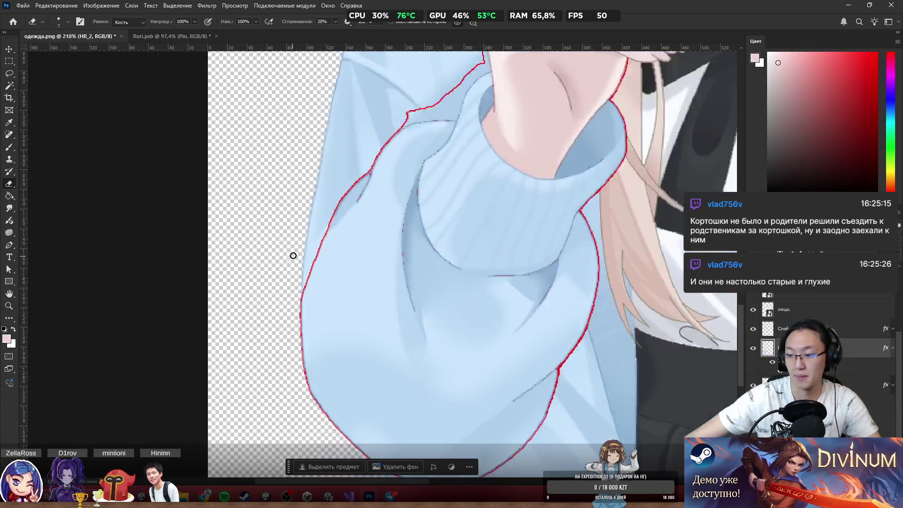
Erase the jagged red steps and the notch along the collar and neck.
{"action": "scroll", "coordinate": [407, 167], "scroll_direction": "up", "scroll_amount": 3}
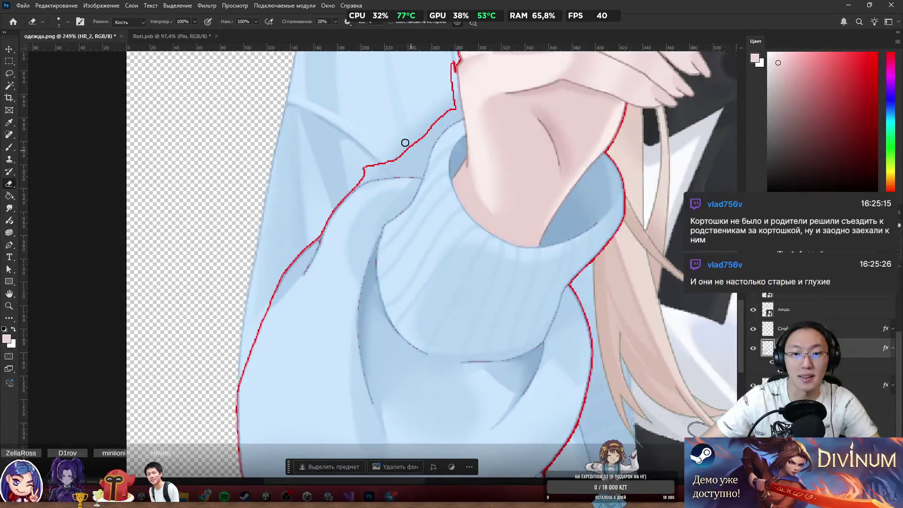
{"action": "scroll", "coordinate": [405, 142], "scroll_direction": "up", "scroll_amount": 4}
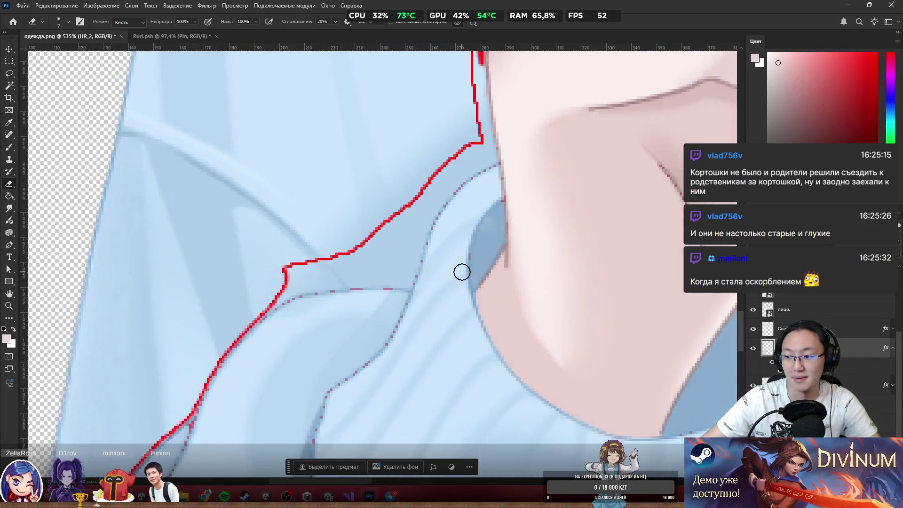
{"action": "mouse_move", "coordinate": [255, 270]}
{"action": "left_mouse_down"}
{"action": "mouse_move", "coordinate": [248, 292]}
{"action": "mouse_move", "coordinate": [310, 269]}
{"action": "left_mouse_up"}
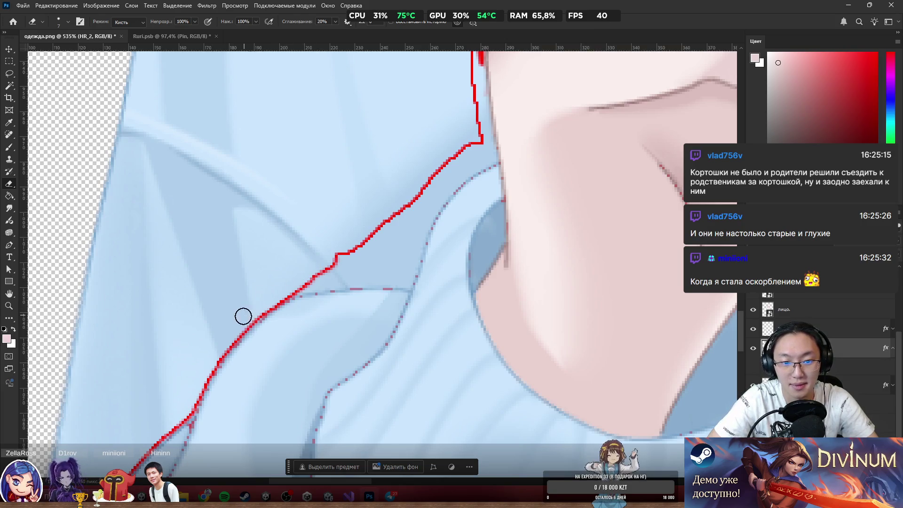
{"action": "mouse_move", "coordinate": [309, 280]}
{"action": "left_mouse_down"}
{"action": "mouse_move", "coordinate": [396, 283]}
{"action": "mouse_move", "coordinate": [414, 246]}
{"action": "mouse_move", "coordinate": [416, 204]}
{"action": "mouse_move", "coordinate": [405, 236]}
{"action": "mouse_move", "coordinate": [315, 264]}
{"action": "mouse_move", "coordinate": [371, 262]}
{"action": "mouse_move", "coordinate": [405, 210]}
{"action": "mouse_move", "coordinate": [419, 200]}
{"action": "mouse_move", "coordinate": [415, 219]}
{"action": "mouse_move", "coordinate": [450, 171]}
{"action": "mouse_move", "coordinate": [427, 204]}
{"action": "left_mouse_up"}
{"action": "left_click_drag", "start_coordinate": [466, 164], "coordinate": [446, 181]}
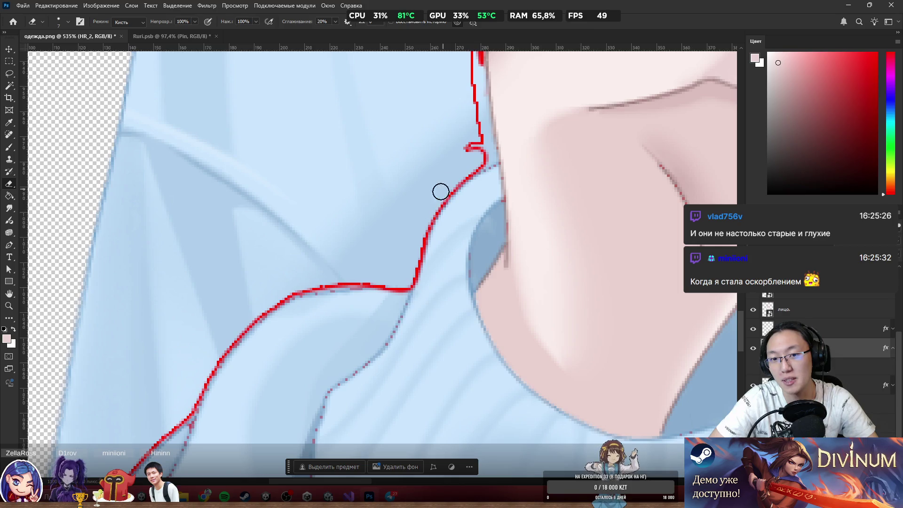
{"action": "mouse_move", "coordinate": [470, 146]}
{"action": "left_mouse_down"}
{"action": "mouse_move", "coordinate": [485, 155]}
{"action": "mouse_move", "coordinate": [484, 144]}
{"action": "left_mouse_up"}
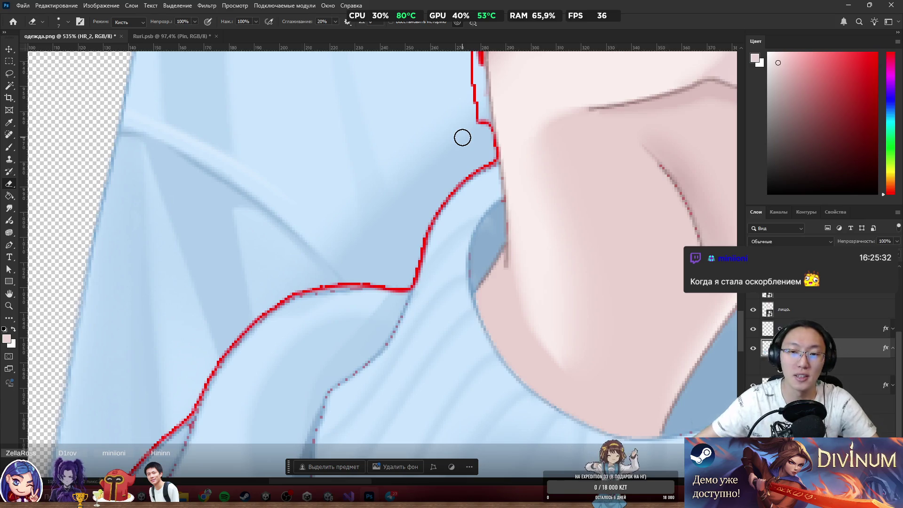
Thin and clean the jagged red outline along the hand's left edge.
{"action": "scroll", "coordinate": [470, 140], "scroll_direction": "down", "scroll_amount": 3}
{"action": "scroll", "coordinate": [470, 140], "scroll_direction": "down", "scroll_amount": 2}
{"action": "scroll", "coordinate": [538, 209], "scroll_direction": "up", "scroll_amount": 2}
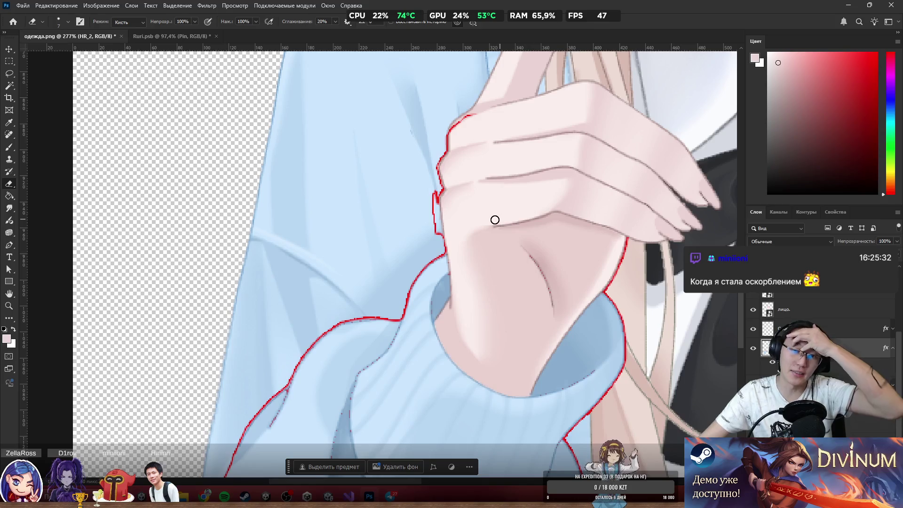
{"action": "scroll", "coordinate": [456, 209], "scroll_direction": "up", "scroll_amount": 2}
{"action": "left_click_drag", "start_coordinate": [420, 195], "coordinate": [425, 246]}
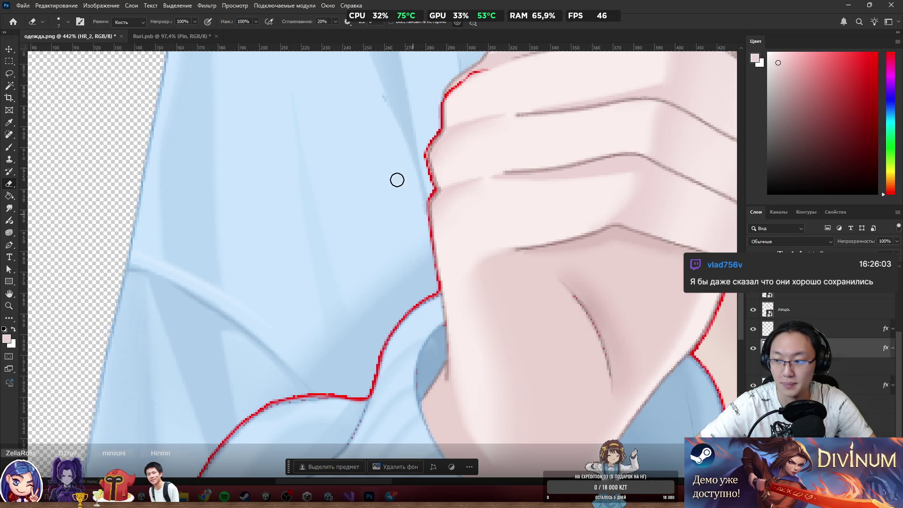
{"action": "scroll", "coordinate": [397, 151], "scroll_direction": "down", "scroll_amount": 2}
{"action": "scroll", "coordinate": [391, 136], "scroll_direction": "up", "scroll_amount": 2}
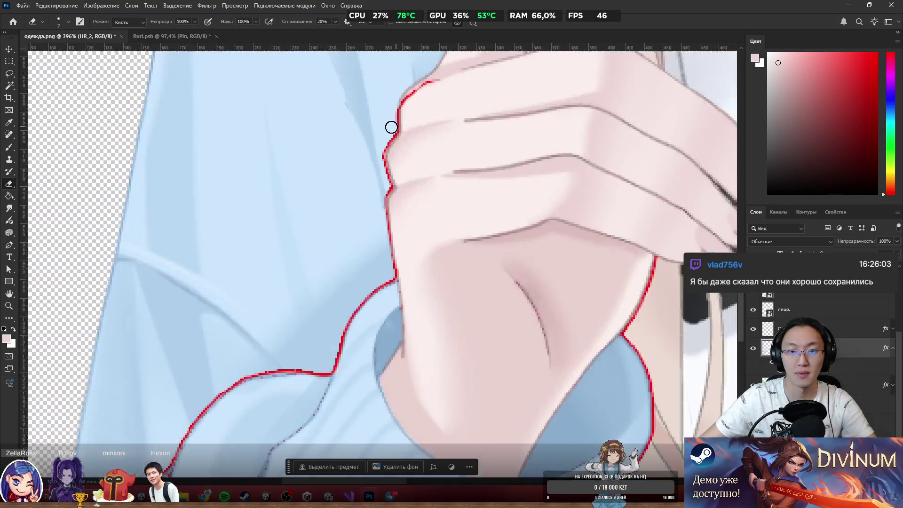
{"action": "scroll", "coordinate": [391, 127], "scroll_direction": "up", "scroll_amount": 3}
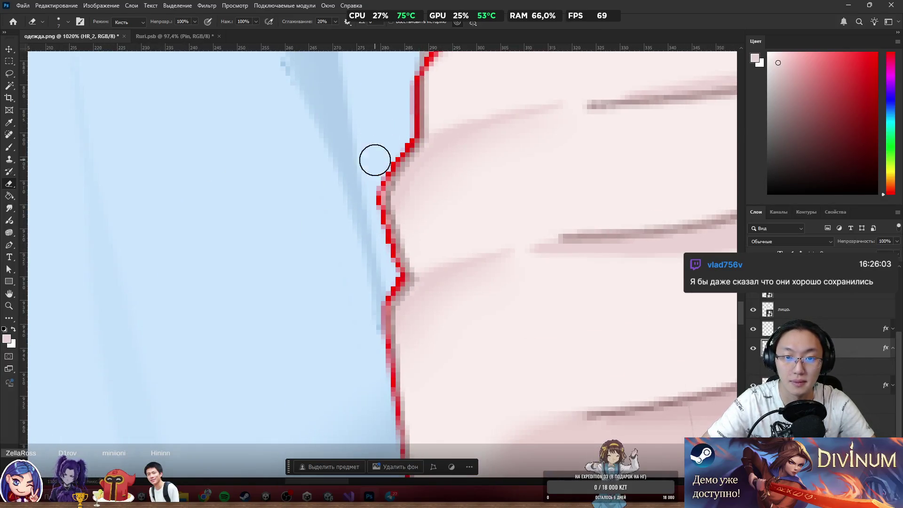
{"action": "mouse_move", "coordinate": [379, 163]}
{"action": "left_mouse_down"}
{"action": "mouse_move", "coordinate": [363, 193]}
{"action": "mouse_move", "coordinate": [379, 256]}
{"action": "mouse_move", "coordinate": [361, 187]}
{"action": "mouse_move", "coordinate": [394, 146]}
{"action": "mouse_move", "coordinate": [371, 176]}
{"action": "left_mouse_up"}
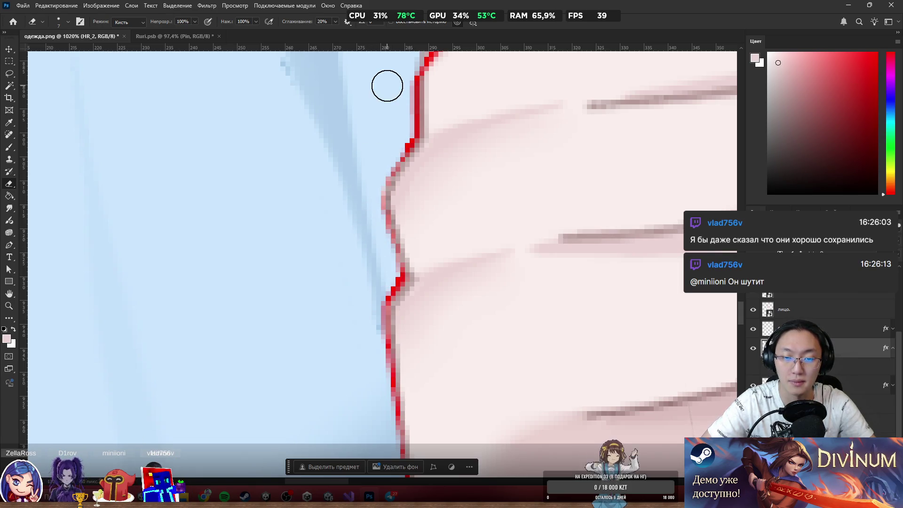
{"action": "scroll", "coordinate": [423, 129], "scroll_direction": "down", "scroll_amount": 15}
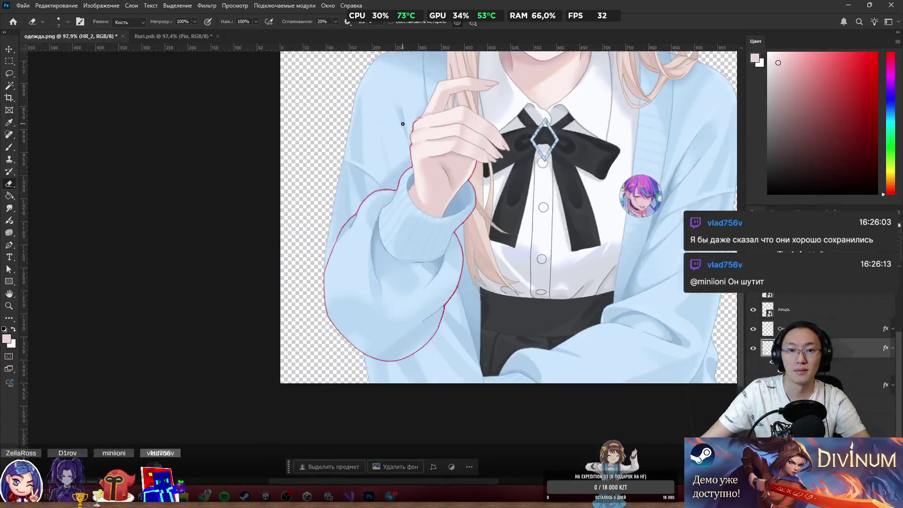
Nudge the sleeve-and-hand piece a few pixels right and down with the Move tool.
{"action": "scroll", "coordinate": [360, 154], "scroll_direction": "up", "scroll_amount": 3}
{"action": "scroll", "coordinate": [402, 146], "scroll_direction": "down", "scroll_amount": 2}
{"action": "scroll", "coordinate": [442, 253], "scroll_direction": "up", "scroll_amount": 5}
{"action": "scroll", "coordinate": [470, 235], "scroll_direction": "down", "scroll_amount": 4}
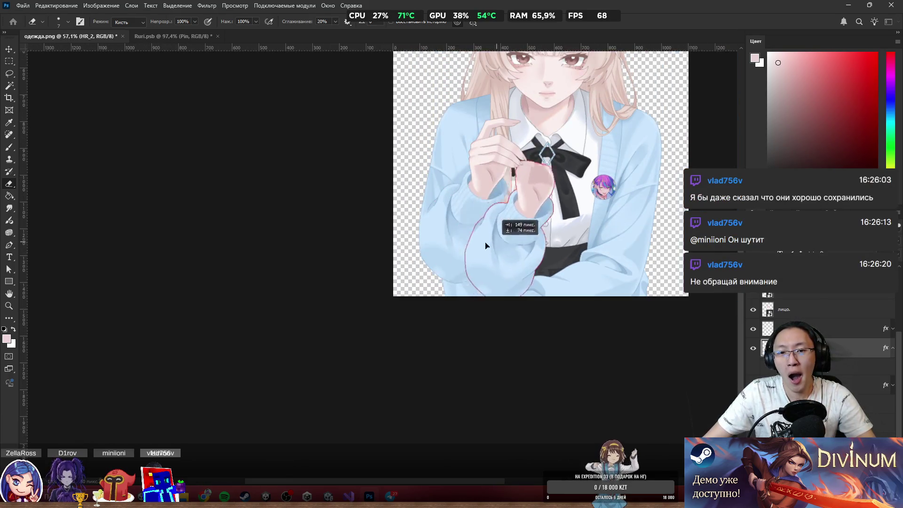
{"action": "scroll", "coordinate": [503, 202], "scroll_direction": "up", "scroll_amount": 3}
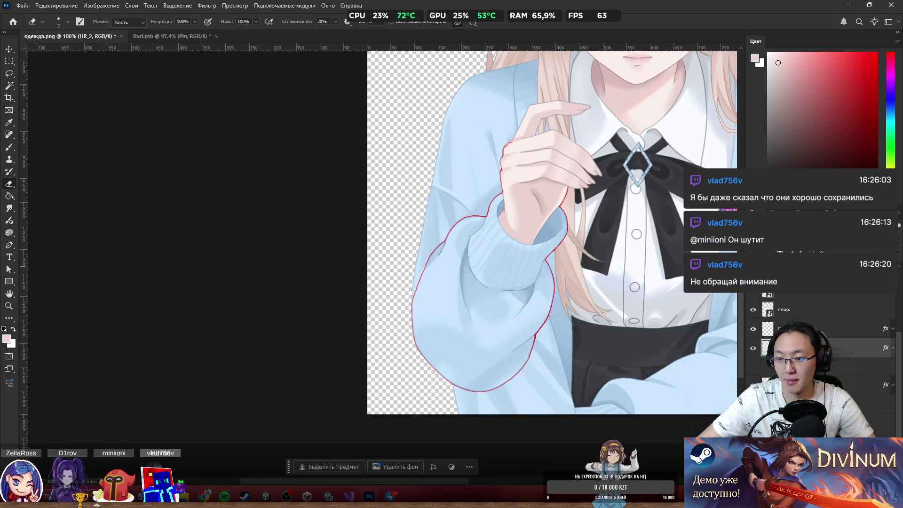
{"action": "left_click", "coordinate": [756, 329]}
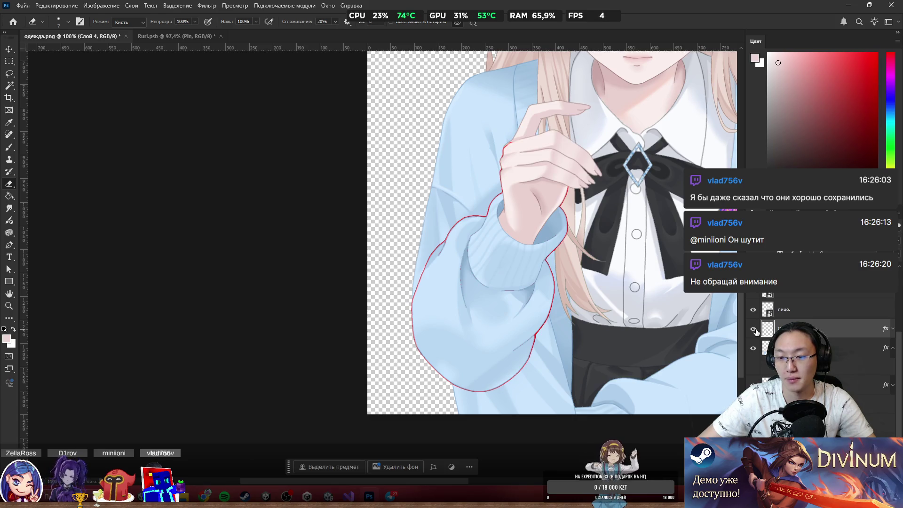
{"action": "double_click", "coordinate": [784, 328]}
{"action": "type", "text": "HR_4"}
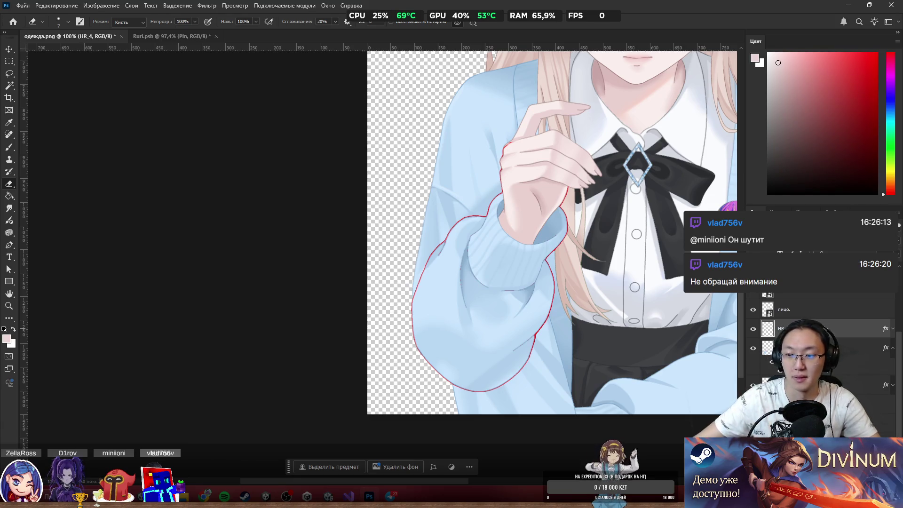
{"action": "mouse_move", "coordinate": [548, 203]}
{"action": "left_mouse_down"}
{"action": "mouse_move", "coordinate": [556, 206]}
{"action": "mouse_move", "coordinate": [552, 217]}
{"action": "mouse_move", "coordinate": [546, 210]}
{"action": "left_mouse_up"}
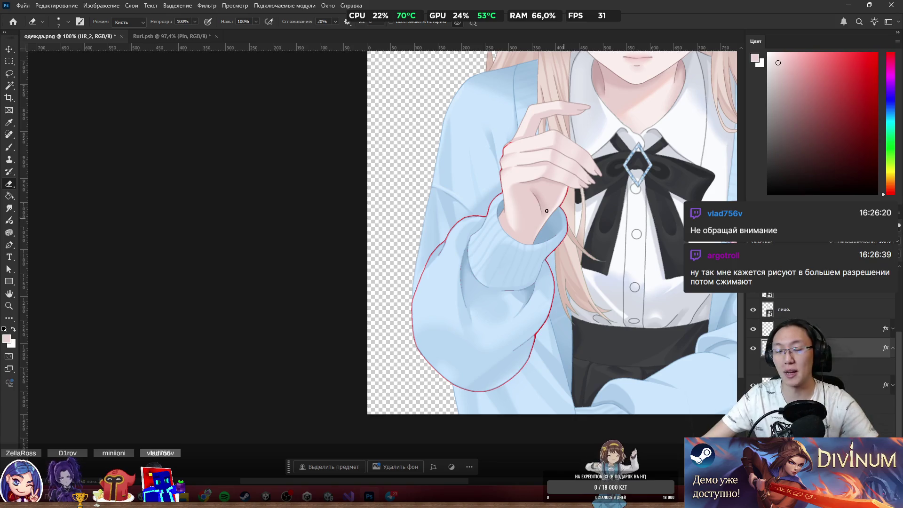
{"action": "scroll", "coordinate": [470, 188], "scroll_direction": "up", "scroll_amount": 3}
Hide HR_2 and erase the cuff covering the hand with a 139 px eraser on the sleeve layer.
{"action": "mouse_move", "coordinate": [486, 196]}
{"action": "left_mouse_down"}
{"action": "mouse_move", "coordinate": [367, 192]}
{"action": "mouse_move", "coordinate": [400, 222]}
{"action": "left_mouse_up"}
{"action": "key", "text": "ctrl+z"}
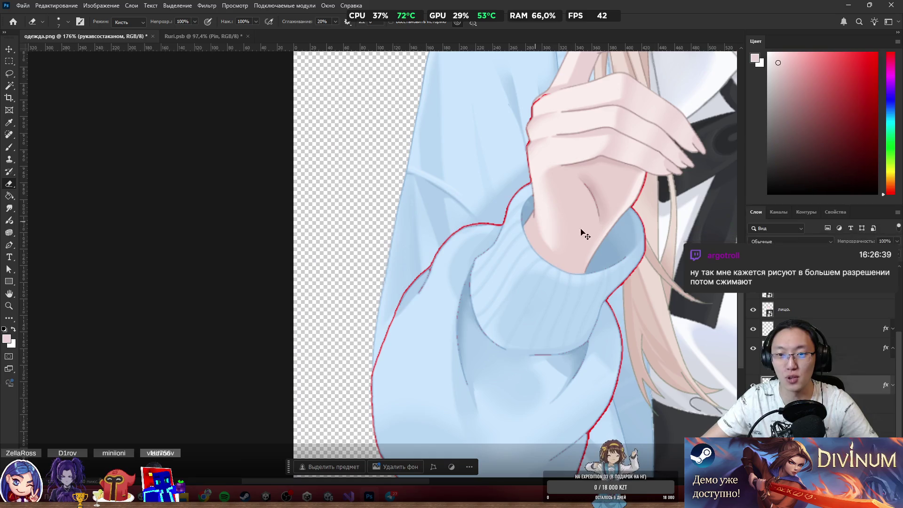
{"action": "left_click", "coordinate": [588, 252], "text": "ctrl"}
{"action": "left_click", "coordinate": [754, 349]}
{"action": "scroll", "coordinate": [553, 273], "scroll_direction": "down", "scroll_amount": 5}
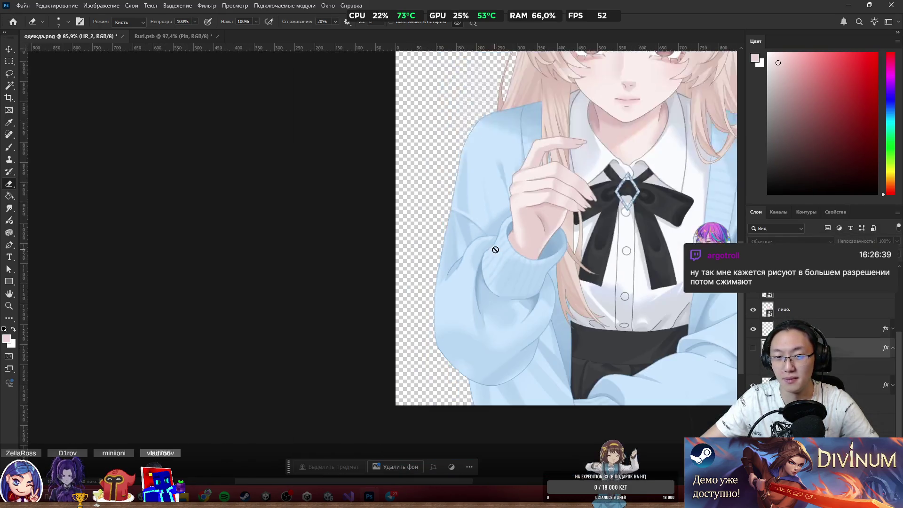
{"action": "scroll", "coordinate": [540, 264], "scroll_direction": "up", "scroll_amount": 2}
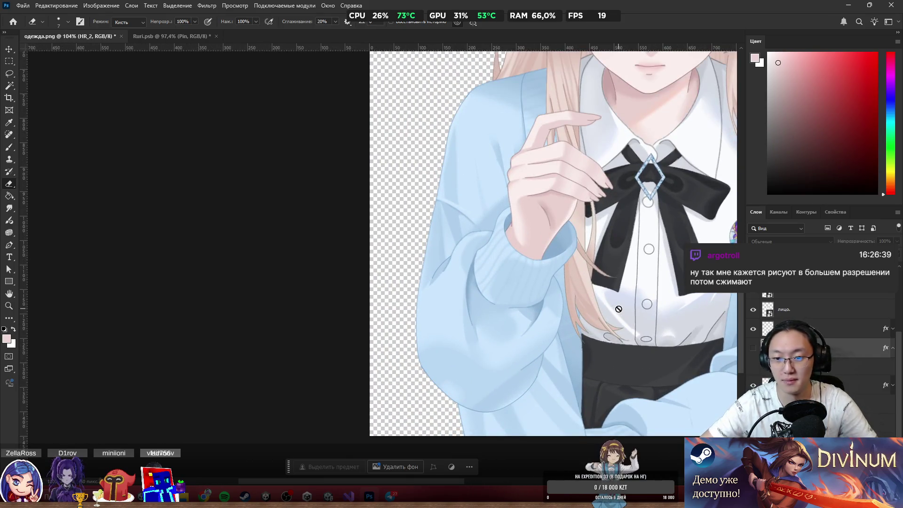
{"action": "left_click_drag", "start_coordinate": [507, 326], "coordinate": [538, 326]}
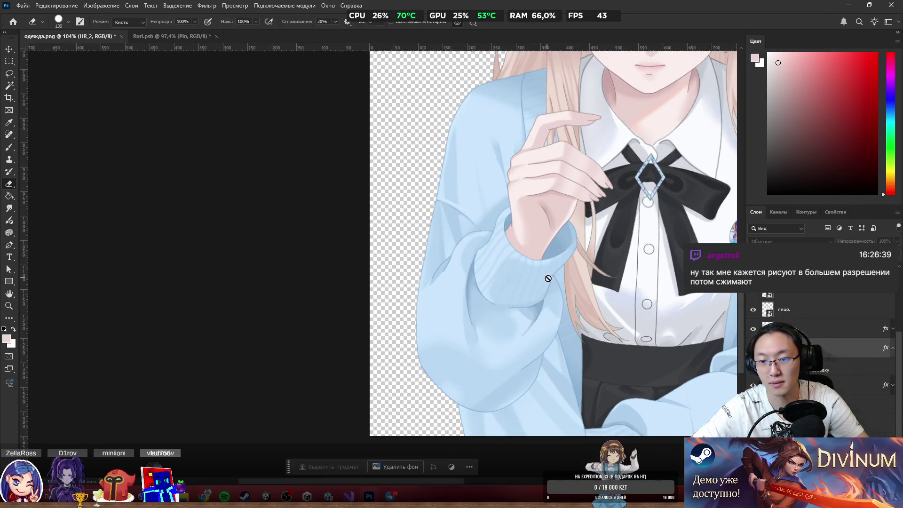
{"action": "left_click", "coordinate": [504, 338], "text": "ctrl"}
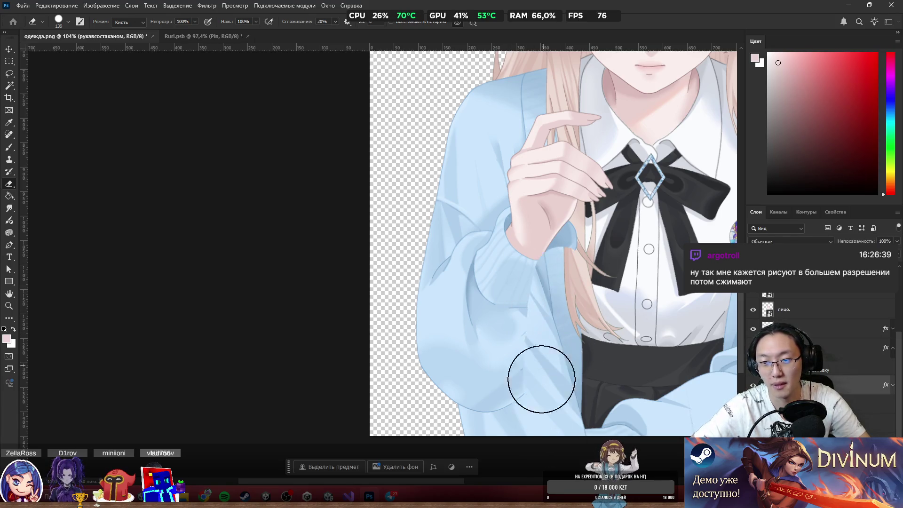
{"action": "mouse_move", "coordinate": [573, 282]}
{"action": "left_mouse_down"}
{"action": "mouse_move", "coordinate": [544, 286]}
{"action": "mouse_move", "coordinate": [555, 239]}
{"action": "mouse_move", "coordinate": [549, 185]}
{"action": "mouse_move", "coordinate": [532, 207]}
{"action": "mouse_move", "coordinate": [538, 310]}
{"action": "left_mouse_up"}
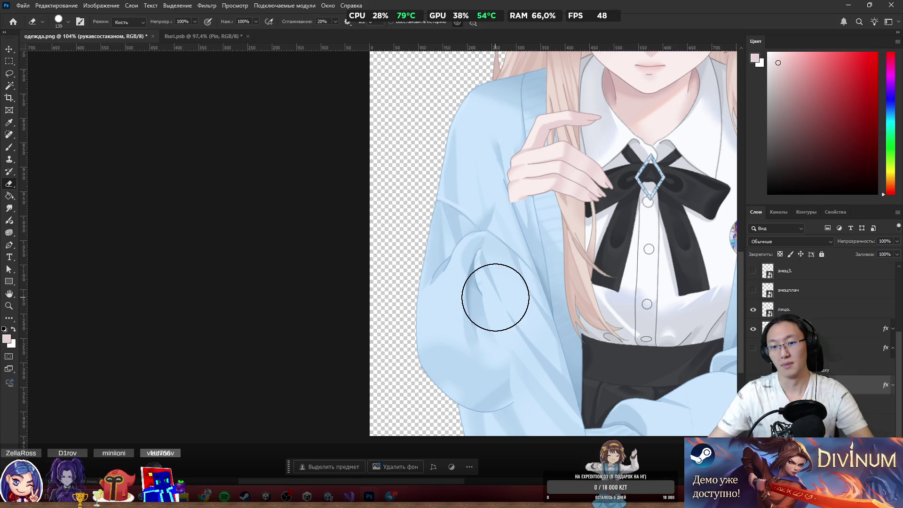
Toggle HR_2's visibility to compare, undo the last sleeve edit, and reselect the sleeve layer.
{"action": "scroll", "coordinate": [527, 297], "scroll_direction": "down", "scroll_amount": 3}
{"action": "scroll", "coordinate": [528, 297], "scroll_direction": "up", "scroll_amount": 3}
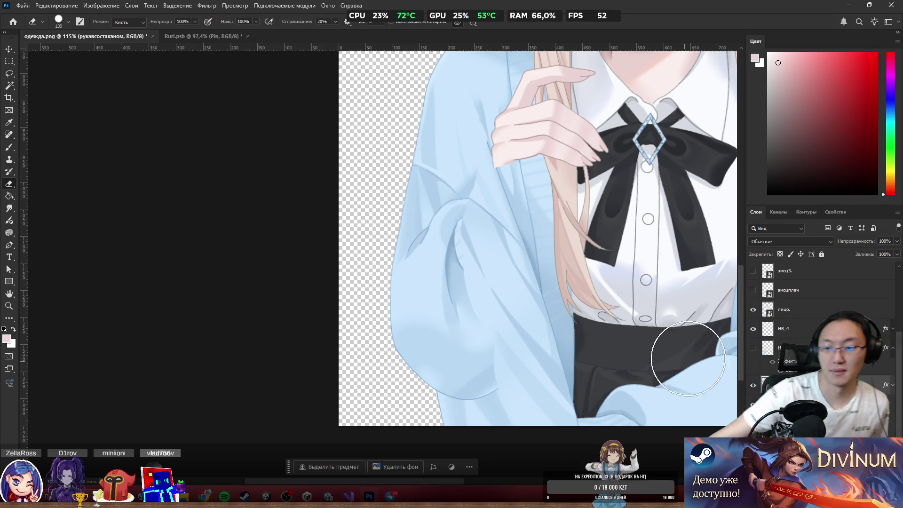
{"action": "left_click", "coordinate": [756, 349]}
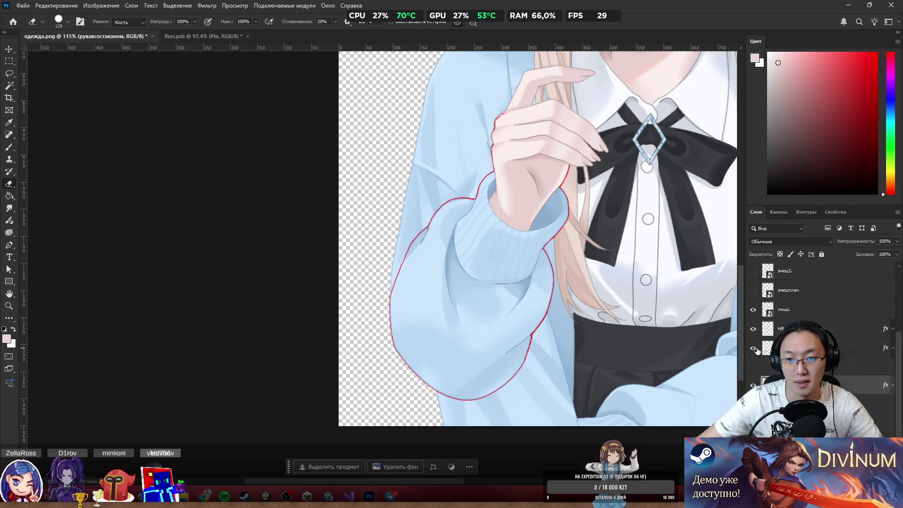
{"action": "left_click", "coordinate": [754, 349]}
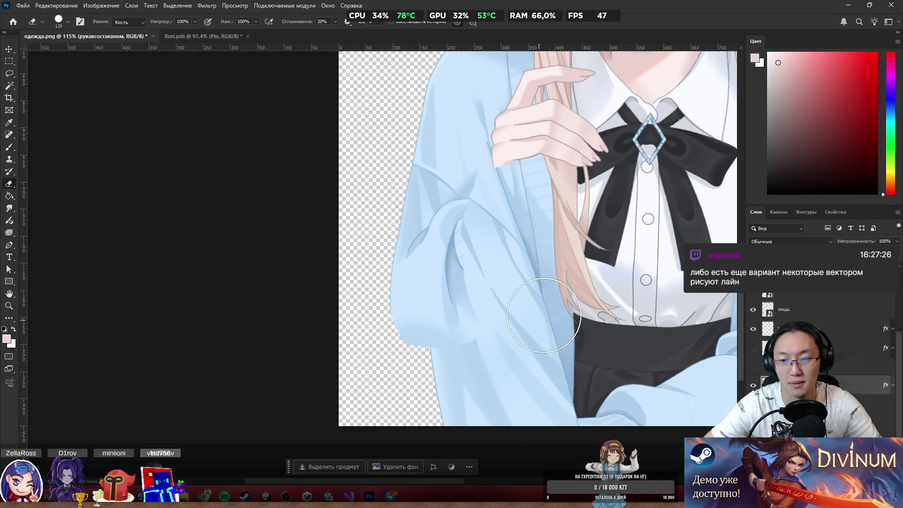
{"action": "left_click", "coordinate": [755, 349]}
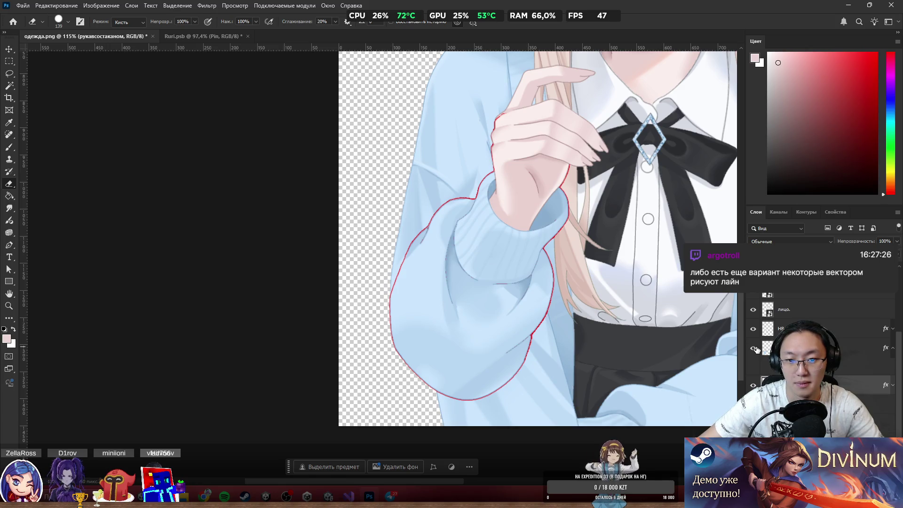
{"action": "left_click", "coordinate": [755, 348]}
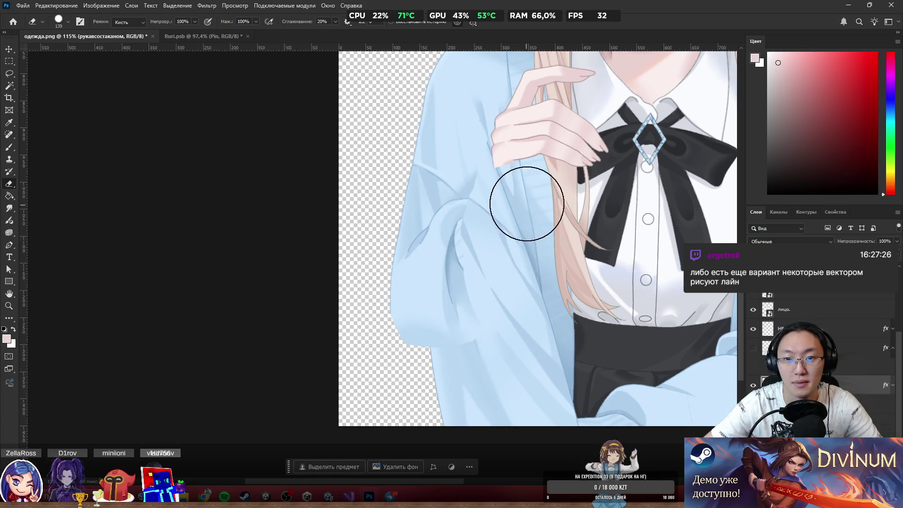
{"action": "key", "text": "b"}
{"action": "mouse_move", "coordinate": [472, 155]}
{"action": "left_mouse_down"}
{"action": "mouse_move", "coordinate": [407, 188]}
{"action": "mouse_move", "coordinate": [473, 155]}
{"action": "left_mouse_up"}
{"action": "key", "text": "e"}
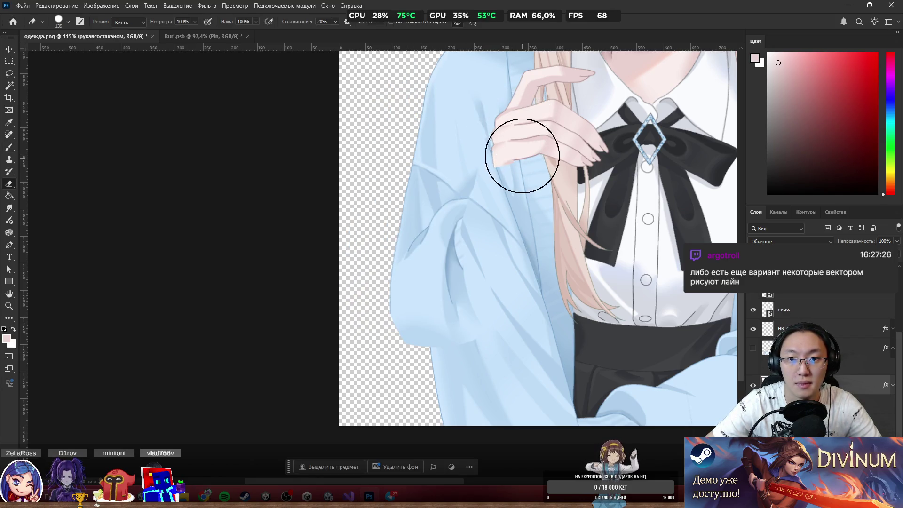
{"action": "key", "text": "b"}
{"action": "scroll", "coordinate": [549, 144], "scroll_direction": "down", "scroll_amount": 5}
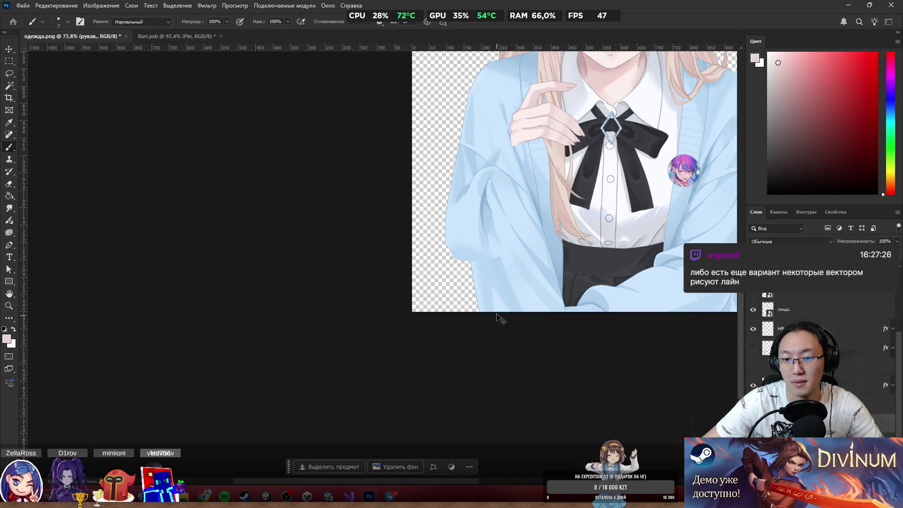
{"action": "key", "text": "ctrl+z"}
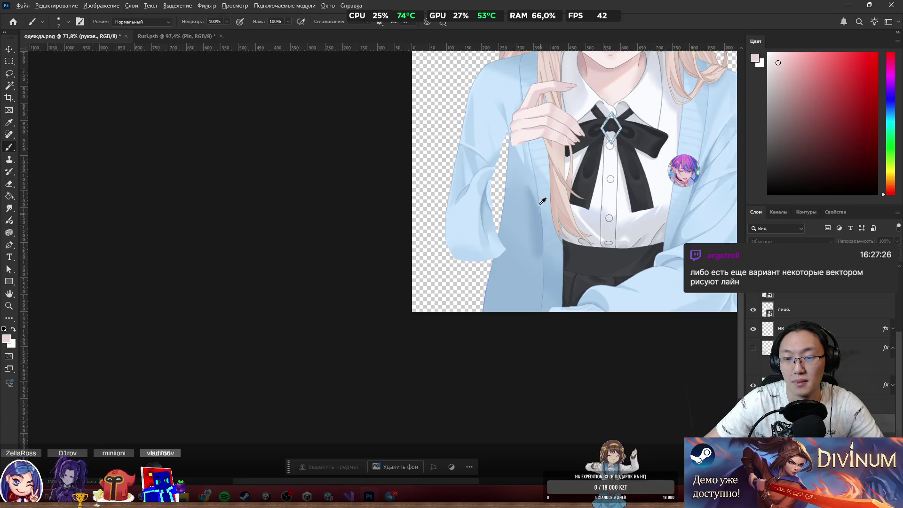
{"action": "scroll", "coordinate": [542, 201], "scroll_direction": "up", "scroll_amount": 2}
{"action": "left_click", "coordinate": [442, 116], "text": "ctrl"}
{"action": "scroll", "coordinate": [442, 115], "scroll_direction": "down", "scroll_amount": 3}
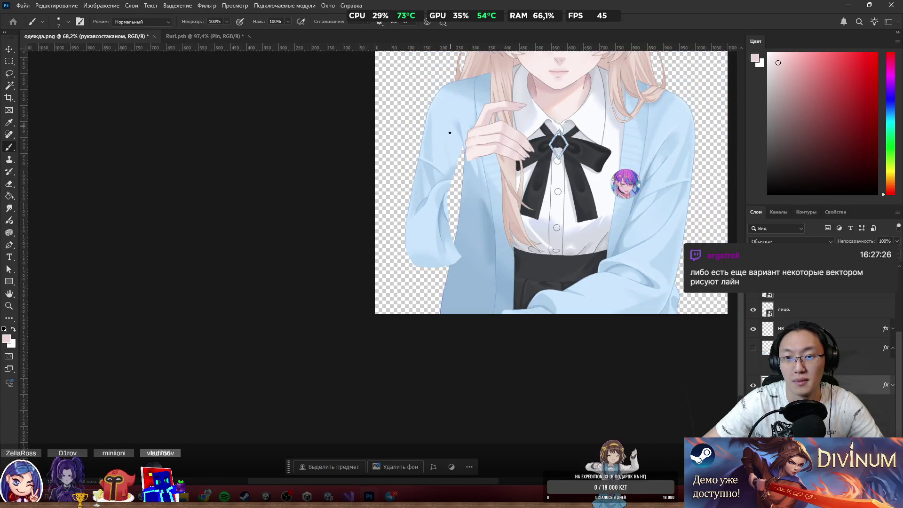
Sample the sleeve's light blue and fill the sleeve-body gap with an 18 px brush.
{"action": "scroll", "coordinate": [445, 160], "scroll_direction": "up", "scroll_amount": 3}
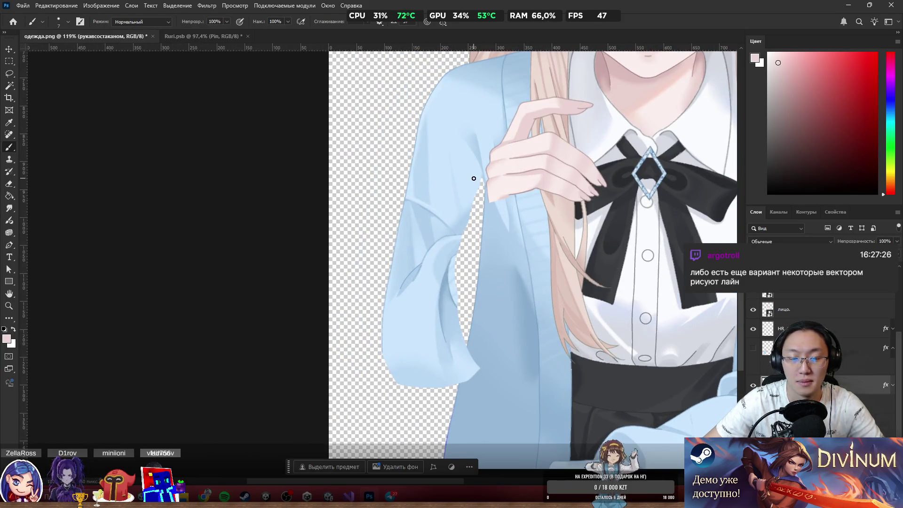
{"action": "scroll", "coordinate": [475, 184], "scroll_direction": "up", "scroll_amount": 2}
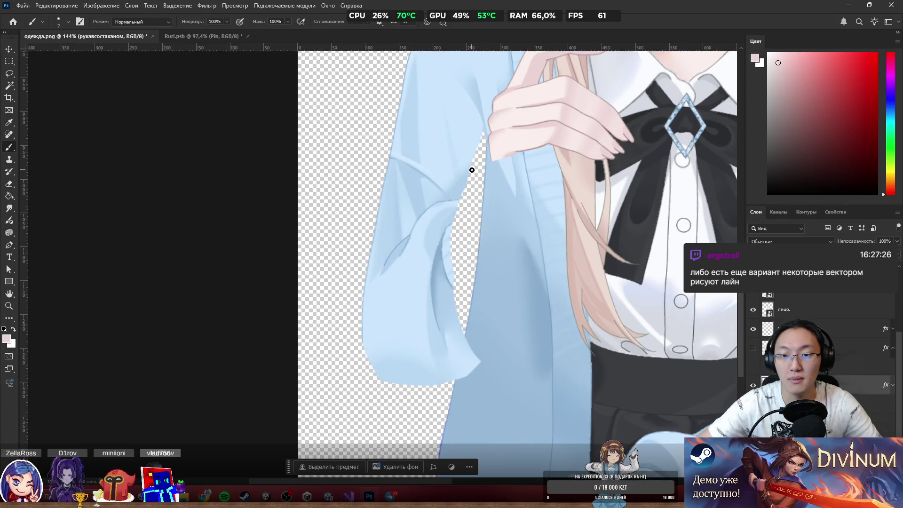
{"action": "scroll", "coordinate": [472, 170], "scroll_direction": "down", "scroll_amount": 3}
{"action": "scroll", "coordinate": [470, 178], "scroll_direction": "up", "scroll_amount": 2}
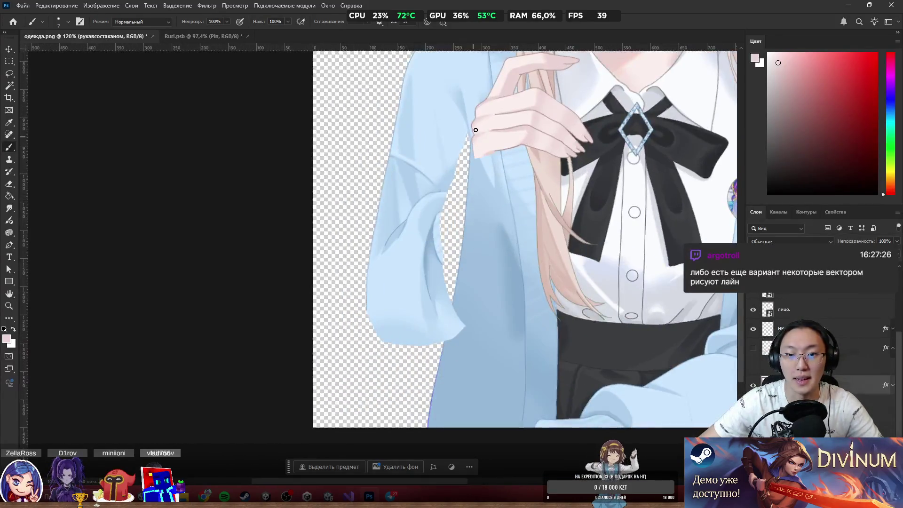
{"action": "scroll", "coordinate": [481, 202], "scroll_direction": "down", "scroll_amount": 4}
{"action": "scroll", "coordinate": [482, 202], "scroll_direction": "down", "scroll_amount": 1}
{"action": "scroll", "coordinate": [494, 205], "scroll_direction": "up", "scroll_amount": 3}
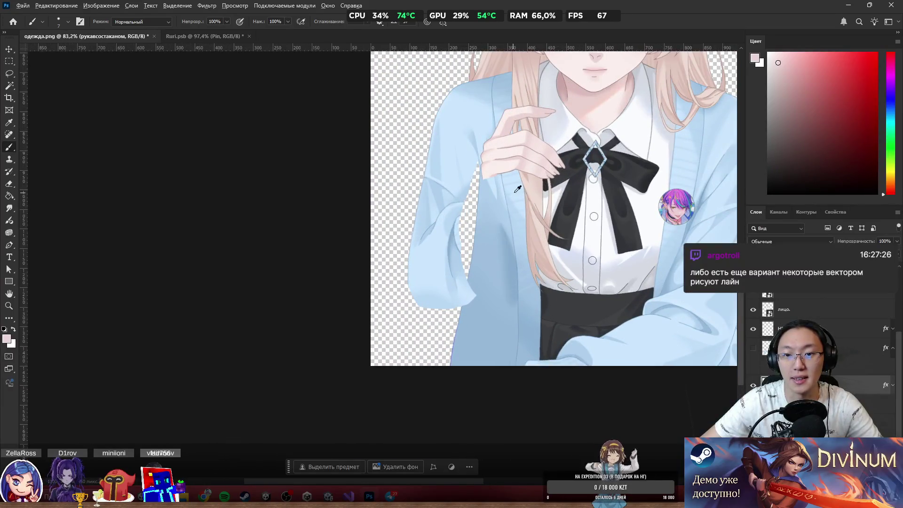
{"action": "scroll", "coordinate": [498, 183], "scroll_direction": "up", "scroll_amount": 3}
{"action": "left_click", "coordinate": [455, 150], "text": "alt"}
{"action": "left_click_drag", "start_coordinate": [452, 155], "coordinate": [455, 154]}
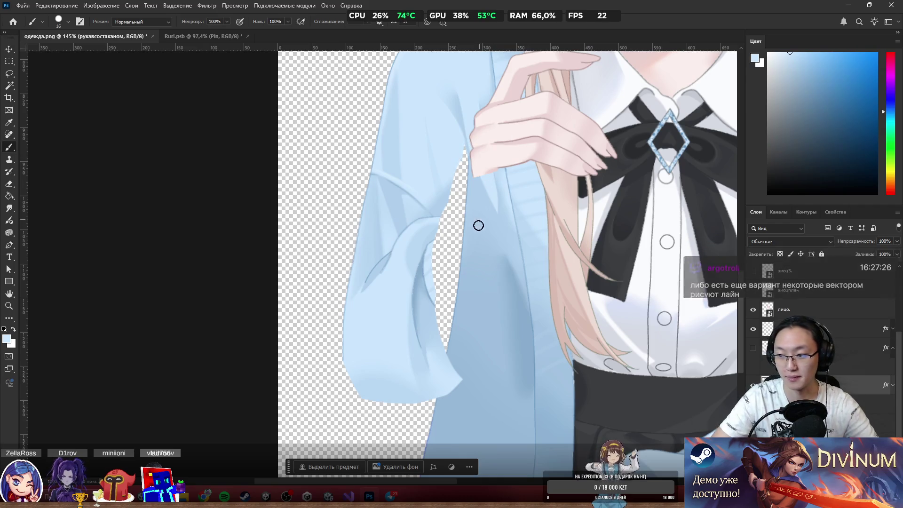
{"action": "mouse_move", "coordinate": [445, 154]}
{"action": "left_mouse_down"}
{"action": "mouse_move", "coordinate": [470, 216]}
{"action": "mouse_move", "coordinate": [466, 260]}
{"action": "mouse_move", "coordinate": [458, 225]}
{"action": "mouse_move", "coordinate": [442, 264]}
{"action": "mouse_move", "coordinate": [425, 266]}
{"action": "mouse_move", "coordinate": [453, 343]}
{"action": "mouse_move", "coordinate": [466, 218]}
{"action": "left_mouse_up"}
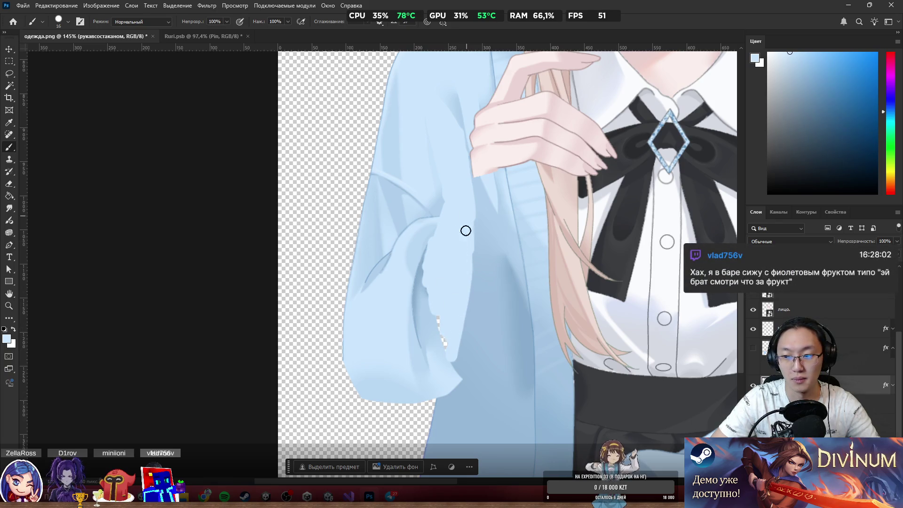
{"action": "mouse_move", "coordinate": [466, 255]}
{"action": "left_mouse_down"}
{"action": "mouse_move", "coordinate": [458, 369]}
{"action": "mouse_move", "coordinate": [467, 282]}
{"action": "left_mouse_up"}
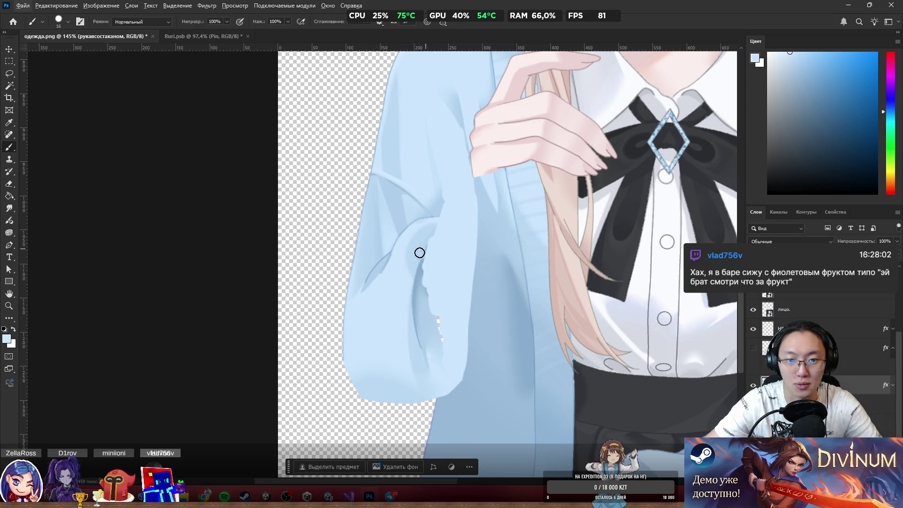
Sample a slightly darker blue and set the brush to 7 px.
{"action": "left_click", "coordinate": [404, 230], "text": "alt"}
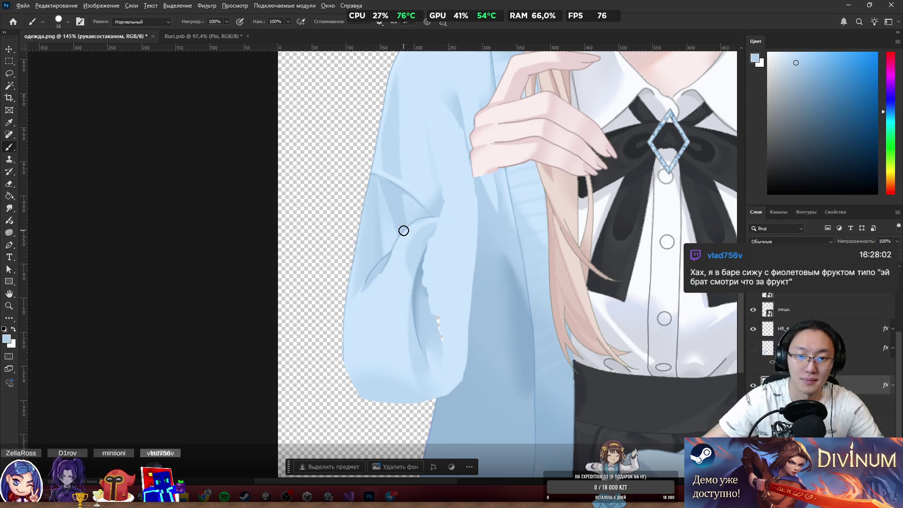
{"action": "scroll", "coordinate": [403, 230], "scroll_direction": "up", "scroll_amount": 5}
{"action": "left_click_drag", "start_coordinate": [410, 226], "coordinate": [407, 236]}
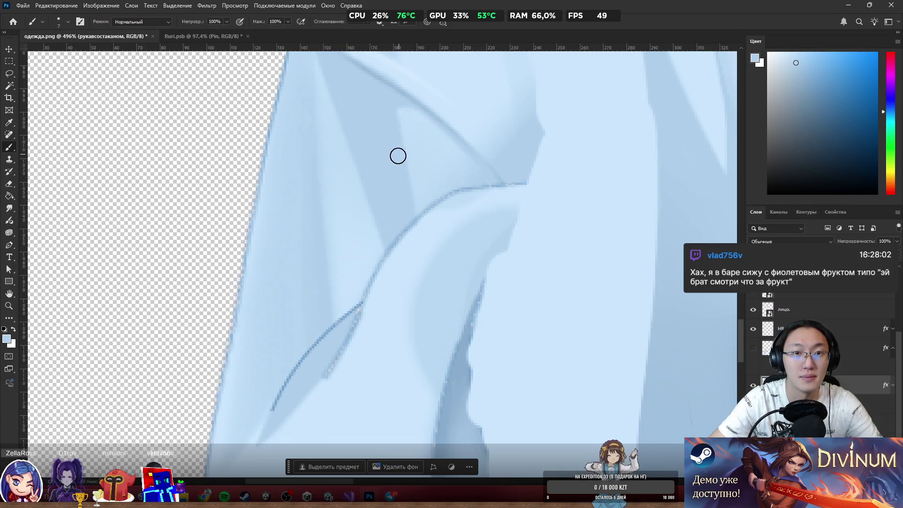
Paint a darker shadow band down the sleeve and reshape the fold line in lighter blue.
{"action": "left_click_drag", "start_coordinate": [405, 219], "coordinate": [420, 302]}
{"action": "left_click_drag", "start_coordinate": [395, 233], "coordinate": [425, 298]}
{"action": "left_click_drag", "start_coordinate": [404, 205], "coordinate": [418, 286]}
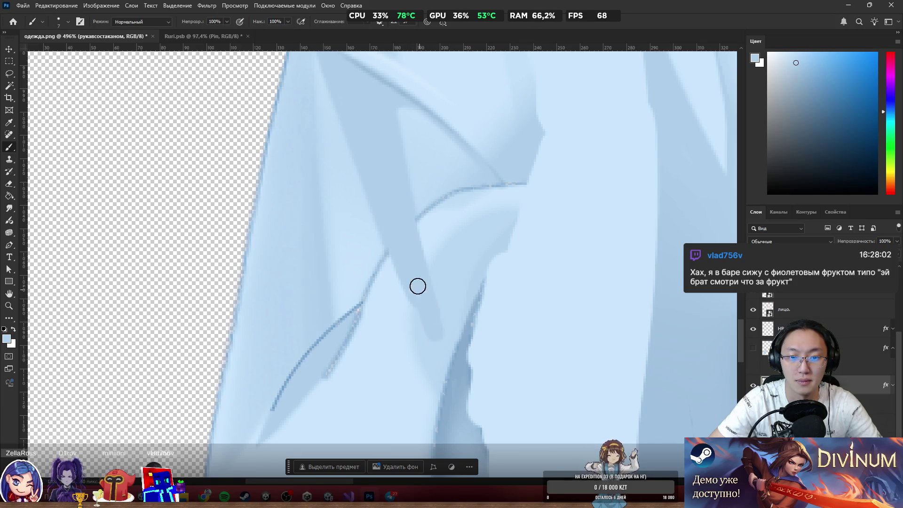
{"action": "left_click", "coordinate": [422, 192], "text": "alt"}
{"action": "mouse_move", "coordinate": [421, 191]}
{"action": "left_mouse_down"}
{"action": "mouse_move", "coordinate": [453, 320]}
{"action": "mouse_move", "coordinate": [468, 276]}
{"action": "mouse_move", "coordinate": [467, 216]}
{"action": "mouse_move", "coordinate": [488, 208]}
{"action": "mouse_move", "coordinate": [485, 183]}
{"action": "mouse_move", "coordinate": [514, 212]}
{"action": "left_mouse_up"}
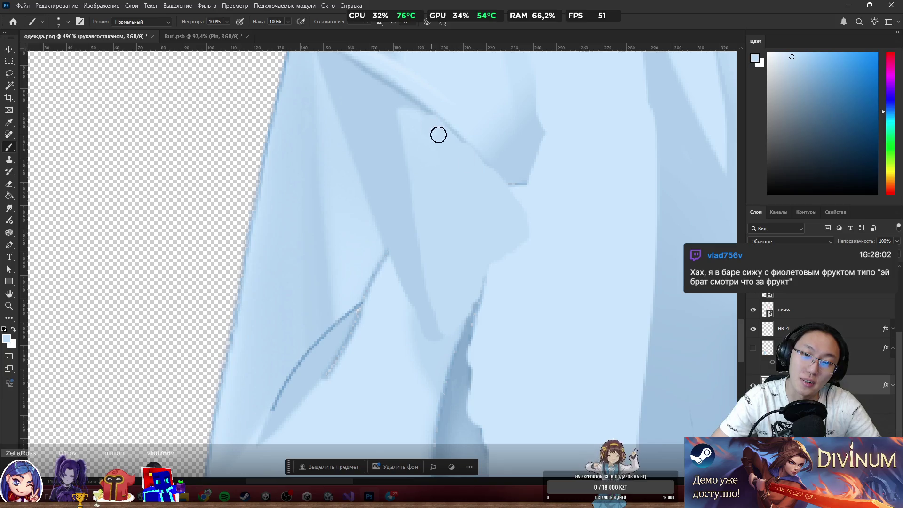
{"action": "scroll", "coordinate": [476, 179], "scroll_direction": "down", "scroll_amount": 8}
{"action": "scroll", "coordinate": [505, 176], "scroll_direction": "up", "scroll_amount": 5}
{"action": "scroll", "coordinate": [514, 157], "scroll_direction": "down", "scroll_amount": 6}
{"action": "scroll", "coordinate": [550, 217], "scroll_direction": "up", "scroll_amount": 3}
{"action": "scroll", "coordinate": [550, 217], "scroll_direction": "up", "scroll_amount": 5}
Sample a new blue and redraw the lapel line with a 5 px brush.
{"action": "left_click", "coordinate": [407, 195], "text": "alt"}
{"action": "right_click", "coordinate": [403, 195], "text": "alt"}
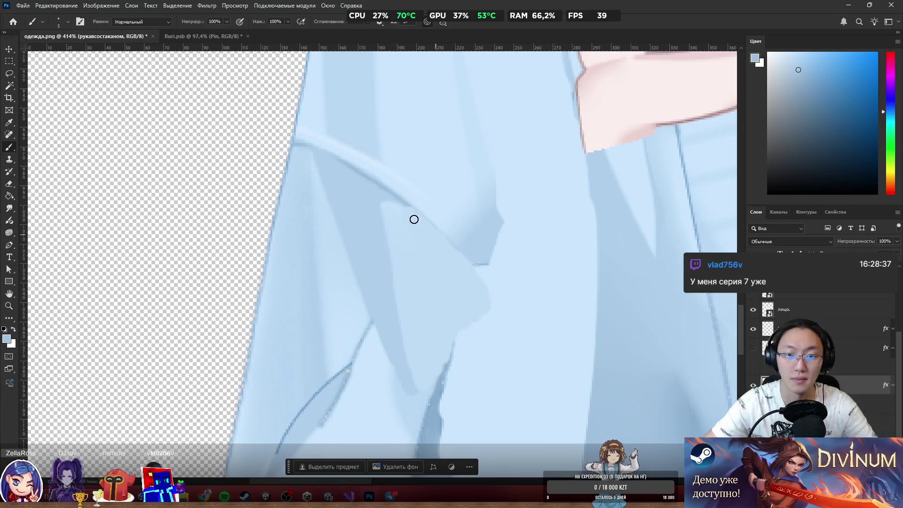
{"action": "mouse_move", "coordinate": [408, 204]}
{"action": "left_mouse_down"}
{"action": "mouse_move", "coordinate": [470, 266]}
{"action": "mouse_move", "coordinate": [429, 228]}
{"action": "left_mouse_up"}
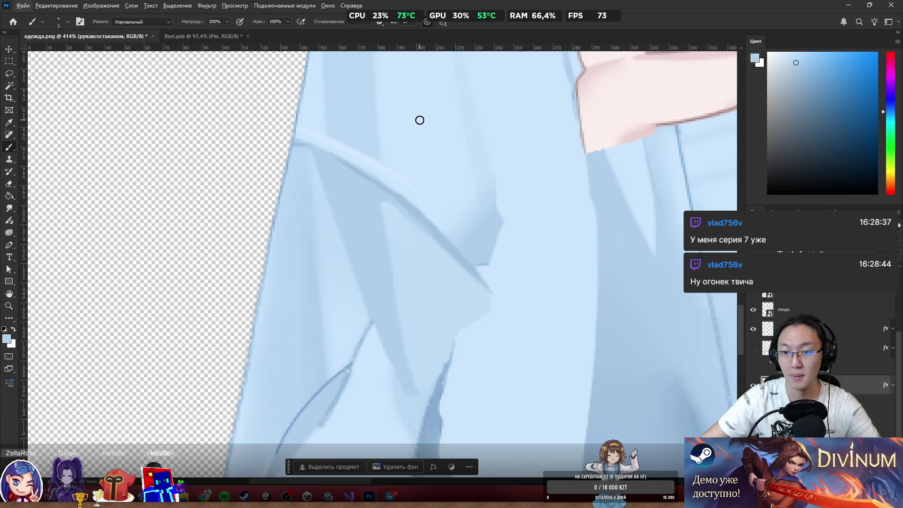
{"action": "scroll", "coordinate": [480, 181], "scroll_direction": "down", "scroll_amount": 5}
{"action": "scroll", "coordinate": [497, 181], "scroll_direction": "down", "scroll_amount": 3}
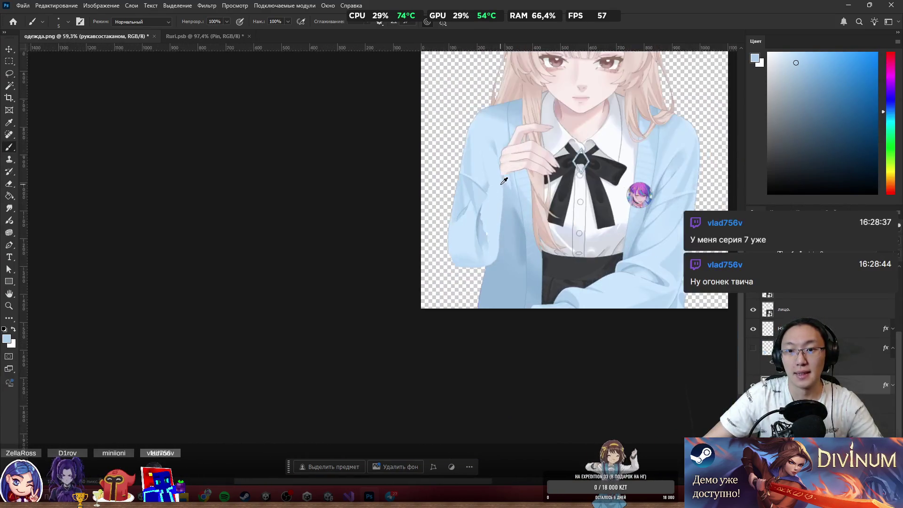
Paint longer, darker fold shading strokes on the sleeve, then sample a lighter sleeve blue.
{"action": "scroll", "coordinate": [498, 183], "scroll_direction": "up", "scroll_amount": 6}
{"action": "scroll", "coordinate": [466, 192], "scroll_direction": "up", "scroll_amount": 3}
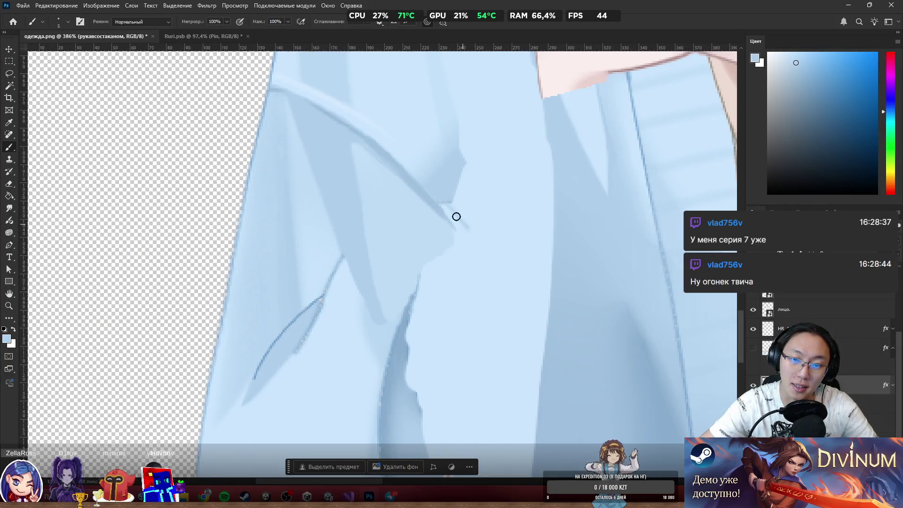
{"action": "mouse_move", "coordinate": [442, 201]}
{"action": "left_mouse_down"}
{"action": "mouse_move", "coordinate": [476, 228]}
{"action": "mouse_move", "coordinate": [449, 197]}
{"action": "mouse_move", "coordinate": [487, 220]}
{"action": "left_mouse_up"}
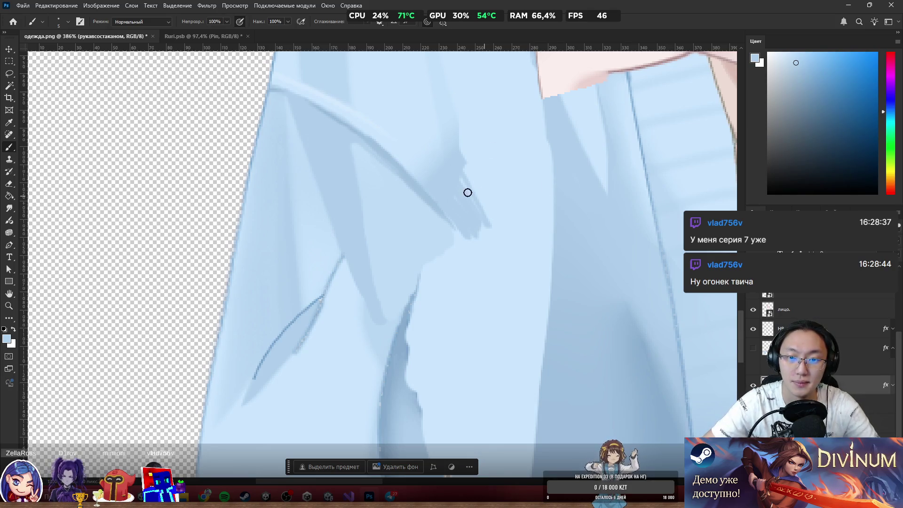
{"action": "mouse_move", "coordinate": [487, 226]}
{"action": "left_mouse_down"}
{"action": "mouse_move", "coordinate": [454, 125]}
{"action": "mouse_move", "coordinate": [482, 186]}
{"action": "mouse_move", "coordinate": [466, 94]}
{"action": "left_mouse_up"}
{"action": "scroll", "coordinate": [520, 120], "scroll_direction": "down", "scroll_amount": 3}
{"action": "scroll", "coordinate": [519, 120], "scroll_direction": "down", "scroll_amount": 3}
{"action": "scroll", "coordinate": [560, 121], "scroll_direction": "up", "scroll_amount": 1}
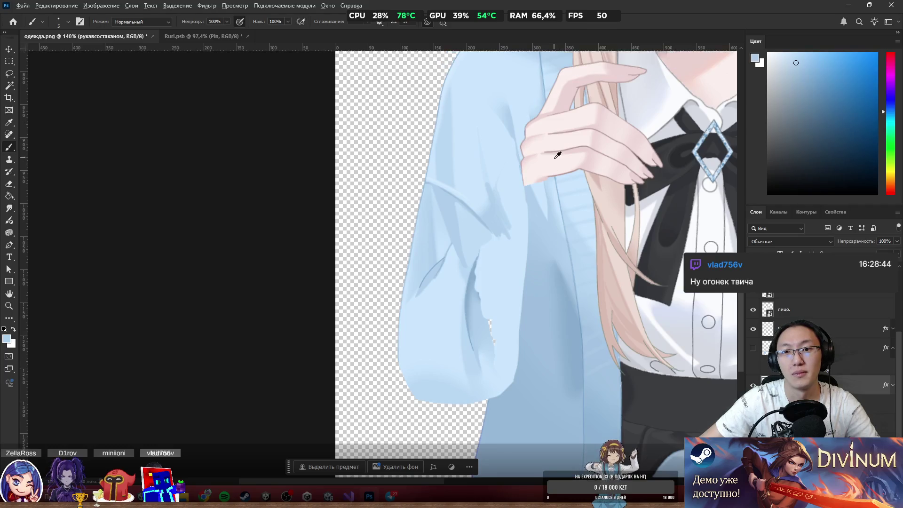
{"action": "scroll", "coordinate": [555, 161], "scroll_direction": "up", "scroll_amount": 3}
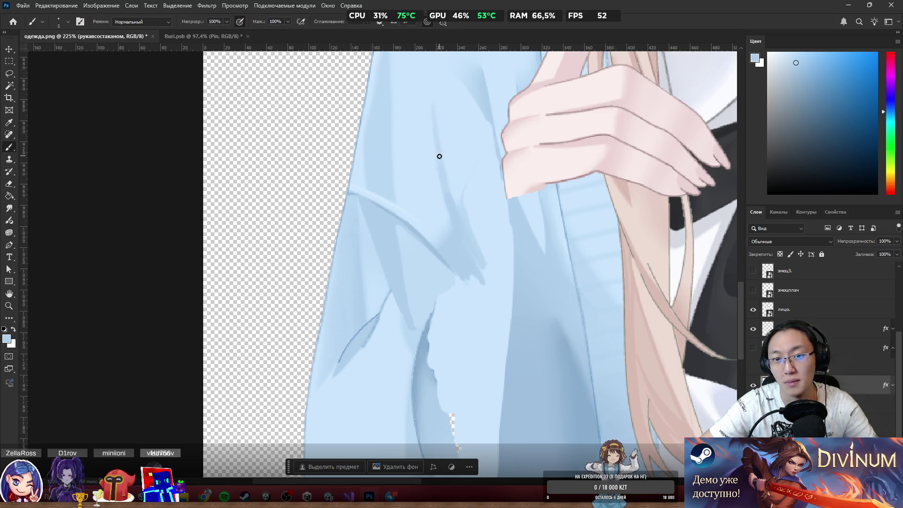
{"action": "left_click", "coordinate": [447, 124], "text": "alt"}
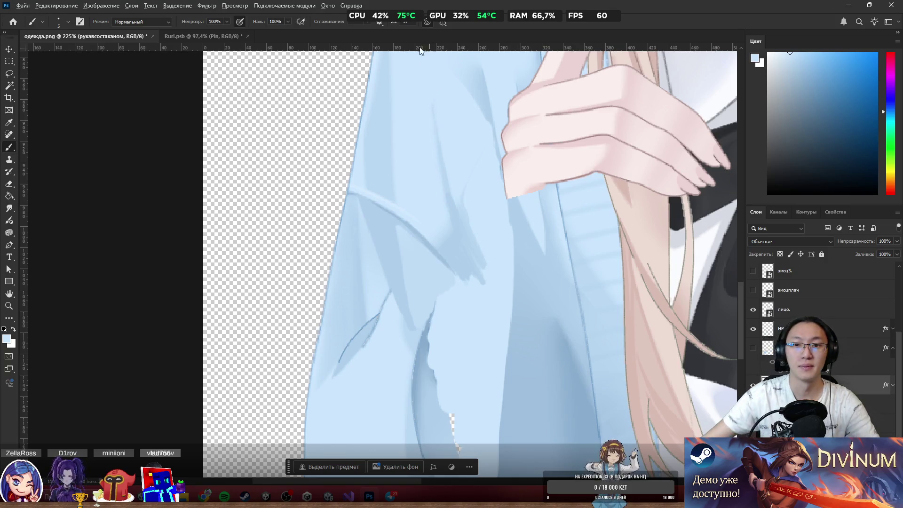
{"action": "scroll", "coordinate": [453, 239], "scroll_direction": "down", "scroll_amount": 5}
{"action": "scroll", "coordinate": [452, 239], "scroll_direction": "up", "scroll_amount": 10}
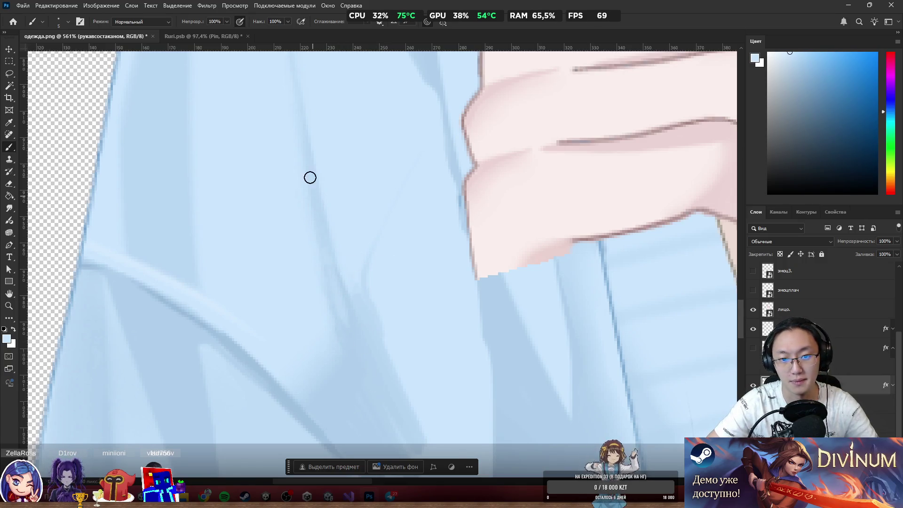
Sample a darker sleeve blue and add faint darker shading down the sleeve.
{"action": "scroll", "coordinate": [383, 151], "scroll_direction": "down", "scroll_amount": 3}
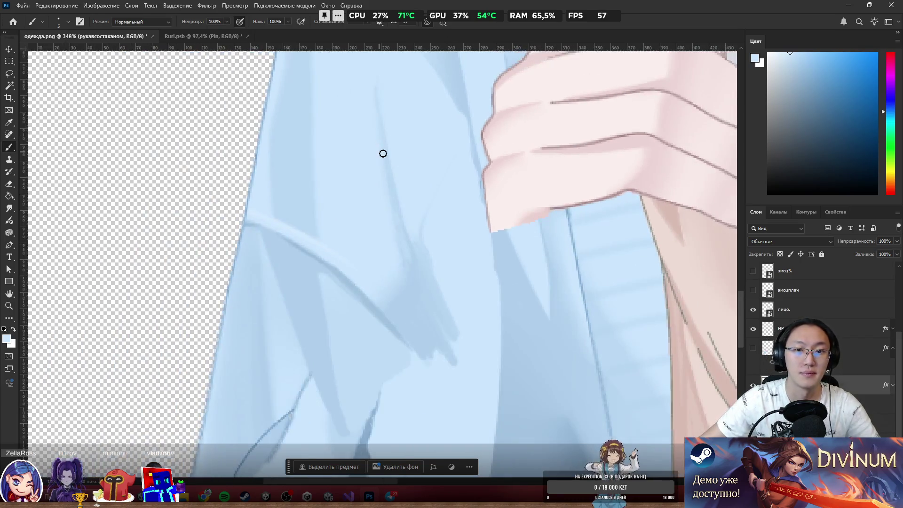
{"action": "scroll", "coordinate": [479, 192], "scroll_direction": "down", "scroll_amount": 4}
{"action": "scroll", "coordinate": [466, 212], "scroll_direction": "up", "scroll_amount": 2}
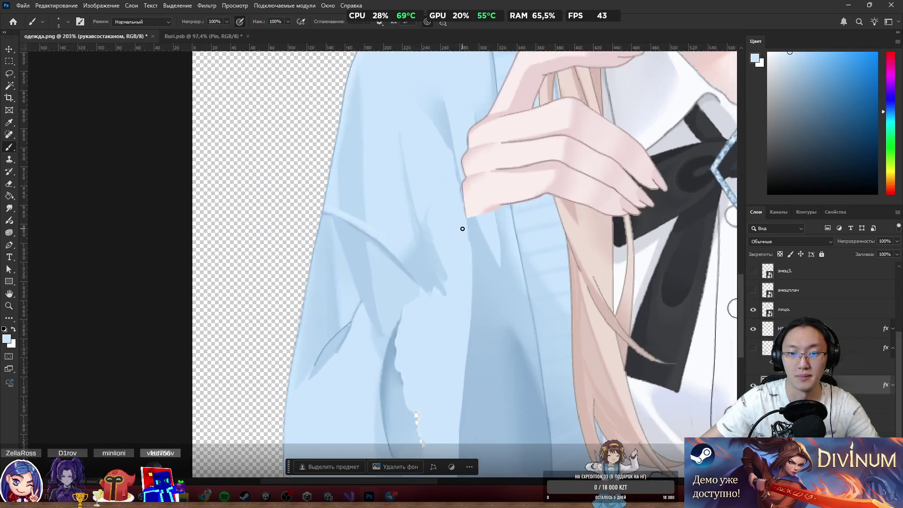
{"action": "left_click", "coordinate": [435, 238], "text": "alt"}
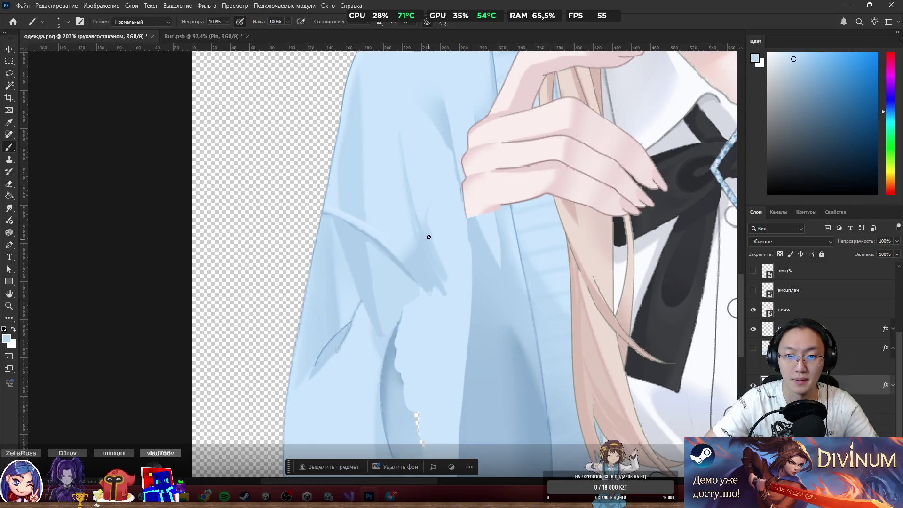
{"action": "mouse_move", "coordinate": [445, 198]}
{"action": "left_mouse_down"}
{"action": "mouse_move", "coordinate": [450, 251]}
{"action": "mouse_move", "coordinate": [452, 188]}
{"action": "mouse_move", "coordinate": [465, 255]}
{"action": "mouse_move", "coordinate": [422, 334]}
{"action": "left_mouse_up"}
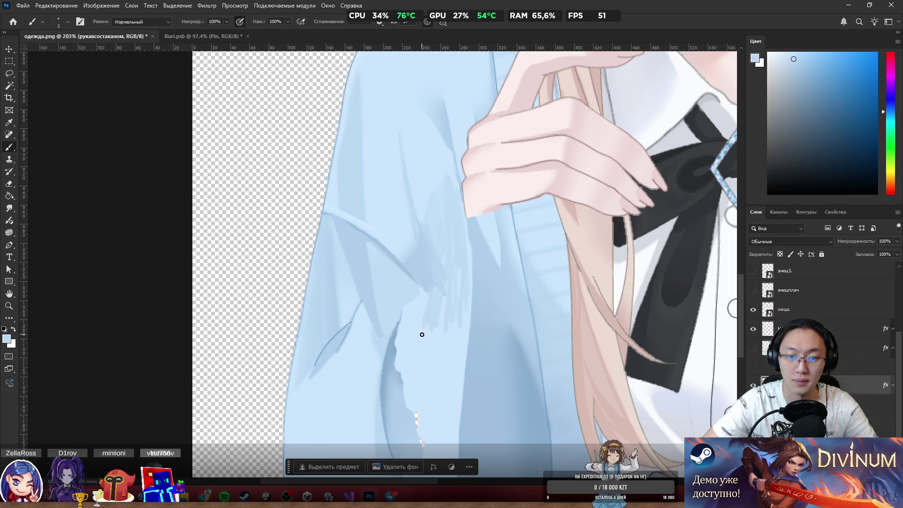
Paint the dark sleeve edges over in lighter blue and add a few darker strands.
{"action": "left_click", "coordinate": [416, 310], "text": "alt"}
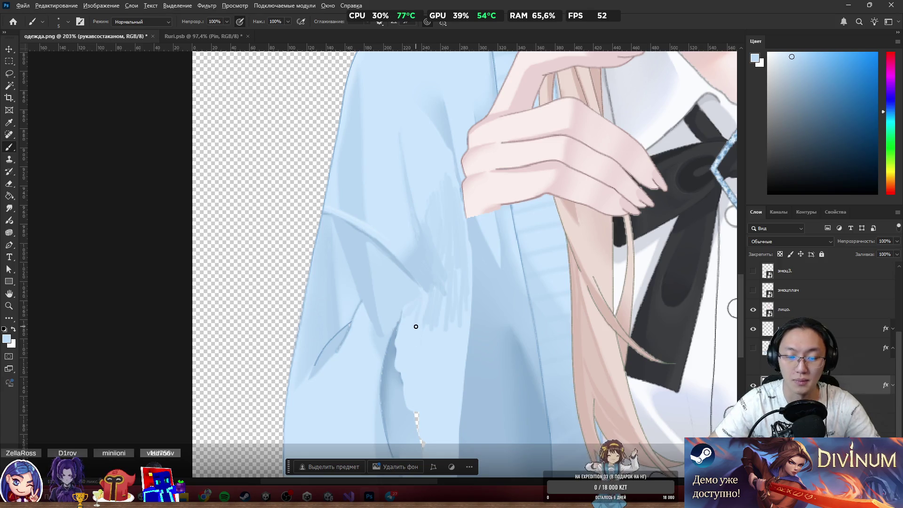
{"action": "scroll", "coordinate": [416, 327], "scroll_direction": "down", "scroll_amount": 6}
{"action": "scroll", "coordinate": [434, 303], "scroll_direction": "up", "scroll_amount": 10}
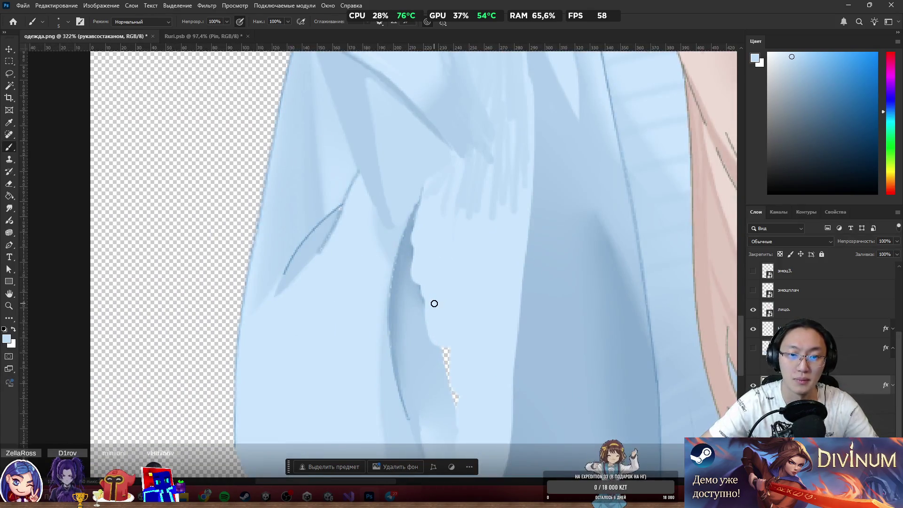
{"action": "left_click", "coordinate": [376, 189], "text": "alt"}
{"action": "mouse_move", "coordinate": [403, 252]}
{"action": "left_mouse_down"}
{"action": "mouse_move", "coordinate": [425, 287]}
{"action": "mouse_move", "coordinate": [401, 210]}
{"action": "left_mouse_up"}
{"action": "left_click", "coordinate": [408, 183], "text": "alt"}
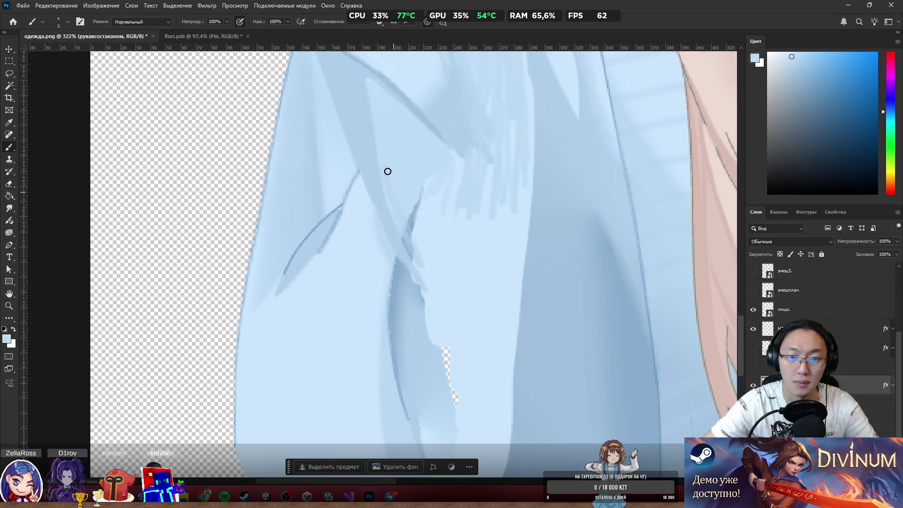
{"action": "left_click_drag", "start_coordinate": [408, 219], "coordinate": [419, 262]}
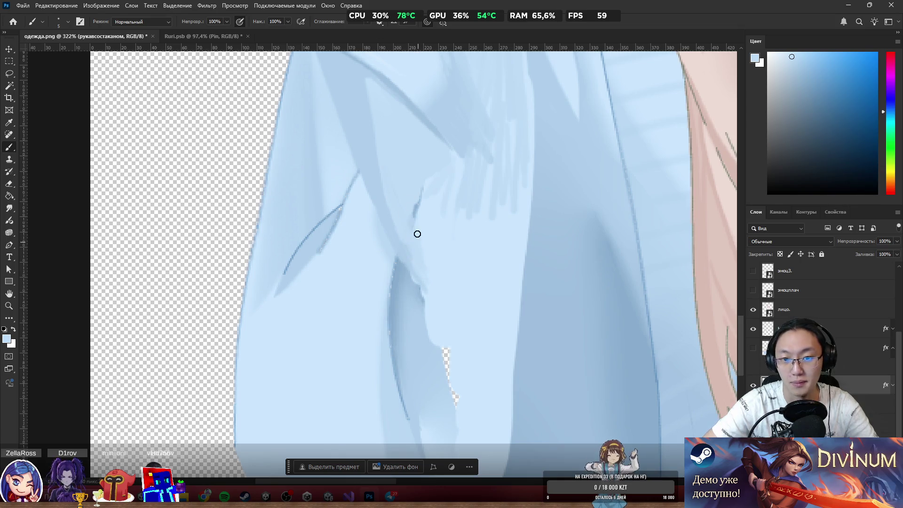
{"action": "left_click_drag", "start_coordinate": [421, 191], "coordinate": [434, 235]}
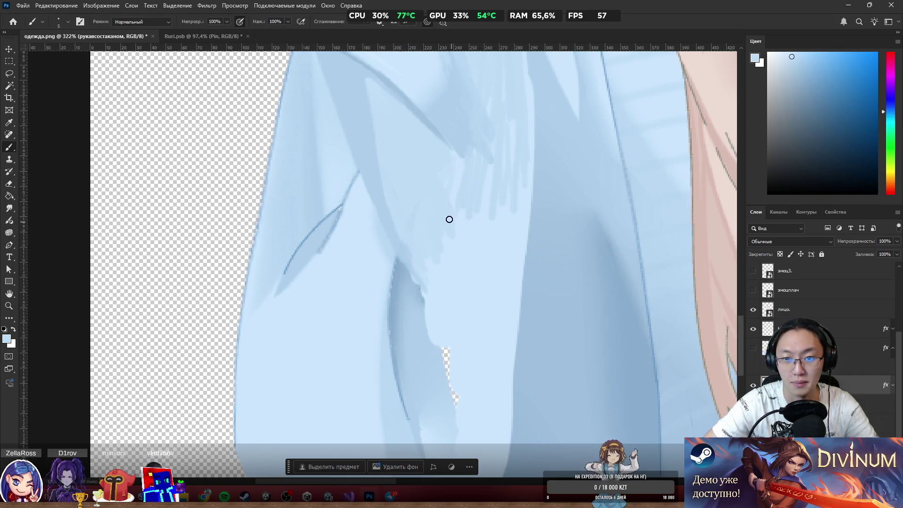
{"action": "left_click_drag", "start_coordinate": [482, 190], "coordinate": [473, 224]}
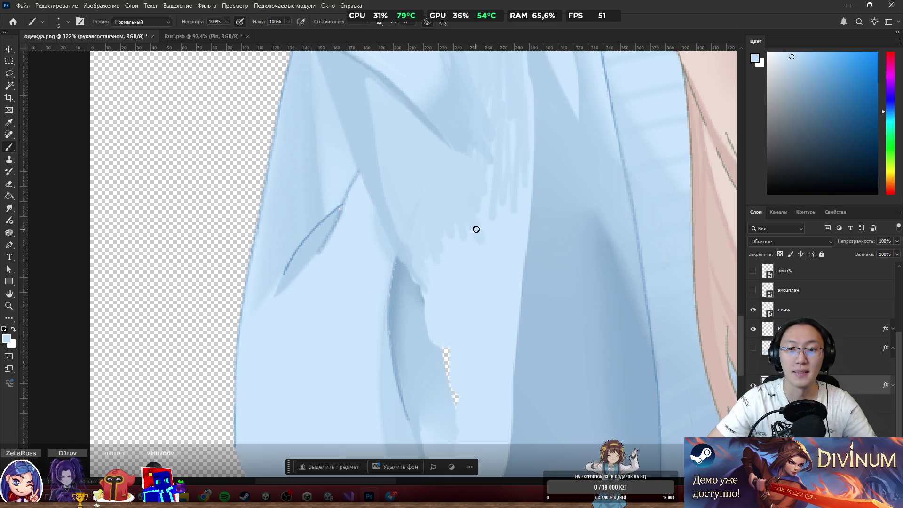
{"action": "left_click_drag", "start_coordinate": [439, 265], "coordinate": [436, 294]}
Cover the remaining dark shading strokes and lower-edge streaks with light sleeve blue.
{"action": "left_click", "coordinate": [368, 278], "text": "alt"}
{"action": "mouse_move", "coordinate": [382, 284]}
{"action": "left_mouse_down"}
{"action": "mouse_move", "coordinate": [389, 344]}
{"action": "mouse_move", "coordinate": [416, 305]}
{"action": "mouse_move", "coordinate": [385, 244]}
{"action": "mouse_move", "coordinate": [410, 342]}
{"action": "mouse_move", "coordinate": [405, 300]}
{"action": "mouse_move", "coordinate": [447, 359]}
{"action": "mouse_move", "coordinate": [447, 391]}
{"action": "mouse_move", "coordinate": [422, 359]}
{"action": "mouse_move", "coordinate": [414, 369]}
{"action": "left_mouse_up"}
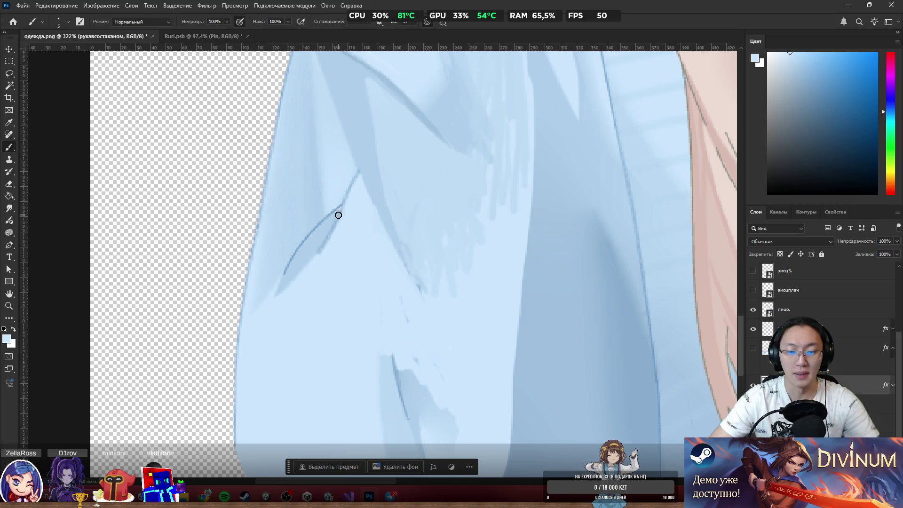
{"action": "scroll", "coordinate": [303, 189], "scroll_direction": "down", "scroll_amount": 5}
{"action": "scroll", "coordinate": [274, 239], "scroll_direction": "up", "scroll_amount": 4}
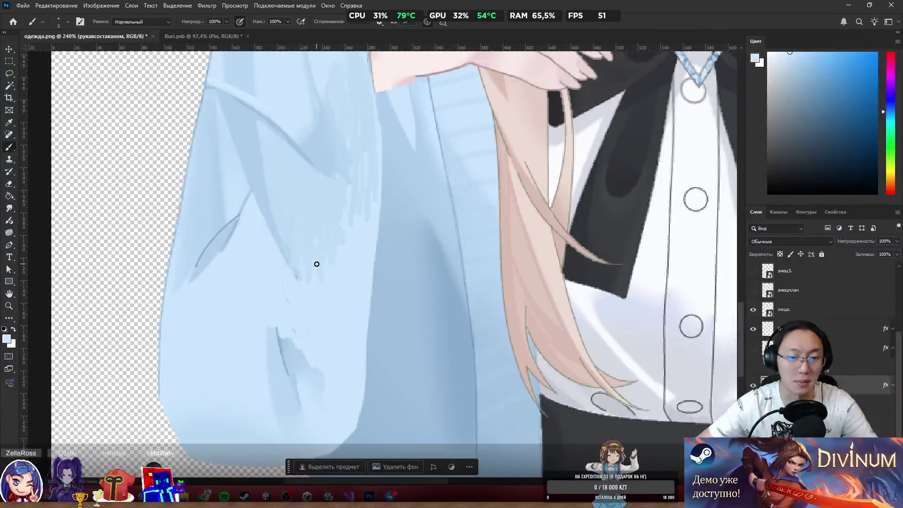
{"action": "mouse_move", "coordinate": [290, 340]}
{"action": "left_mouse_down"}
{"action": "mouse_move", "coordinate": [283, 329]}
{"action": "mouse_move", "coordinate": [294, 383]}
{"action": "mouse_move", "coordinate": [264, 344]}
{"action": "mouse_move", "coordinate": [274, 301]}
{"action": "left_mouse_up"}
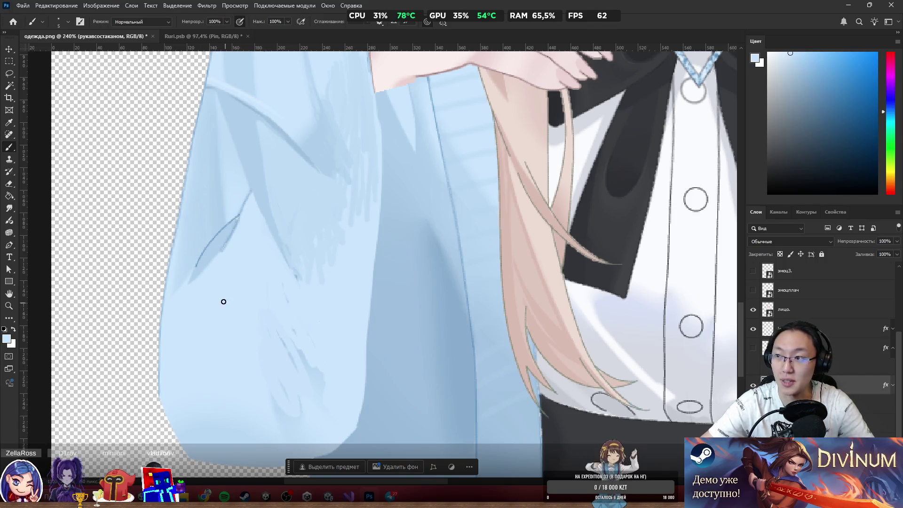
{"action": "mouse_move", "coordinate": [263, 395]}
{"action": "left_mouse_down"}
{"action": "mouse_move", "coordinate": [299, 414]}
{"action": "mouse_move", "coordinate": [322, 365]}
{"action": "left_mouse_up"}
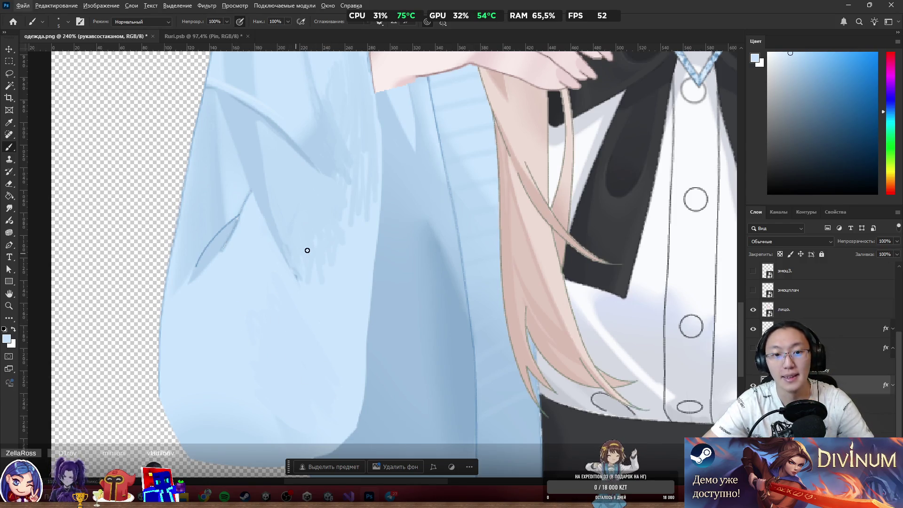
{"action": "left_click", "coordinate": [9, 207]}
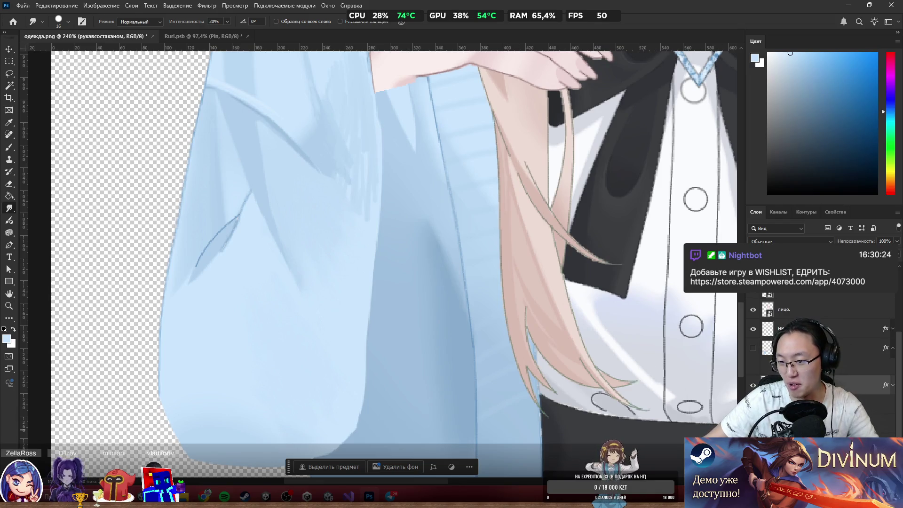
{"action": "scroll", "coordinate": [360, 236], "scroll_direction": "up", "scroll_amount": 1}
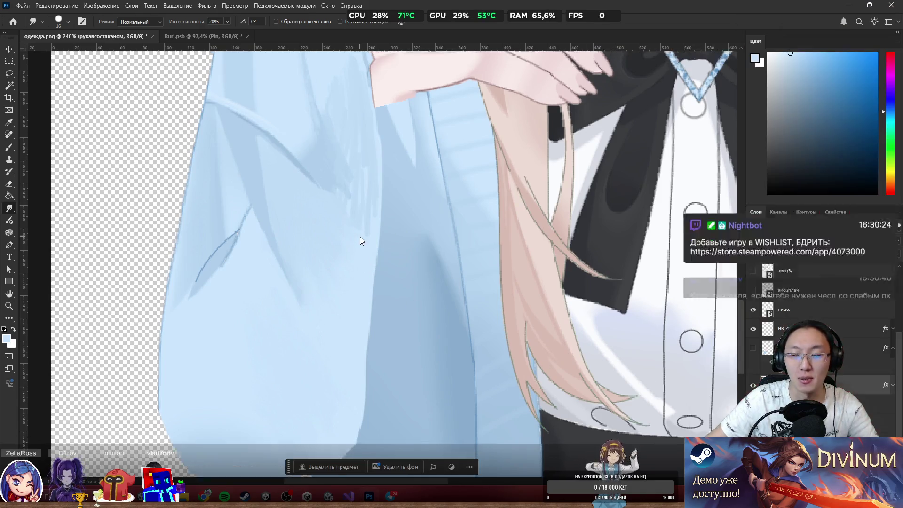
{"action": "scroll", "coordinate": [360, 236], "scroll_direction": "up", "scroll_amount": 3}
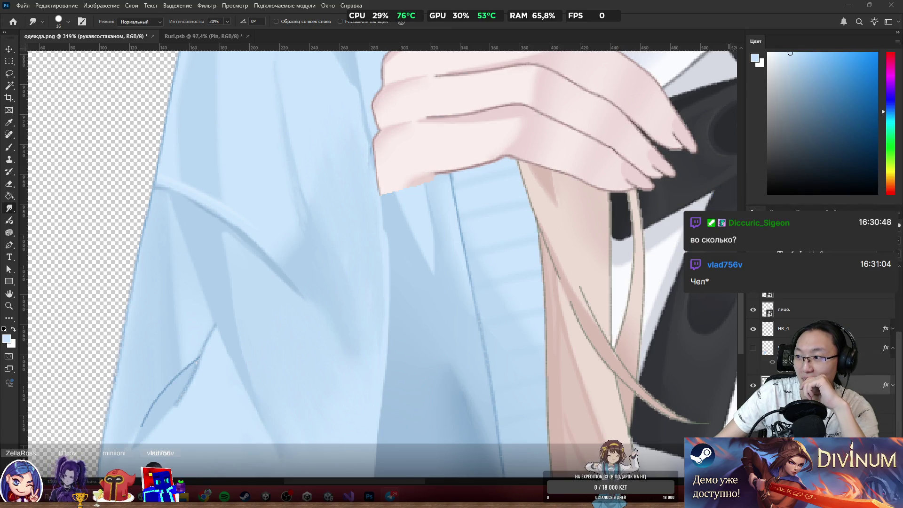
{"action": "key", "text": "alt+Tab"}
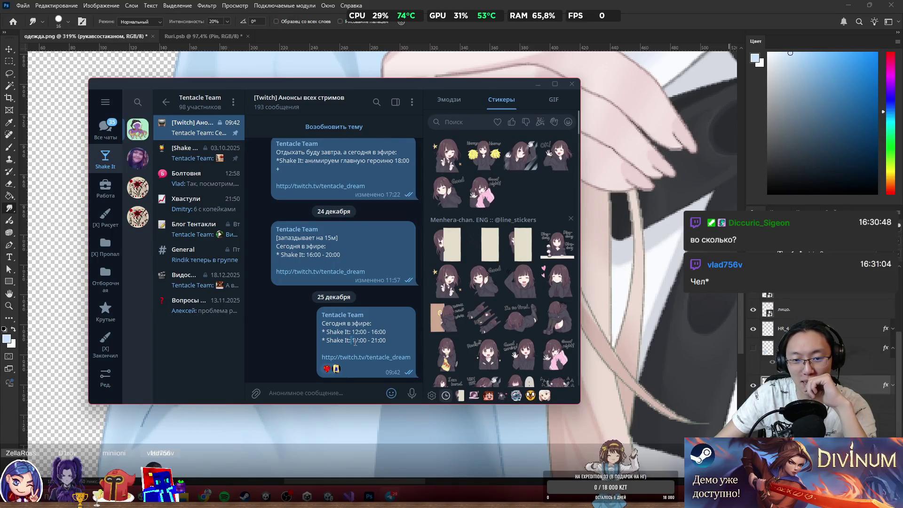
{"action": "left_click_drag", "start_coordinate": [350, 340], "coordinate": [389, 340]}
{"action": "left_click", "coordinate": [408, 263]}
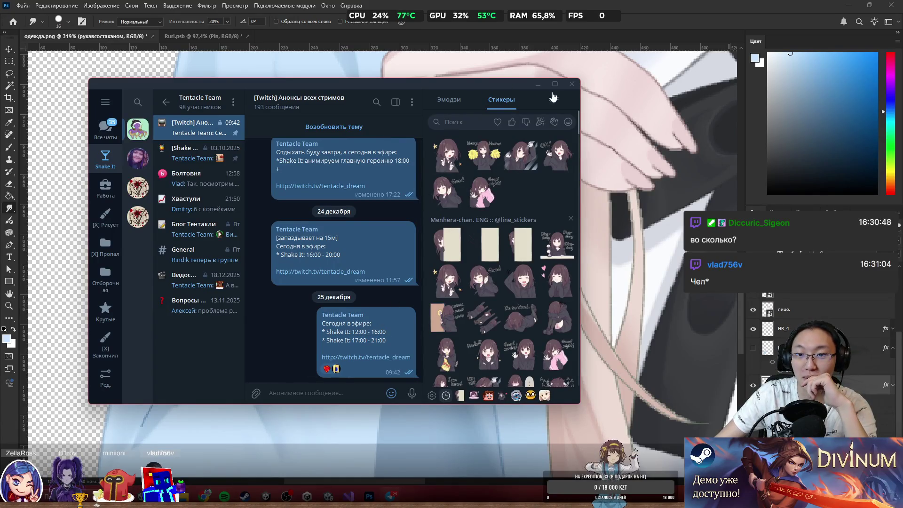
{"action": "left_click", "coordinate": [570, 85]}
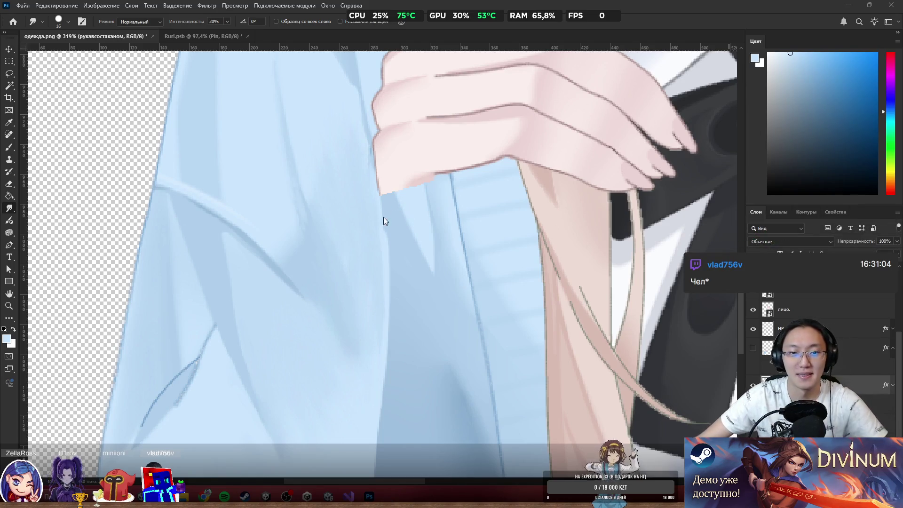
{"action": "scroll", "coordinate": [383, 217], "scroll_direction": "down", "scroll_amount": 5}
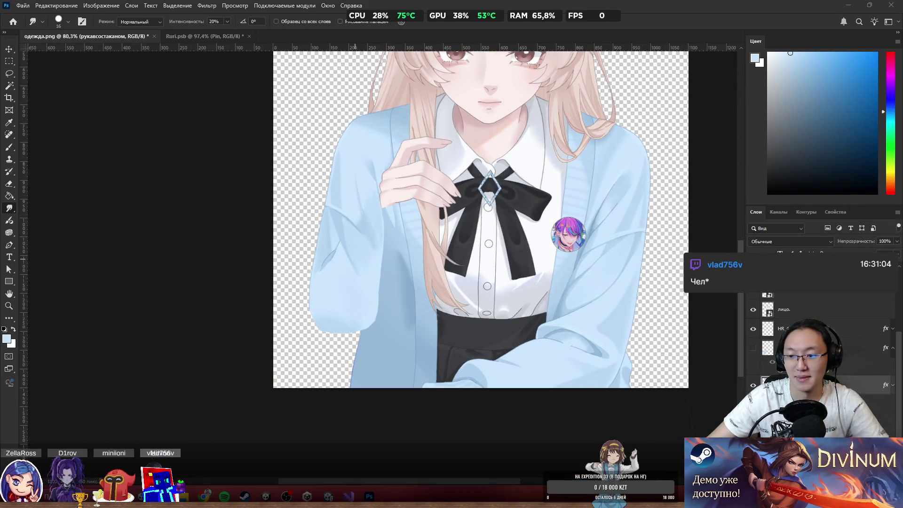
Make HR_2 the active layer, keeping the red-outlined sleeve layer hidden.
{"action": "left_click", "coordinate": [753, 350]}
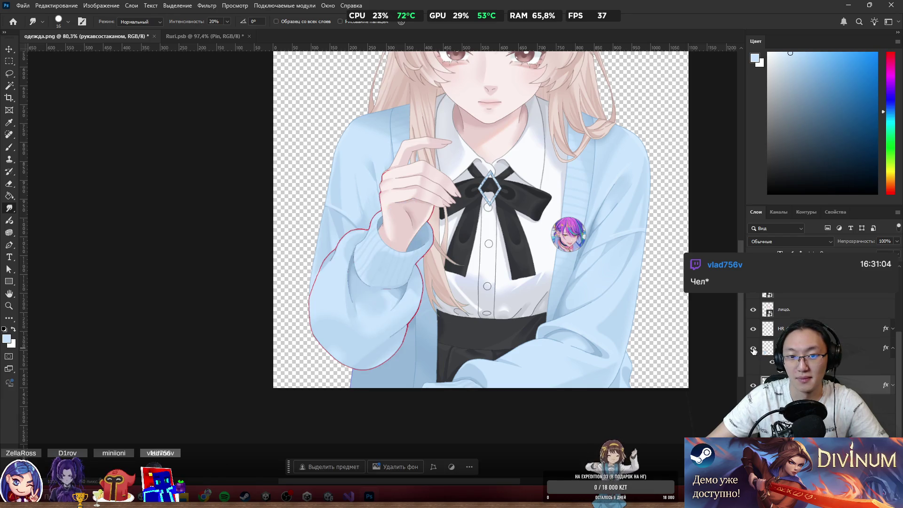
{"action": "right_click", "coordinate": [359, 268], "text": "ctrl"}
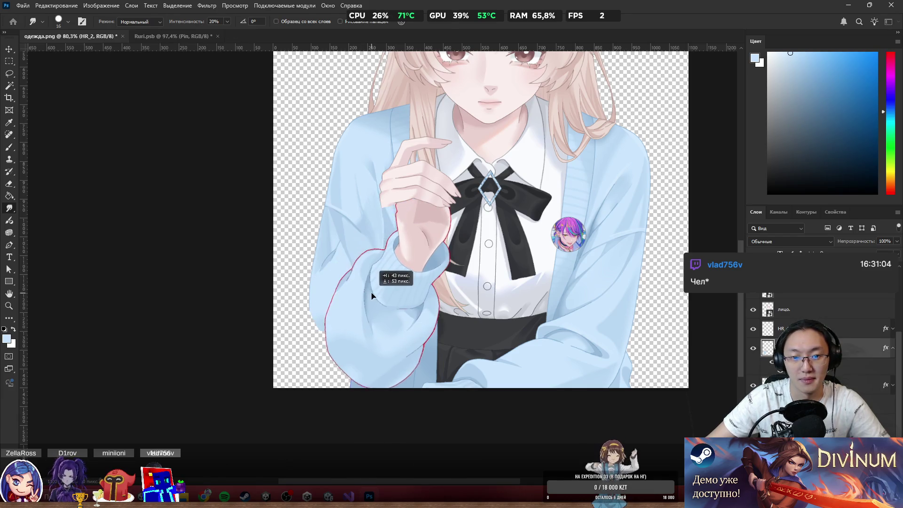
{"action": "left_click", "coordinate": [391, 277]}
{"action": "left_click", "coordinate": [753, 348]}
{"action": "scroll", "coordinate": [344, 265], "scroll_direction": "up", "scroll_amount": 5}
{"action": "scroll", "coordinate": [344, 266], "scroll_direction": "up", "scroll_amount": 5}
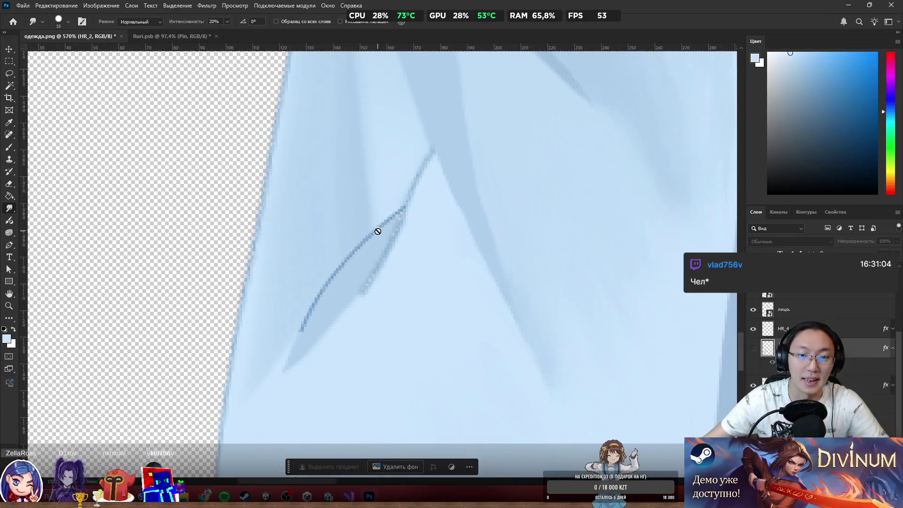
On the рукавсостаканом layer, brush light blue over the upper dark sleeve lines.
{"action": "key", "text": "b"}
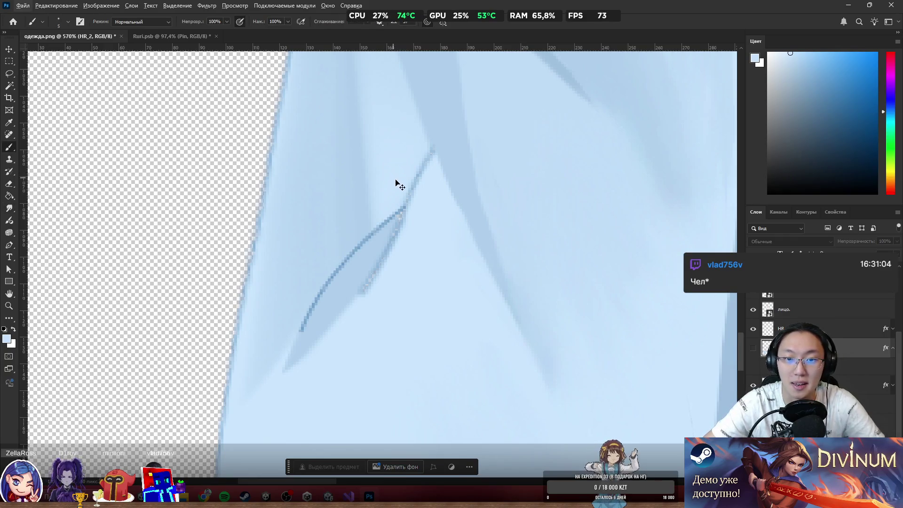
{"action": "left_click", "coordinate": [395, 188], "text": "ctrl"}
{"action": "left_click", "coordinate": [398, 212]}
{"action": "mouse_move", "coordinate": [396, 237]}
{"action": "left_mouse_down"}
{"action": "mouse_move", "coordinate": [377, 213]}
{"action": "mouse_move", "coordinate": [369, 263]}
{"action": "left_mouse_up"}
{"action": "left_click_drag", "start_coordinate": [417, 192], "coordinate": [408, 139]}
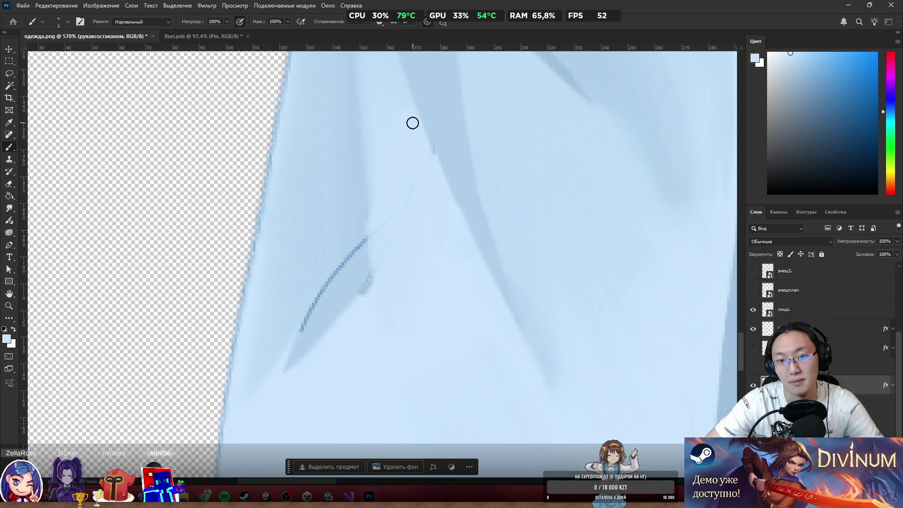
Paint out the dark diagonal stroke and add darker finger-like strokes down the fold.
{"action": "left_click", "coordinate": [436, 114], "text": "alt"}
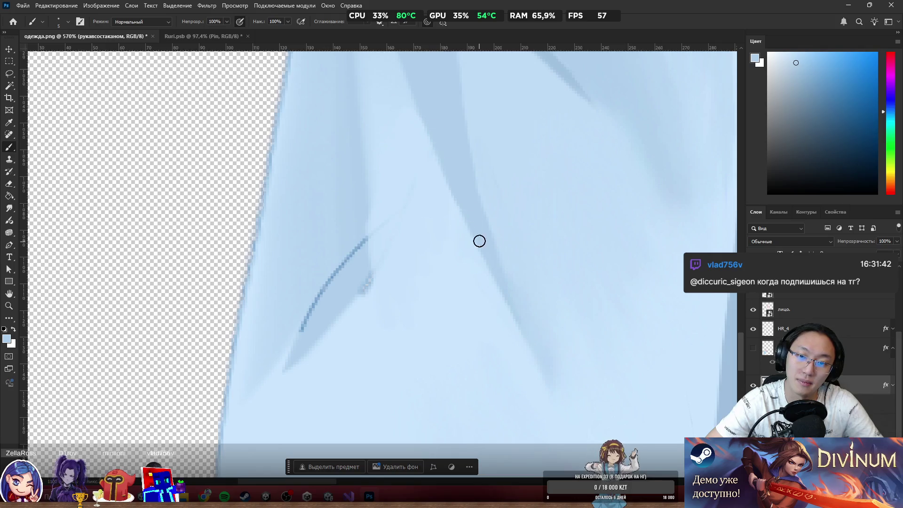
{"action": "left_click", "coordinate": [313, 260], "text": "alt"}
{"action": "left_click_drag", "start_coordinate": [334, 276], "coordinate": [299, 334]}
{"action": "left_click_drag", "start_coordinate": [321, 286], "coordinate": [321, 307]}
{"action": "mouse_move", "coordinate": [348, 224]}
{"action": "left_mouse_down"}
{"action": "mouse_move", "coordinate": [367, 300]}
{"action": "mouse_move", "coordinate": [346, 264]}
{"action": "mouse_move", "coordinate": [356, 244]}
{"action": "left_mouse_up"}
{"action": "mouse_move", "coordinate": [365, 356]}
{"action": "left_mouse_down"}
{"action": "mouse_move", "coordinate": [334, 325]}
{"action": "mouse_move", "coordinate": [329, 383]}
{"action": "mouse_move", "coordinate": [312, 295]}
{"action": "mouse_move", "coordinate": [313, 435]}
{"action": "mouse_move", "coordinate": [268, 383]}
{"action": "mouse_move", "coordinate": [236, 458]}
{"action": "left_mouse_up"}
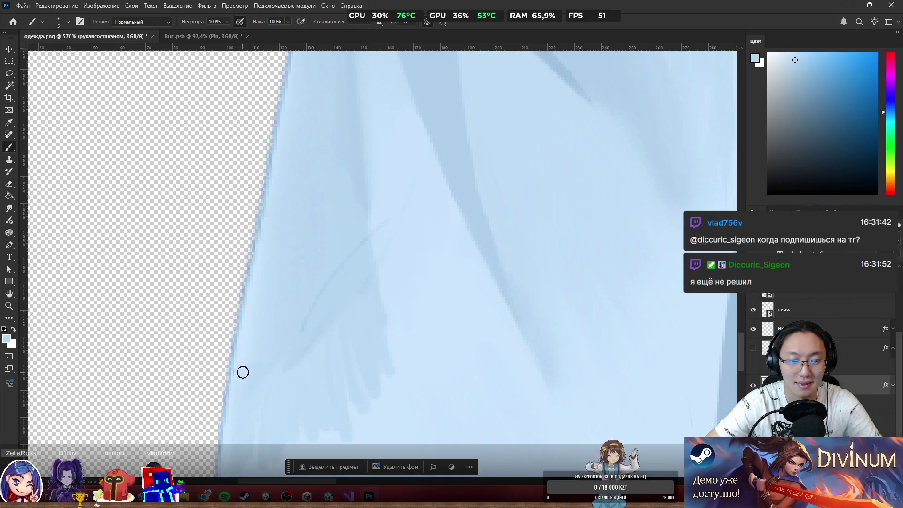
Extend the darker fold shading down the sleeve and along its left edge.
{"action": "scroll", "coordinate": [266, 280], "scroll_direction": "down", "scroll_amount": 5}
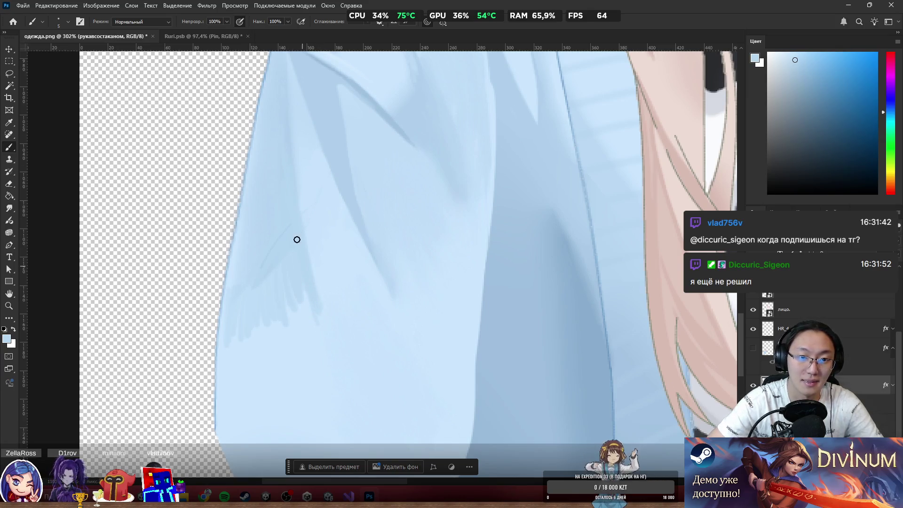
{"action": "mouse_move", "coordinate": [287, 143]}
{"action": "left_mouse_down"}
{"action": "mouse_move", "coordinate": [298, 331]}
{"action": "mouse_move", "coordinate": [280, 284]}
{"action": "left_mouse_up"}
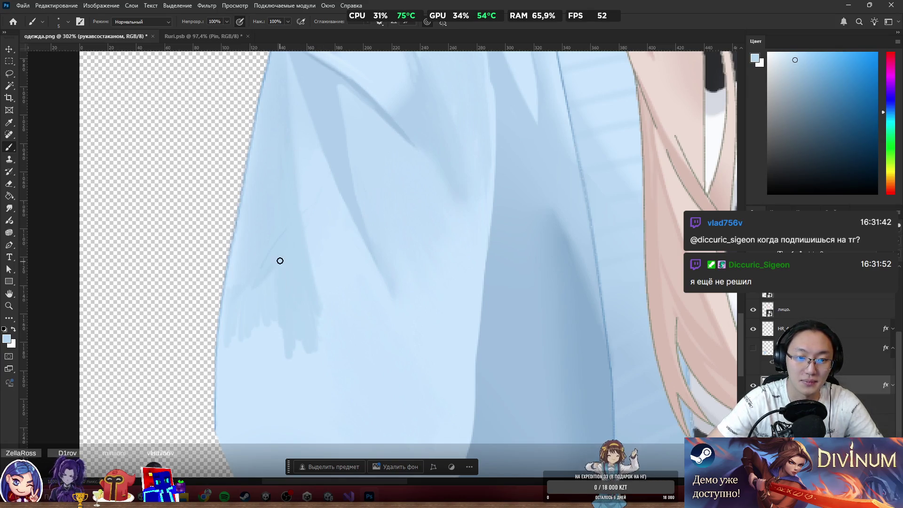
{"action": "mouse_move", "coordinate": [262, 325]}
{"action": "left_mouse_down"}
{"action": "mouse_move", "coordinate": [246, 318]}
{"action": "mouse_move", "coordinate": [234, 341]}
{"action": "mouse_move", "coordinate": [234, 283]}
{"action": "mouse_move", "coordinate": [222, 347]}
{"action": "mouse_move", "coordinate": [254, 379]}
{"action": "mouse_move", "coordinate": [265, 362]}
{"action": "mouse_move", "coordinate": [266, 376]}
{"action": "left_mouse_up"}
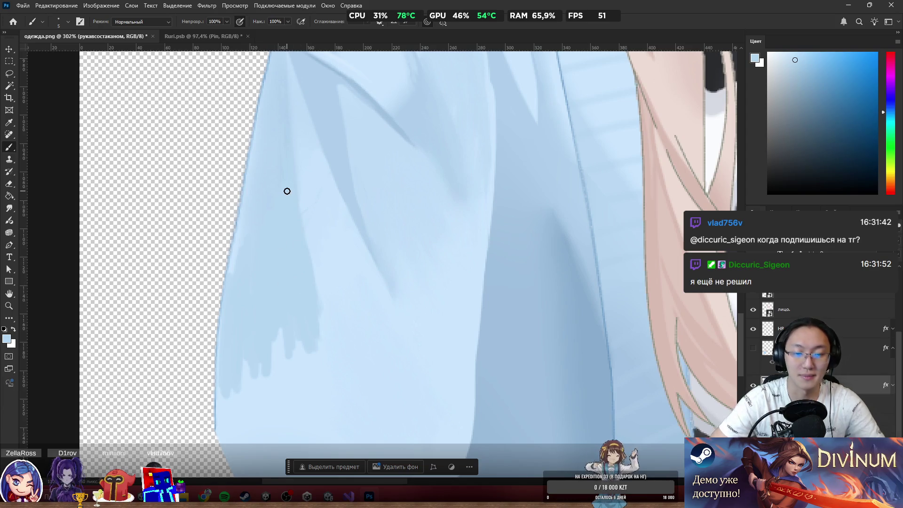
{"action": "scroll", "coordinate": [250, 226], "scroll_direction": "down", "scroll_amount": 5}
{"action": "scroll", "coordinate": [228, 252], "scroll_direction": "up", "scroll_amount": 3}
{"action": "scroll", "coordinate": [225, 226], "scroll_direction": "up", "scroll_amount": 2}
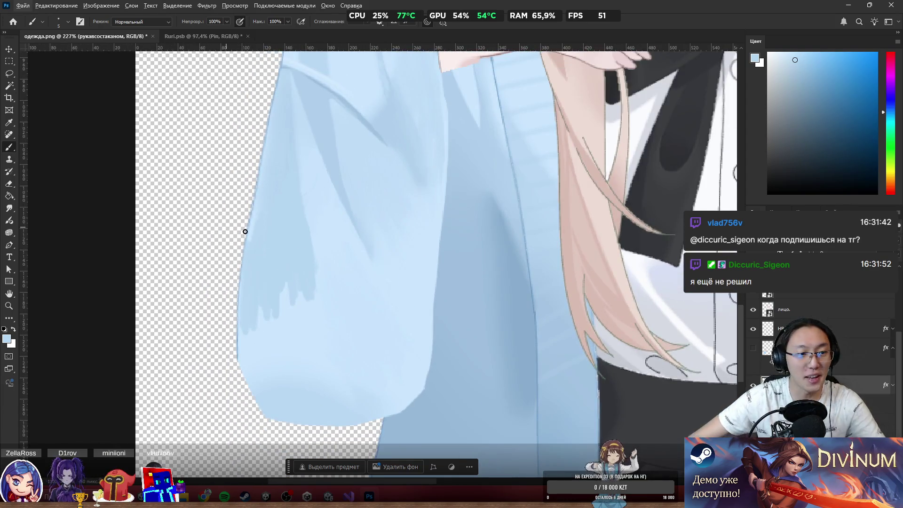
{"action": "left_click", "coordinate": [9, 208]}
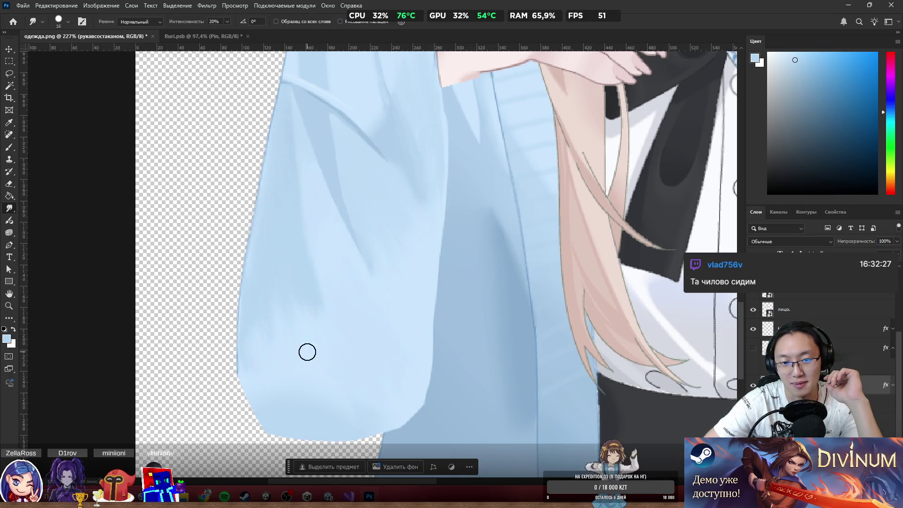
{"action": "mouse_move", "coordinate": [258, 176]}
{"action": "left_mouse_down"}
{"action": "mouse_move", "coordinate": [391, 175]}
{"action": "mouse_move", "coordinate": [425, 196]}
{"action": "left_mouse_up"}
Erase along the sleeve's lower corner with an ~81 px eraser to round it.
{"action": "key", "text": "super"}
{"action": "key", "text": "super"}
{"action": "scroll", "coordinate": [393, 188], "scroll_direction": "up", "scroll_amount": 3}
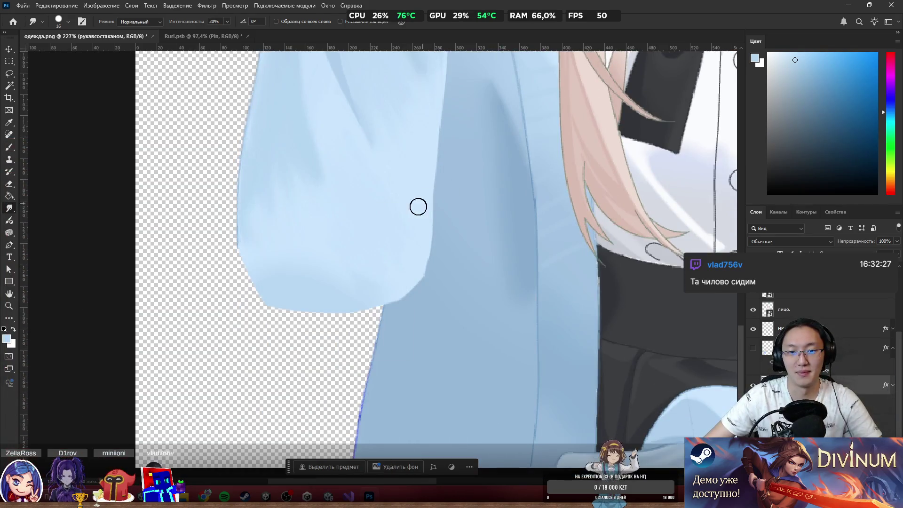
{"action": "scroll", "coordinate": [401, 211], "scroll_direction": "down", "scroll_amount": 3}
{"action": "scroll", "coordinate": [372, 250], "scroll_direction": "up", "scroll_amount": 3}
{"action": "key", "text": "e"}
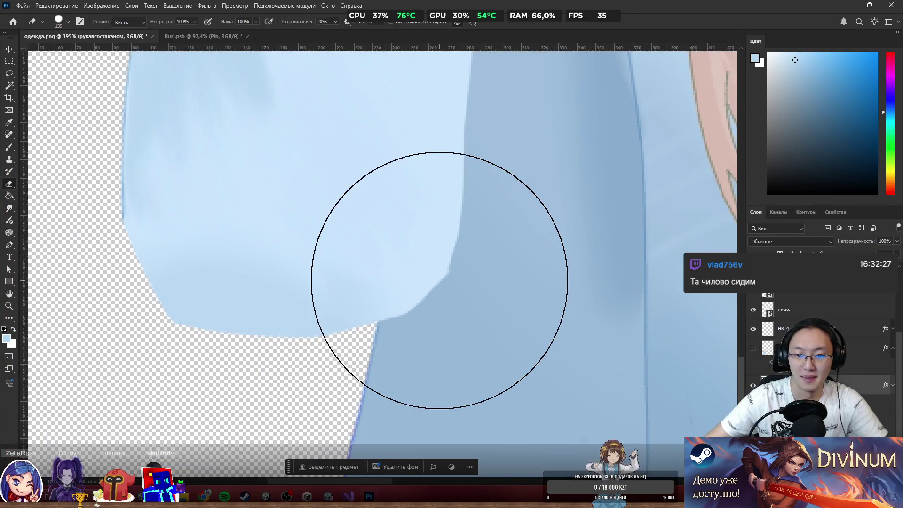
{"action": "mouse_move", "coordinate": [466, 246]}
{"action": "left_mouse_down"}
{"action": "mouse_move", "coordinate": [406, 259]}
{"action": "mouse_move", "coordinate": [360, 242]}
{"action": "left_mouse_up"}
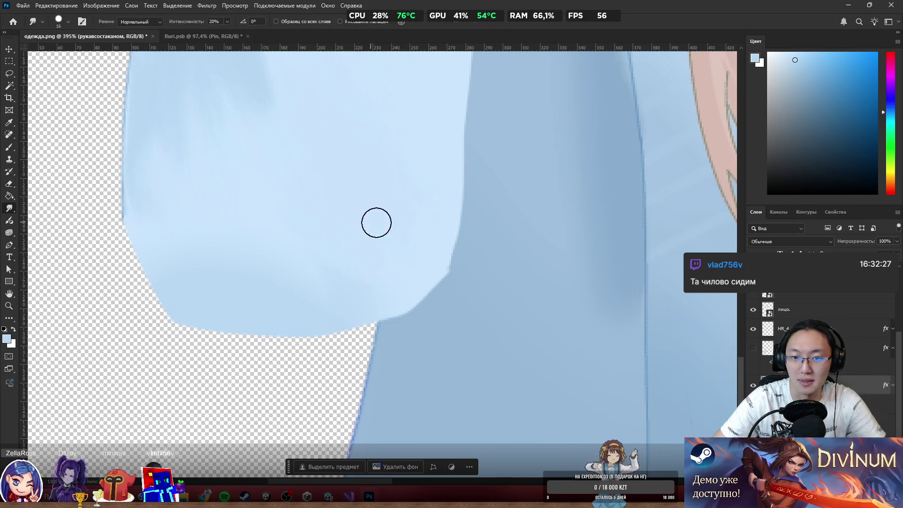
{"action": "mouse_move", "coordinate": [476, 274]}
{"action": "left_mouse_down"}
{"action": "mouse_move", "coordinate": [458, 304]}
{"action": "mouse_move", "coordinate": [487, 228]}
{"action": "mouse_move", "coordinate": [486, 242]}
{"action": "mouse_move", "coordinate": [495, 154]}
{"action": "mouse_move", "coordinate": [472, 250]}
{"action": "mouse_move", "coordinate": [436, 322]}
{"action": "mouse_move", "coordinate": [383, 359]}
{"action": "mouse_move", "coordinate": [464, 288]}
{"action": "mouse_move", "coordinate": [504, 203]}
{"action": "left_mouse_up"}
{"action": "mouse_move", "coordinate": [79, 259]}
{"action": "left_mouse_down"}
{"action": "mouse_move", "coordinate": [184, 371]}
{"action": "mouse_move", "coordinate": [142, 332]}
{"action": "left_mouse_up"}
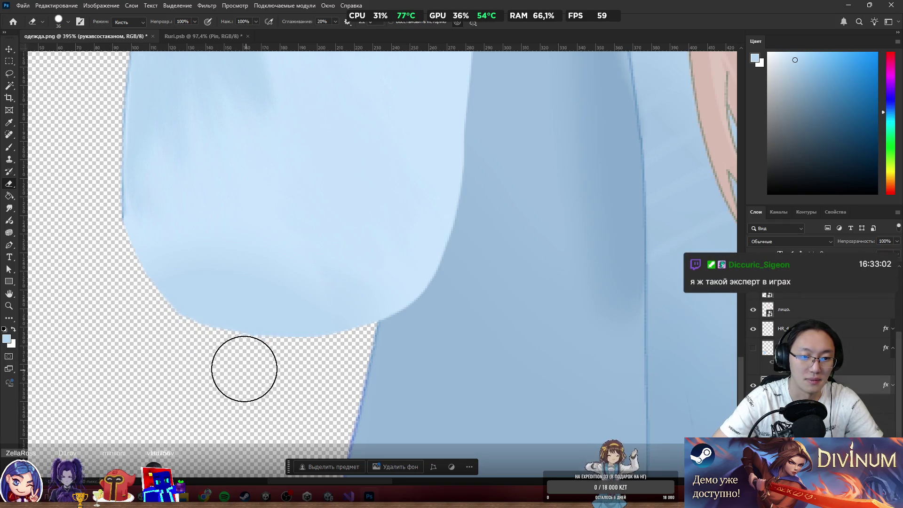
Return to the Smudge tool and make the hidden cuffed sleeve layer visible.
{"action": "key", "text": "r"}
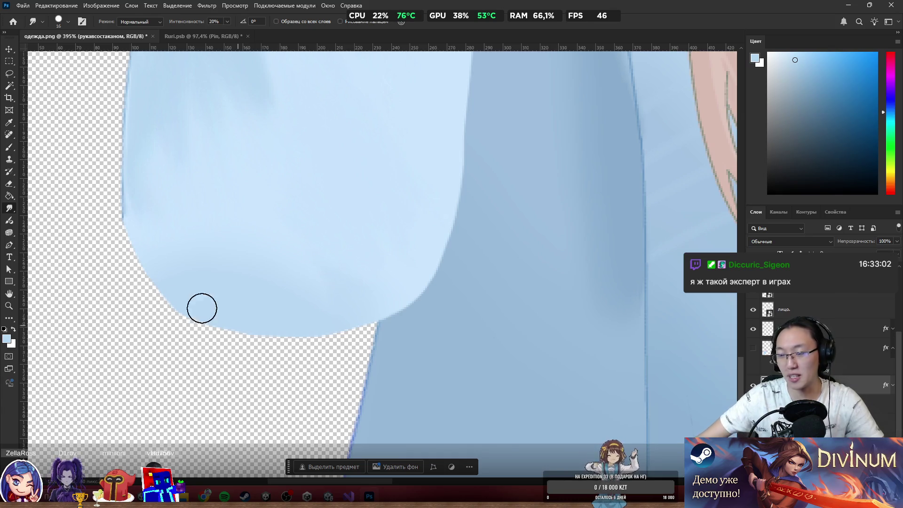
{"action": "scroll", "coordinate": [38, 350], "scroll_direction": "down", "scroll_amount": 5}
{"action": "scroll", "coordinate": [264, 357], "scroll_direction": "down", "scroll_amount": 3}
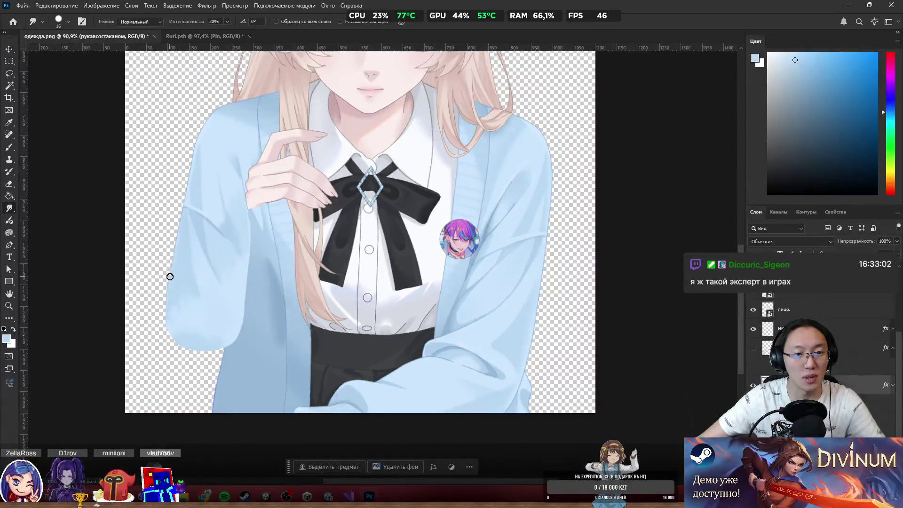
{"action": "scroll", "coordinate": [182, 282], "scroll_direction": "up", "scroll_amount": 5}
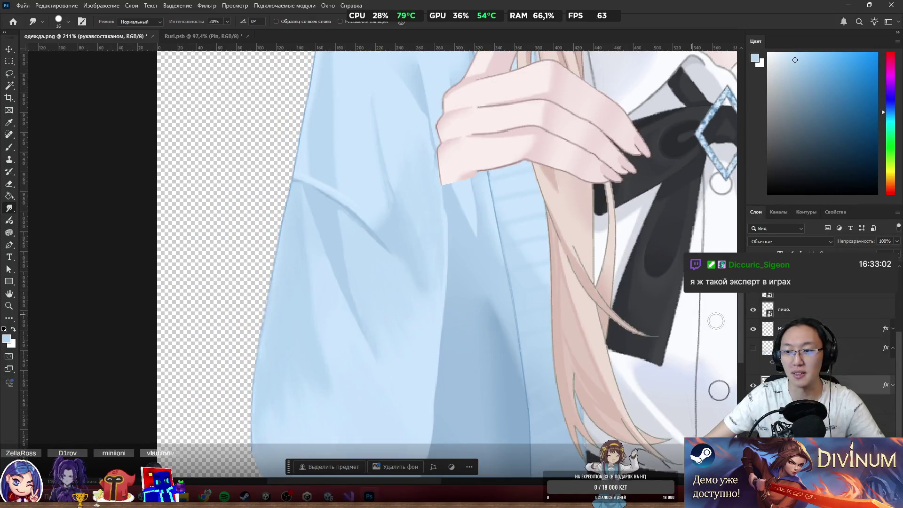
{"action": "left_click", "coordinate": [753, 348]}
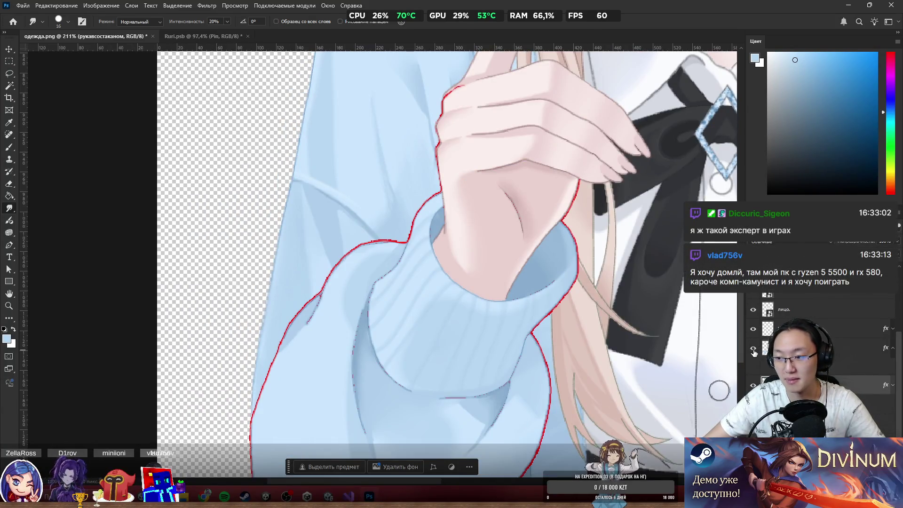
Look over the cuffed sleeve and make HR_4 the active layer.
{"action": "scroll", "coordinate": [613, 327], "scroll_direction": "down", "scroll_amount": 3}
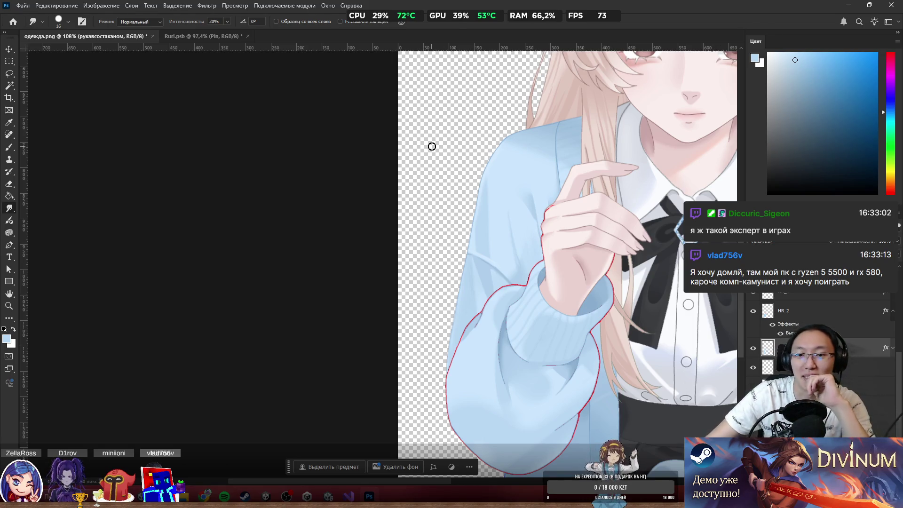
{"action": "scroll", "coordinate": [574, 183], "scroll_direction": "up", "scroll_amount": 5}
{"action": "scroll", "coordinate": [519, 224], "scroll_direction": "down", "scroll_amount": 4}
{"action": "scroll", "coordinate": [518, 225], "scroll_direction": "down", "scroll_amount": 5}
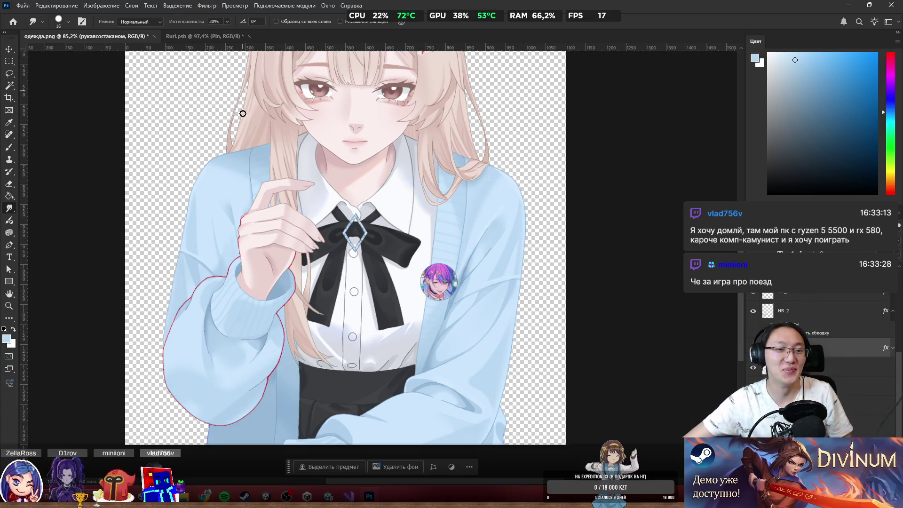
{"action": "scroll", "coordinate": [261, 288], "scroll_direction": "up", "scroll_amount": 5}
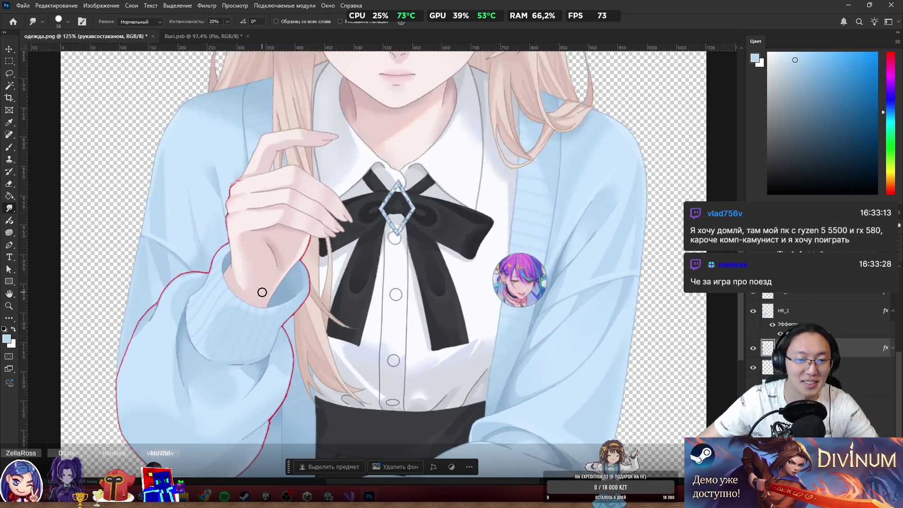
{"action": "scroll", "coordinate": [262, 287], "scroll_direction": "down", "scroll_amount": 2}
{"action": "scroll", "coordinate": [262, 287], "scroll_direction": "down", "scroll_amount": 4}
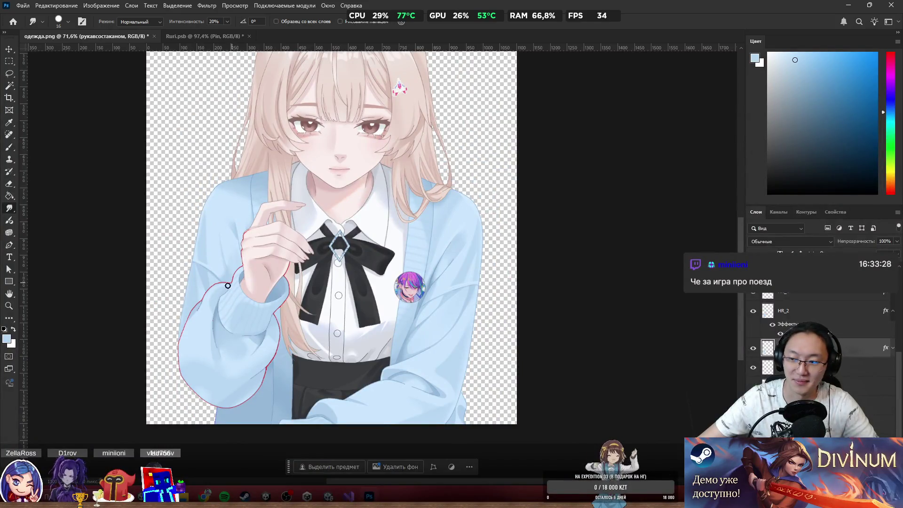
{"action": "scroll", "coordinate": [231, 283], "scroll_direction": "up", "scroll_amount": 6}
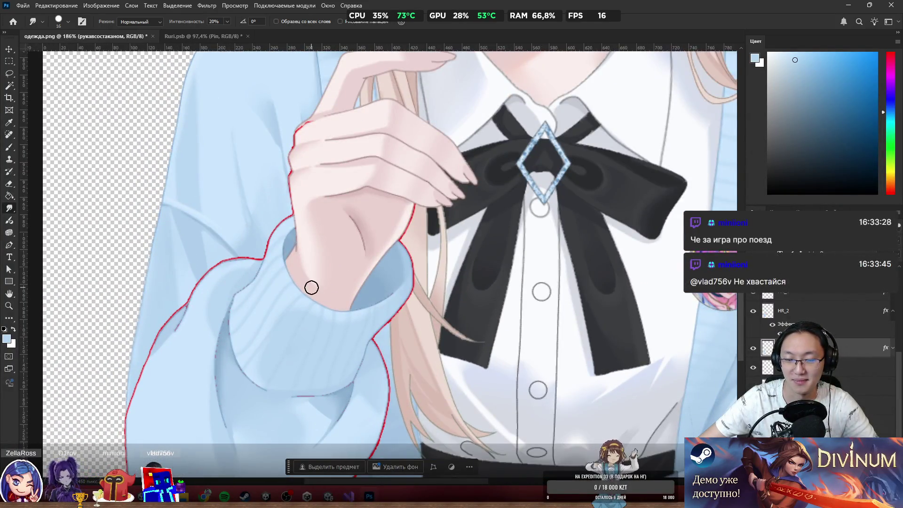
{"action": "scroll", "coordinate": [348, 281], "scroll_direction": "down", "scroll_amount": 4}
{"action": "scroll", "coordinate": [350, 283], "scroll_direction": "up", "scroll_amount": 2}
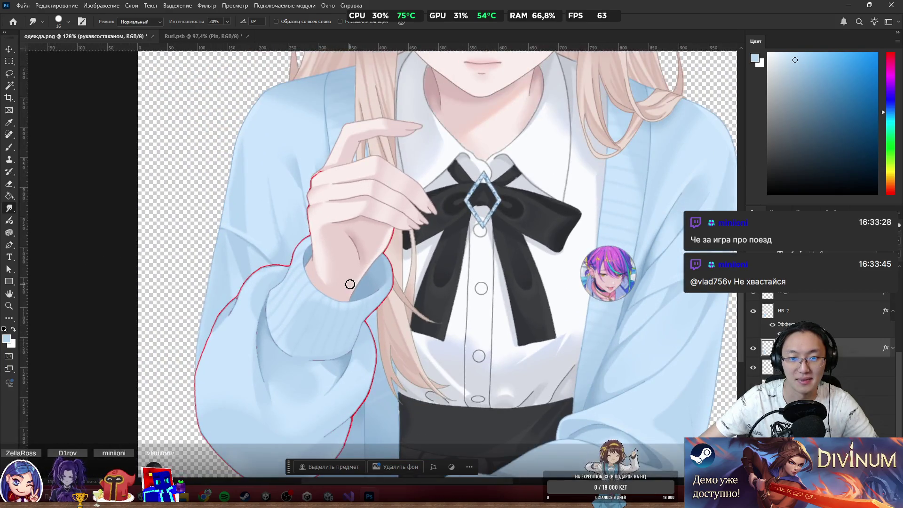
{"action": "scroll", "coordinate": [350, 284], "scroll_direction": "up", "scroll_amount": 4}
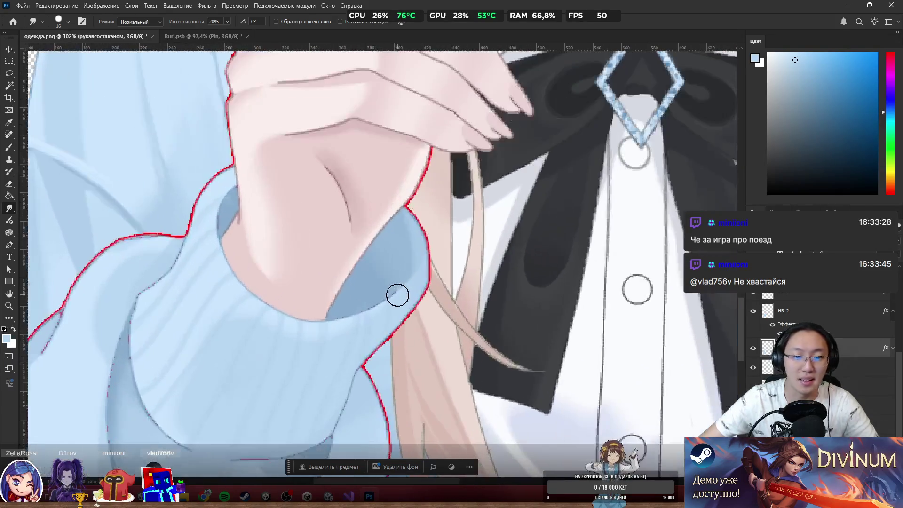
{"action": "scroll", "coordinate": [371, 313], "scroll_direction": "up", "scroll_amount": 3}
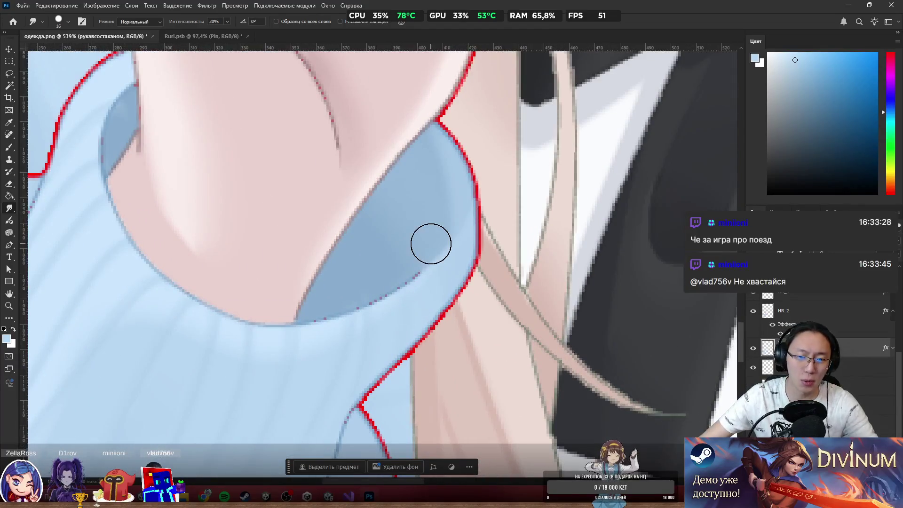
{"action": "scroll", "coordinate": [428, 250], "scroll_direction": "down", "scroll_amount": 1}
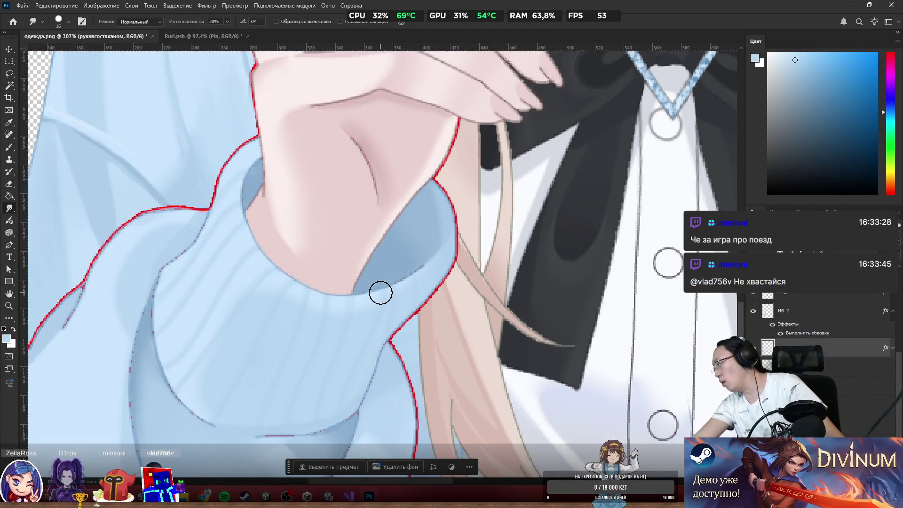
{"action": "scroll", "coordinate": [391, 307], "scroll_direction": "down", "scroll_amount": 1}
{"action": "scroll", "coordinate": [391, 306], "scroll_direction": "down", "scroll_amount": 3}
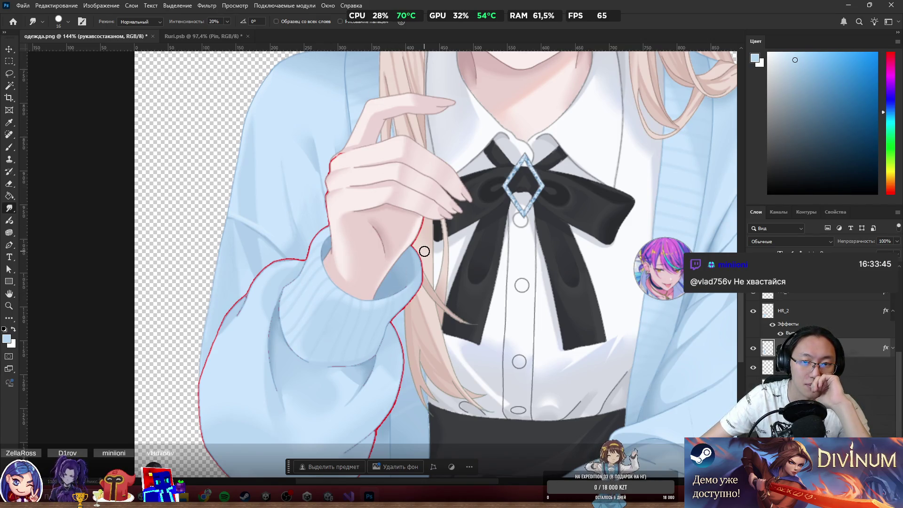
{"action": "scroll", "coordinate": [416, 256], "scroll_direction": "up", "scroll_amount": 3}
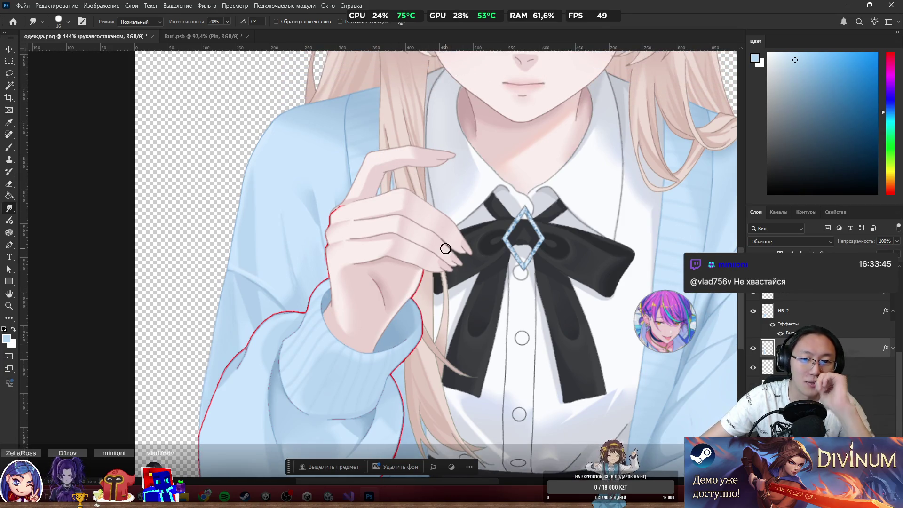
{"action": "left_click", "coordinate": [435, 259], "text": "ctrl"}
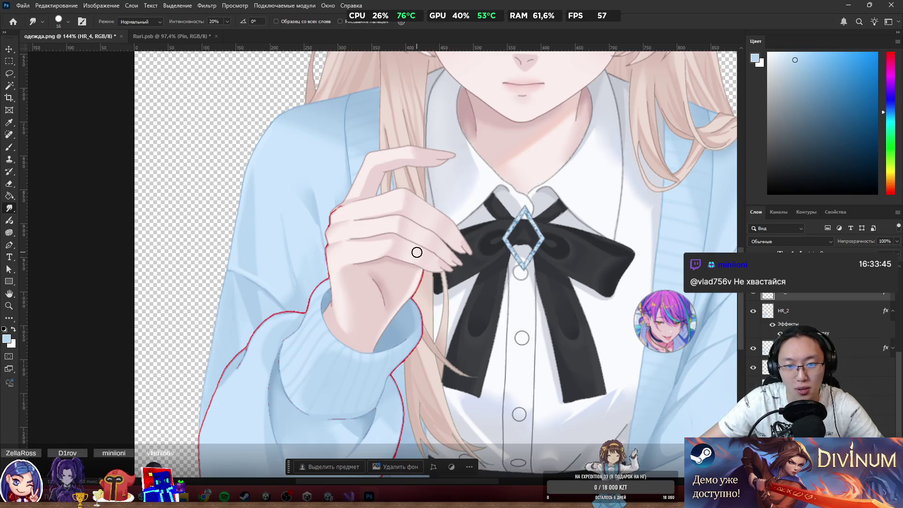
Switch off the sleeve's red outline Stroke effect and make HR_2 active.
{"action": "scroll", "coordinate": [417, 253], "scroll_direction": "up", "scroll_amount": 3}
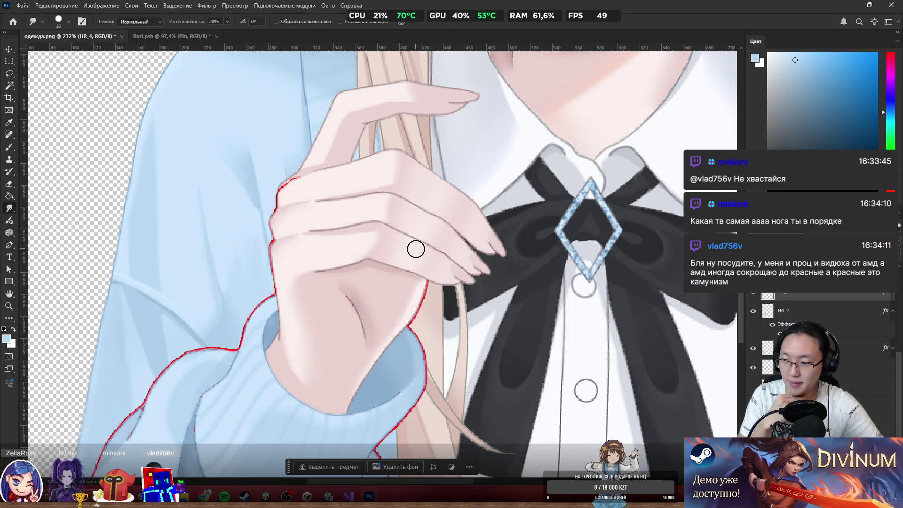
{"action": "scroll", "coordinate": [416, 248], "scroll_direction": "down", "scroll_amount": 5}
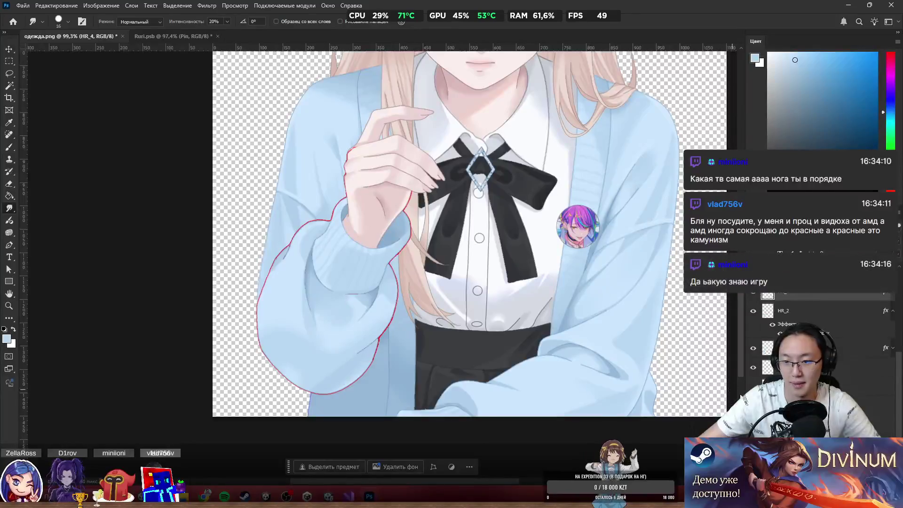
{"action": "left_click", "coordinate": [772, 327]}
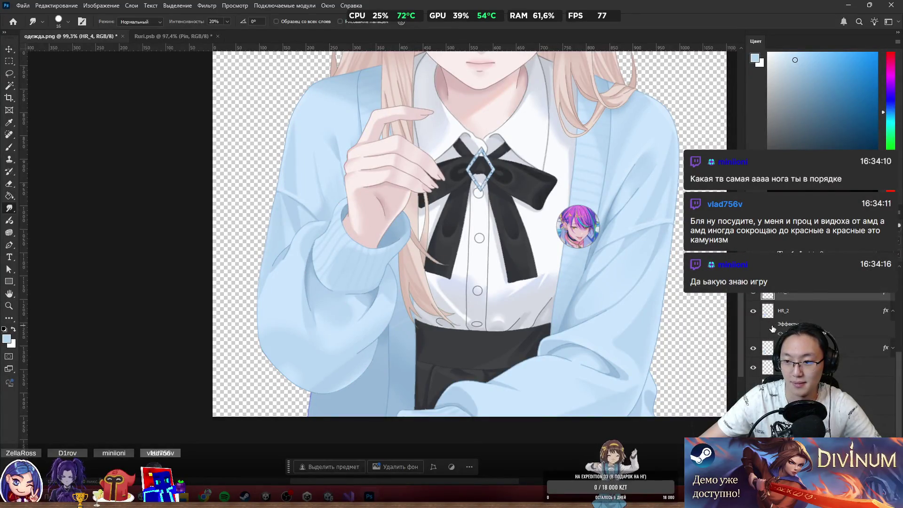
{"action": "left_click", "coordinate": [892, 313]}
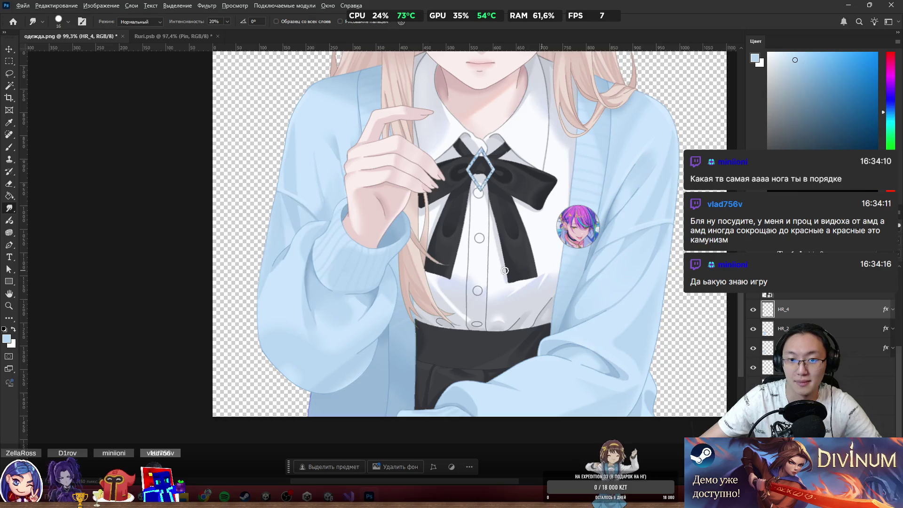
Try moving the HR_2 hand, a finger and Слой 1, undoing each move.
{"action": "scroll", "coordinate": [357, 259], "scroll_direction": "down", "scroll_amount": 3}
{"action": "scroll", "coordinate": [357, 282], "scroll_direction": "up", "scroll_amount": 3}
{"action": "left_click_drag", "start_coordinate": [341, 303], "coordinate": [397, 351]}
{"action": "key", "text": "ctrl+z"}
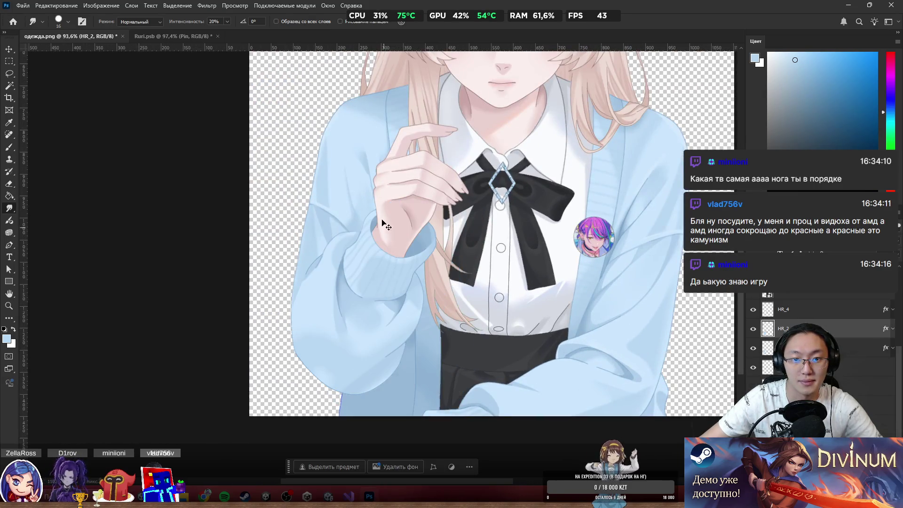
{"action": "left_click_drag", "start_coordinate": [404, 197], "coordinate": [420, 210]}
{"action": "scroll", "coordinate": [418, 144], "scroll_direction": "up", "scroll_amount": 3}
{"action": "left_click_drag", "start_coordinate": [397, 169], "coordinate": [406, 179]}
{"action": "key", "text": "ctrl+z"}
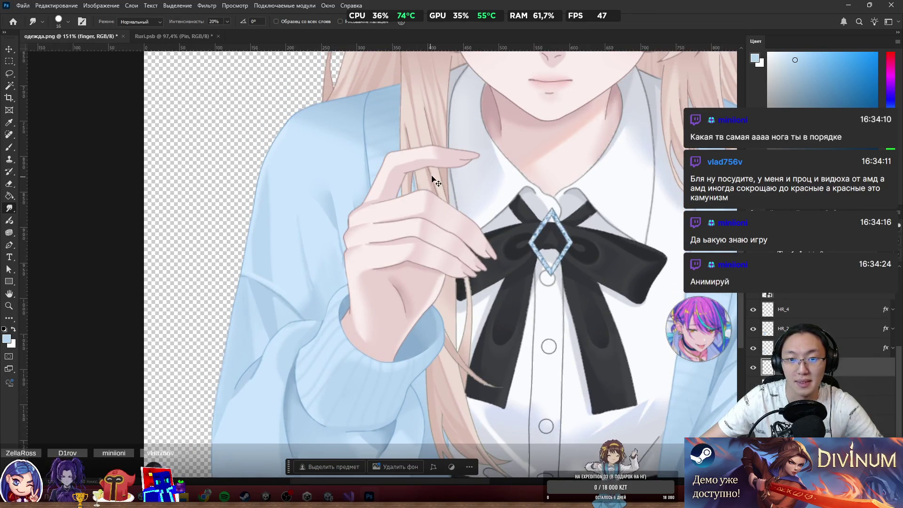
{"action": "scroll", "coordinate": [435, 188], "scroll_direction": "down", "scroll_amount": 3}
{"action": "scroll", "coordinate": [516, 186], "scroll_direction": "down", "scroll_amount": 3}
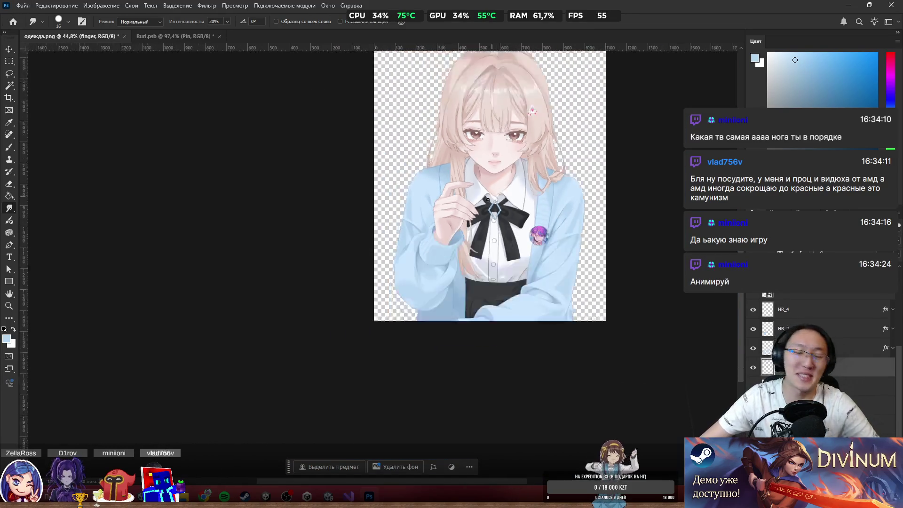
{"action": "scroll", "coordinate": [545, 256], "scroll_direction": "up", "scroll_amount": 2}
{"action": "mouse_move", "coordinate": [545, 255]}
{"action": "left_mouse_down"}
{"action": "mouse_move", "coordinate": [600, 272]}
{"action": "mouse_move", "coordinate": [544, 312]}
{"action": "left_mouse_up"}
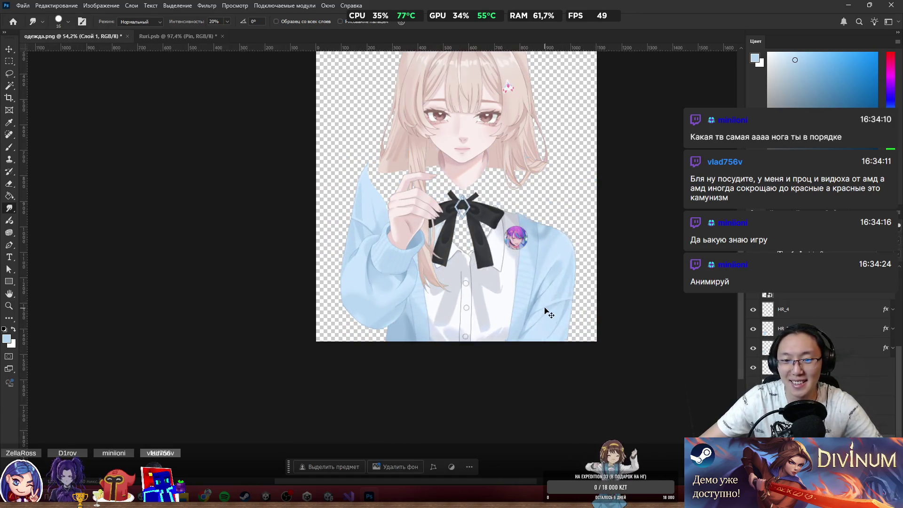
{"action": "key", "text": "ctrl+z"}
{"action": "scroll", "coordinate": [533, 247], "scroll_direction": "up", "scroll_amount": 2}
Select the Pin badge and bow layers, then drag the bangs into place over the face.
{"action": "left_click", "coordinate": [506, 232], "text": "ctrl"}
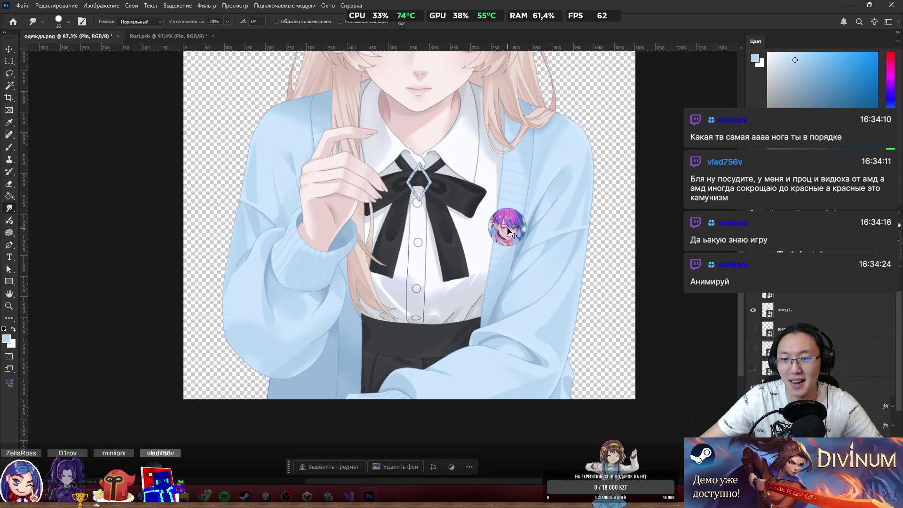
{"action": "scroll", "coordinate": [544, 246], "scroll_direction": "down", "scroll_amount": 4}
{"action": "scroll", "coordinate": [495, 230], "scroll_direction": "up", "scroll_amount": 4}
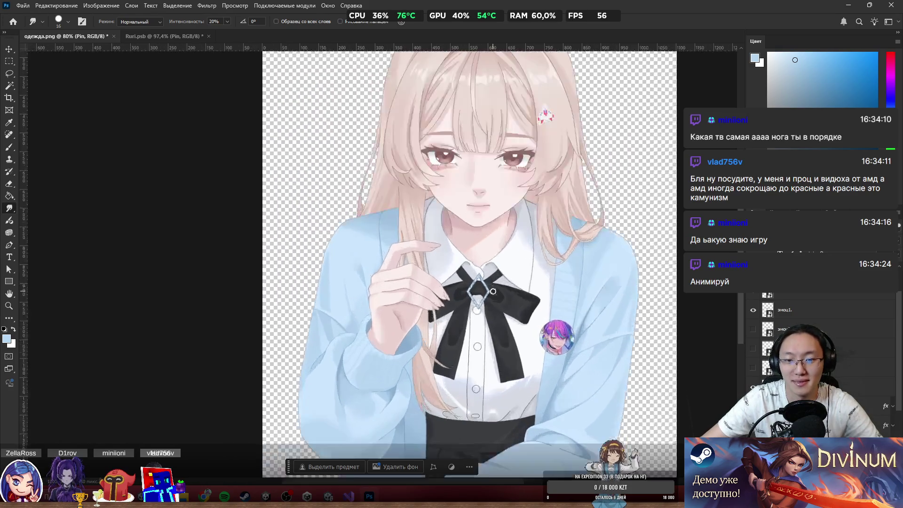
{"action": "left_click", "coordinate": [523, 311], "text": "ctrl"}
{"action": "scroll", "coordinate": [541, 299], "scroll_direction": "down", "scroll_amount": 4}
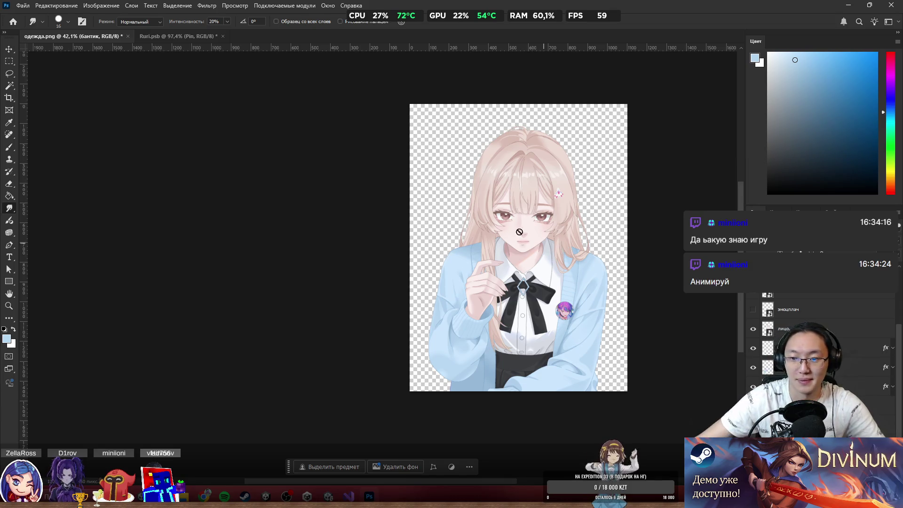
{"action": "scroll", "coordinate": [519, 232], "scroll_direction": "up", "scroll_amount": 2}
{"action": "scroll", "coordinate": [614, 212], "scroll_direction": "up", "scroll_amount": 2}
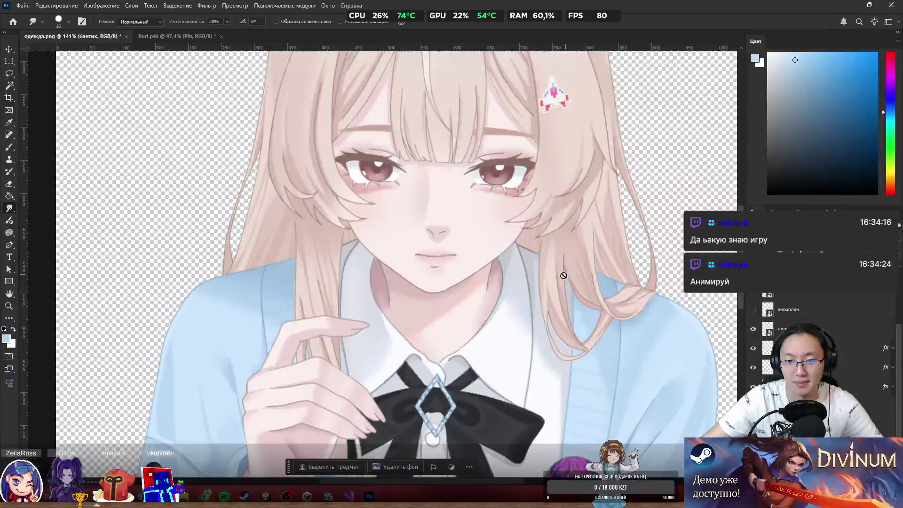
{"action": "scroll", "coordinate": [403, 282], "scroll_direction": "down", "scroll_amount": 3}
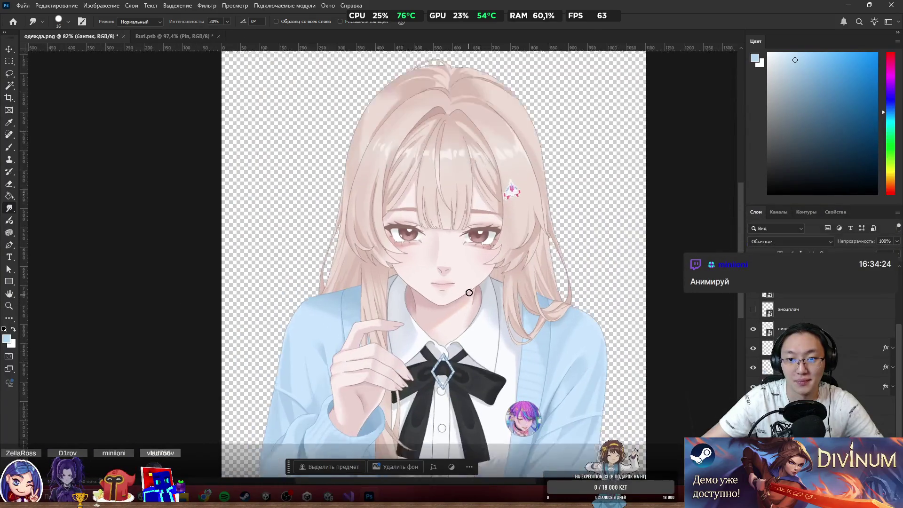
{"action": "scroll", "coordinate": [470, 288], "scroll_direction": "up", "scroll_amount": 1}
{"action": "mouse_move", "coordinate": [440, 203]}
{"action": "left_mouse_down"}
{"action": "mouse_move", "coordinate": [450, 206]}
{"action": "mouse_move", "coordinate": [442, 190]}
{"action": "left_mouse_up"}
{"action": "mouse_move", "coordinate": [396, 170]}
{"action": "left_mouse_down"}
{"action": "mouse_move", "coordinate": [449, 165]}
{"action": "mouse_move", "coordinate": [440, 200]}
{"action": "mouse_move", "coordinate": [369, 198]}
{"action": "mouse_move", "coordinate": [423, 200]}
{"action": "mouse_move", "coordinate": [428, 175]}
{"action": "mouse_move", "coordinate": [448, 195]}
{"action": "mouse_move", "coordinate": [437, 184]}
{"action": "left_mouse_up"}
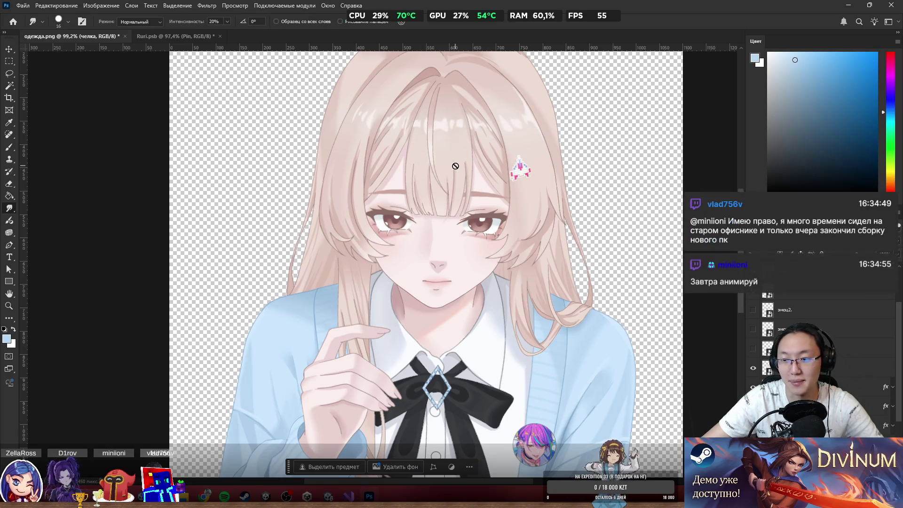
Add a Stroke outline effect to the челка bangs layer through Layer Style.
{"action": "right_click", "coordinate": [820, 419]}
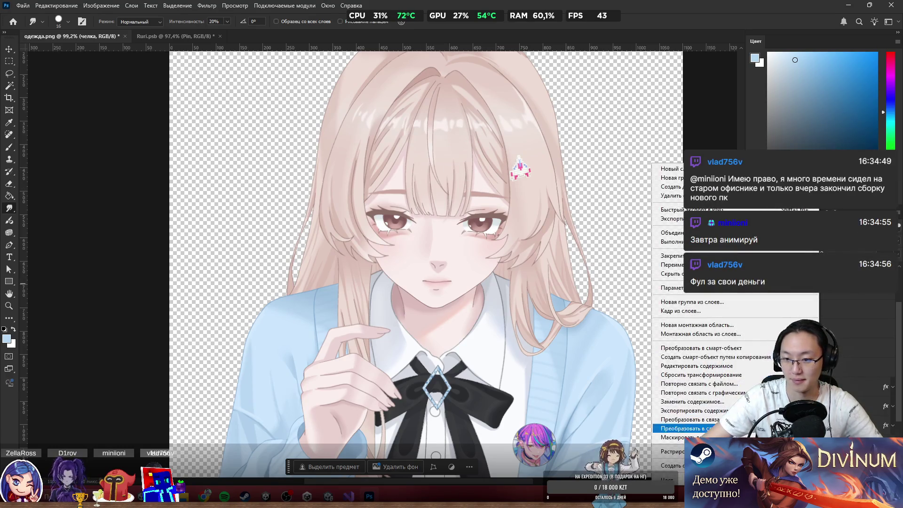
{"action": "key", "text": "Escape"}
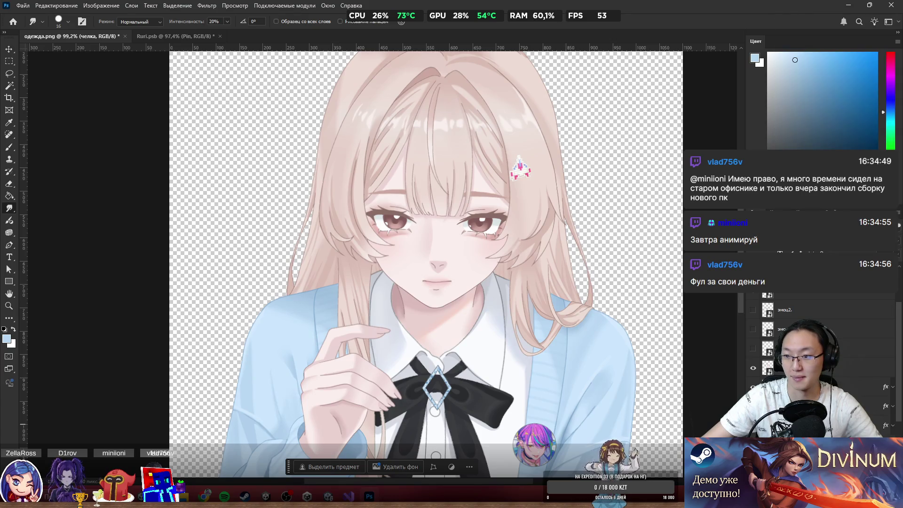
{"action": "double_click", "coordinate": [819, 419]}
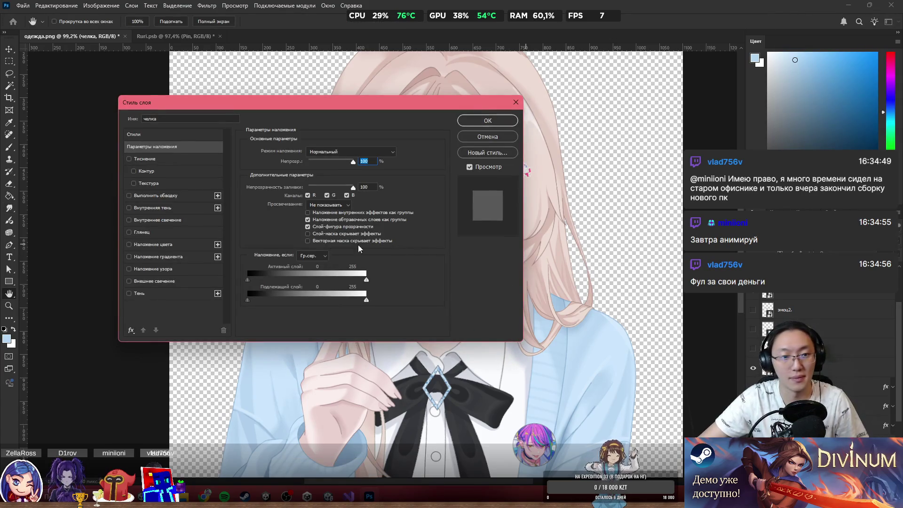
{"action": "left_click", "coordinate": [160, 195]}
{"action": "left_click", "coordinate": [489, 123]}
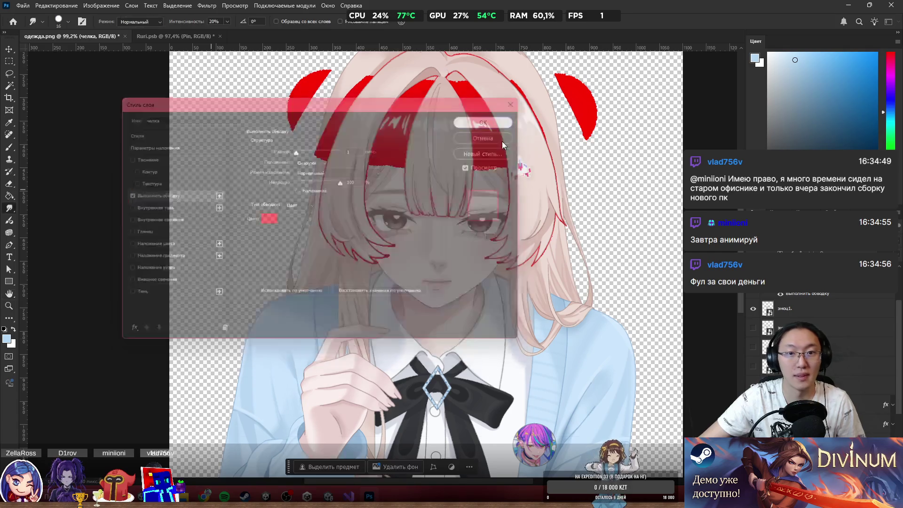
Erase the red patch left of the hair and along the outer left hair edge.
{"action": "scroll", "coordinate": [537, 177], "scroll_direction": "up", "scroll_amount": 3}
{"action": "scroll", "coordinate": [213, 226], "scroll_direction": "down", "scroll_amount": 2}
{"action": "scroll", "coordinate": [159, 167], "scroll_direction": "up", "scroll_amount": 2}
{"action": "key", "text": "e"}
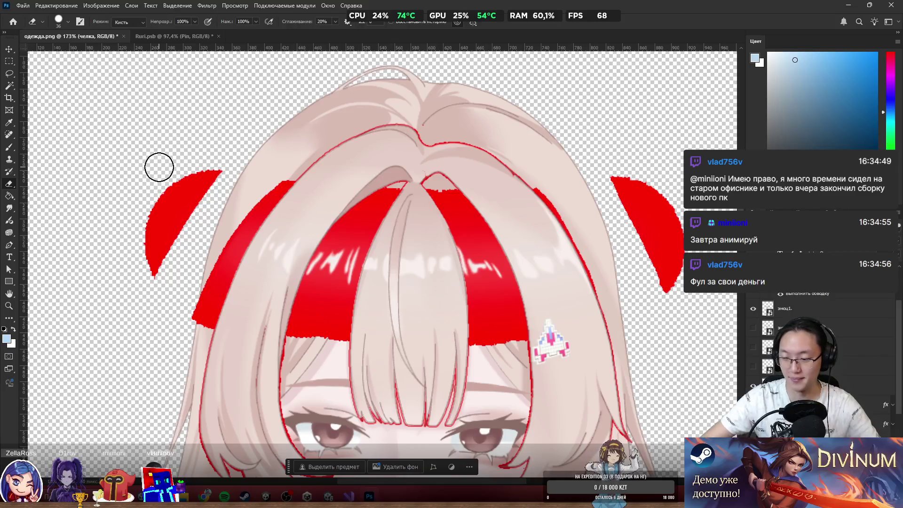
{"action": "mouse_move", "coordinate": [178, 107]}
{"action": "left_mouse_down"}
{"action": "mouse_move", "coordinate": [121, 283]}
{"action": "mouse_move", "coordinate": [218, 141]}
{"action": "mouse_move", "coordinate": [155, 216]}
{"action": "left_mouse_up"}
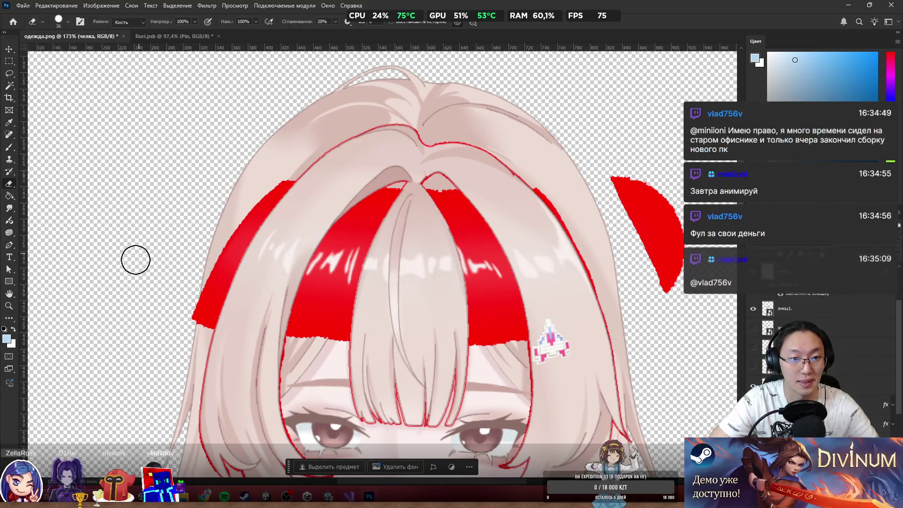
{"action": "left_click_drag", "start_coordinate": [194, 263], "coordinate": [213, 258]}
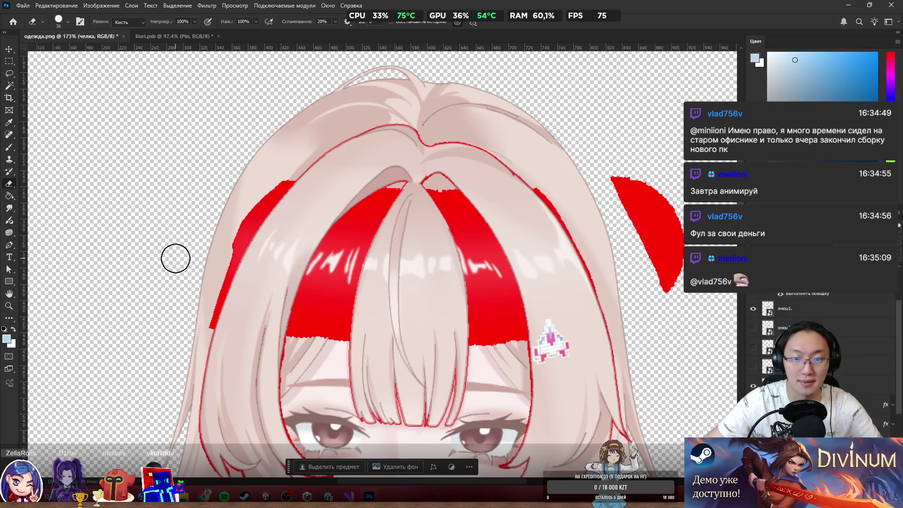
{"action": "scroll", "coordinate": [240, 275], "scroll_direction": "up", "scroll_amount": 3}
{"action": "mouse_move", "coordinate": [332, 94]}
{"action": "left_mouse_down"}
{"action": "mouse_move", "coordinate": [379, 66]}
{"action": "mouse_move", "coordinate": [309, 209]}
{"action": "mouse_move", "coordinate": [314, 225]}
{"action": "mouse_move", "coordinate": [260, 357]}
{"action": "mouse_move", "coordinate": [258, 380]}
{"action": "mouse_move", "coordinate": [285, 310]}
{"action": "mouse_move", "coordinate": [266, 383]}
{"action": "mouse_move", "coordinate": [365, 119]}
{"action": "mouse_move", "coordinate": [331, 224]}
{"action": "mouse_move", "coordinate": [380, 137]}
{"action": "mouse_move", "coordinate": [345, 188]}
{"action": "mouse_move", "coordinate": [363, 137]}
{"action": "mouse_move", "coordinate": [365, 154]}
{"action": "mouse_move", "coordinate": [417, 83]}
{"action": "mouse_move", "coordinate": [354, 181]}
{"action": "mouse_move", "coordinate": [310, 201]}
{"action": "left_mouse_up"}
Erase the leftover red fill along the hair edge.
{"action": "scroll", "coordinate": [346, 178], "scroll_direction": "up", "scroll_amount": 2}
{"action": "scroll", "coordinate": [346, 178], "scroll_direction": "up", "scroll_amount": 1}
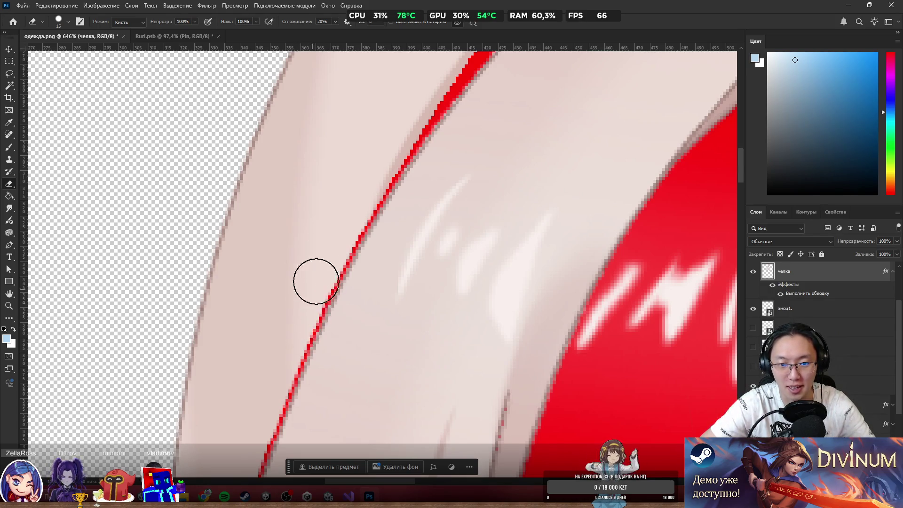
{"action": "scroll", "coordinate": [301, 254], "scroll_direction": "down", "scroll_amount": 2}
{"action": "scroll", "coordinate": [494, 205], "scroll_direction": "down", "scroll_amount": 3}
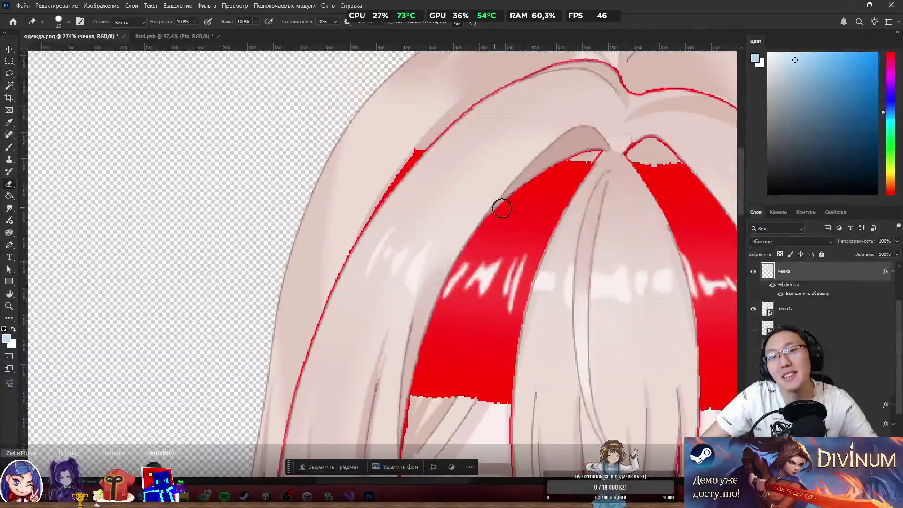
{"action": "scroll", "coordinate": [483, 162], "scroll_direction": "up", "scroll_amount": 4}
{"action": "scroll", "coordinate": [389, 182], "scroll_direction": "up", "scroll_amount": 2}
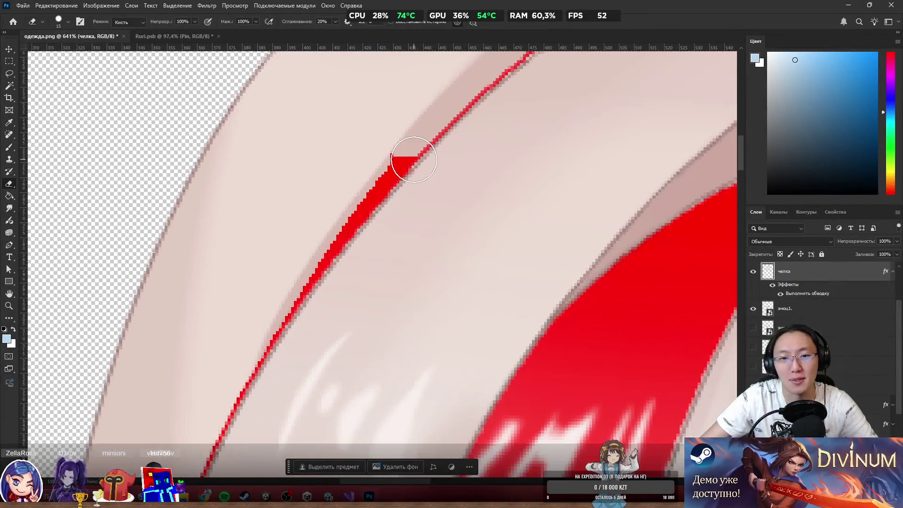
{"action": "mouse_move", "coordinate": [402, 133]}
{"action": "left_mouse_down"}
{"action": "mouse_move", "coordinate": [360, 188]}
{"action": "mouse_move", "coordinate": [415, 133]}
{"action": "mouse_move", "coordinate": [282, 298]}
{"action": "mouse_move", "coordinate": [312, 254]}
{"action": "left_mouse_up"}
Erase the red patch right of the hair, including the remaining thin strip.
{"action": "scroll", "coordinate": [328, 178], "scroll_direction": "down", "scroll_amount": 6}
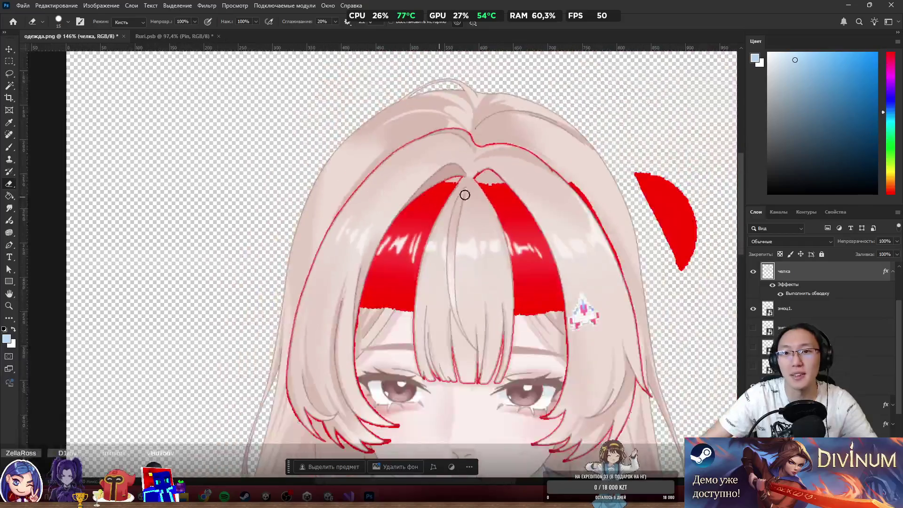
{"action": "scroll", "coordinate": [575, 178], "scroll_direction": "up", "scroll_amount": 4}
{"action": "scroll", "coordinate": [653, 176], "scroll_direction": "down", "scroll_amount": 5}
{"action": "scroll", "coordinate": [504, 198], "scroll_direction": "up", "scroll_amount": 4}
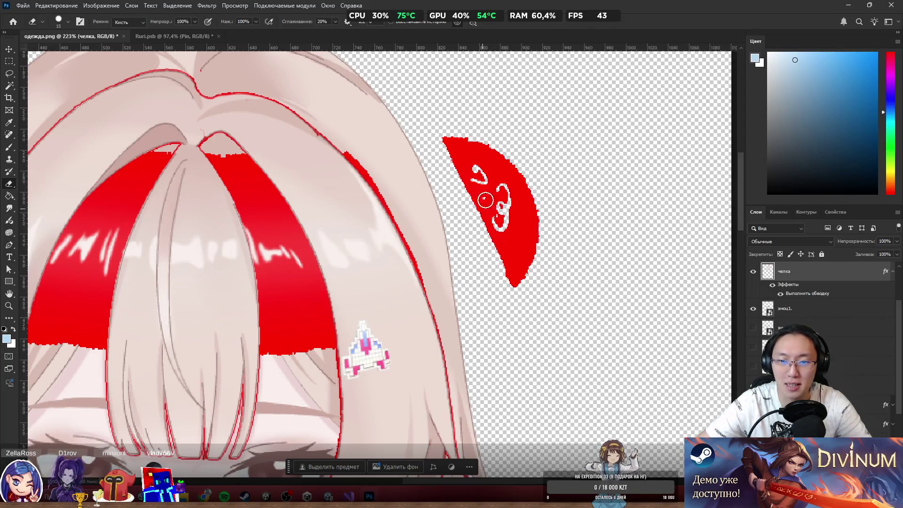
{"action": "mouse_move", "coordinate": [504, 118]}
{"action": "left_mouse_down"}
{"action": "mouse_move", "coordinate": [501, 155]}
{"action": "mouse_move", "coordinate": [529, 240]}
{"action": "mouse_move", "coordinate": [489, 155]}
{"action": "mouse_move", "coordinate": [525, 255]}
{"action": "mouse_move", "coordinate": [477, 188]}
{"action": "mouse_move", "coordinate": [538, 298]}
{"action": "left_mouse_up"}
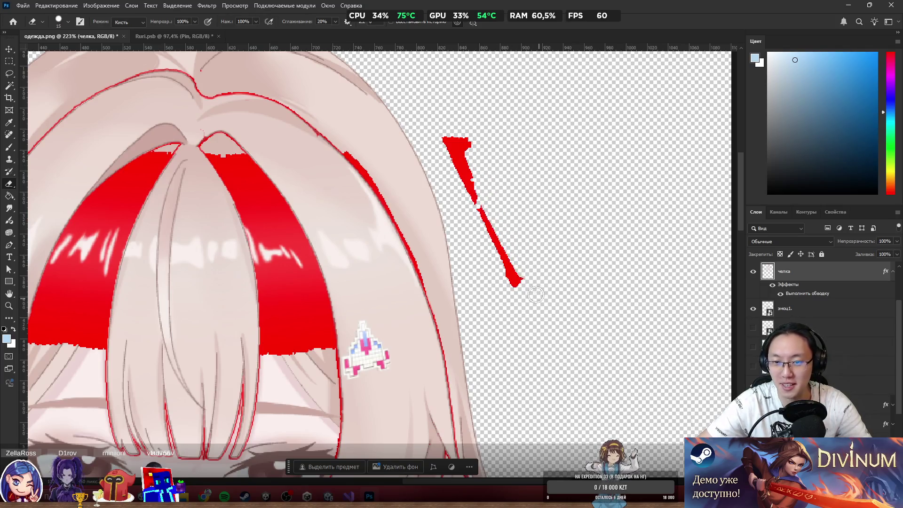
{"action": "left_click_drag", "start_coordinate": [459, 145], "coordinate": [474, 204]}
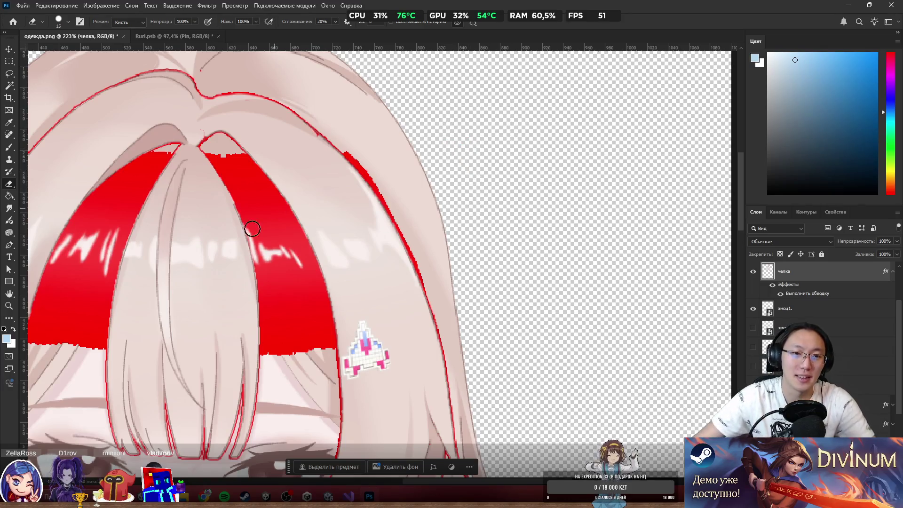
{"action": "scroll", "coordinate": [337, 202], "scroll_direction": "up", "scroll_amount": 3}
{"action": "scroll", "coordinate": [423, 195], "scroll_direction": "up", "scroll_amount": 1}
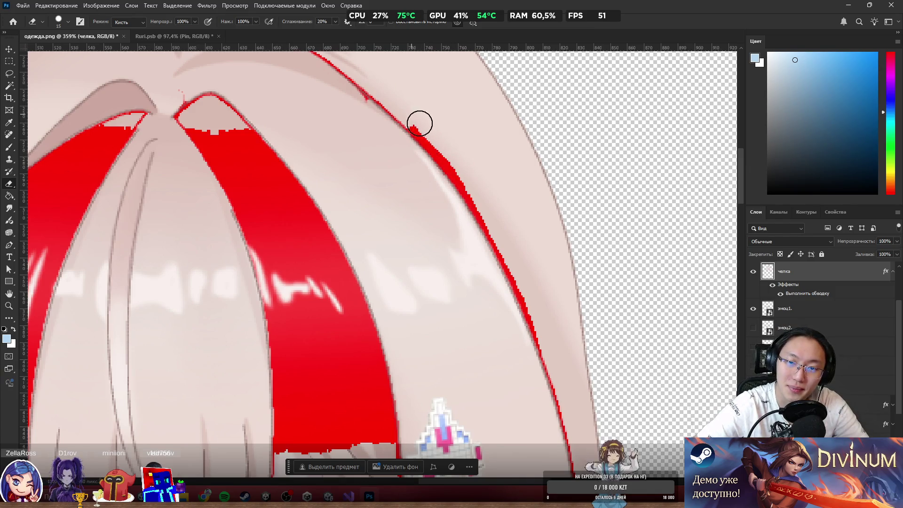
Erase along the right bangs edge, trimming the jagged red stroke into a thin, even outline.
{"action": "left_click_drag", "start_coordinate": [413, 118], "coordinate": [411, 123]}
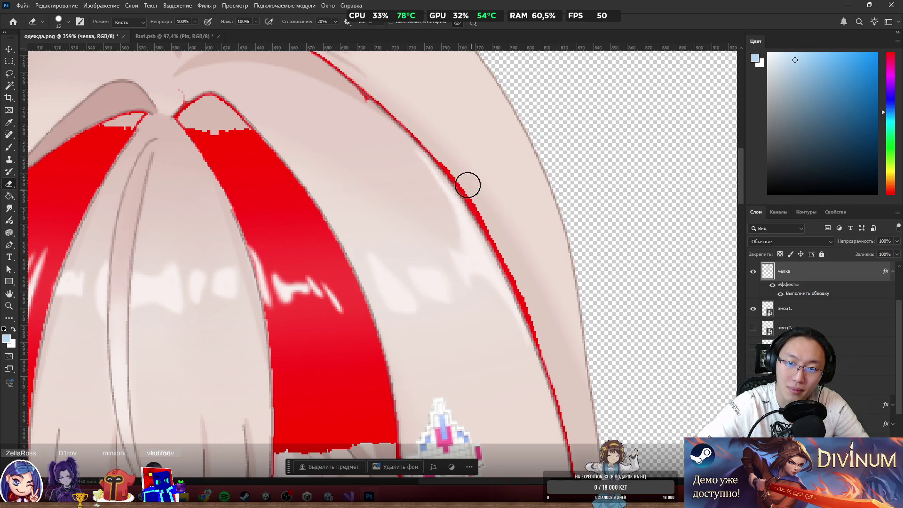
{"action": "left_click_drag", "start_coordinate": [434, 146], "coordinate": [481, 207]}
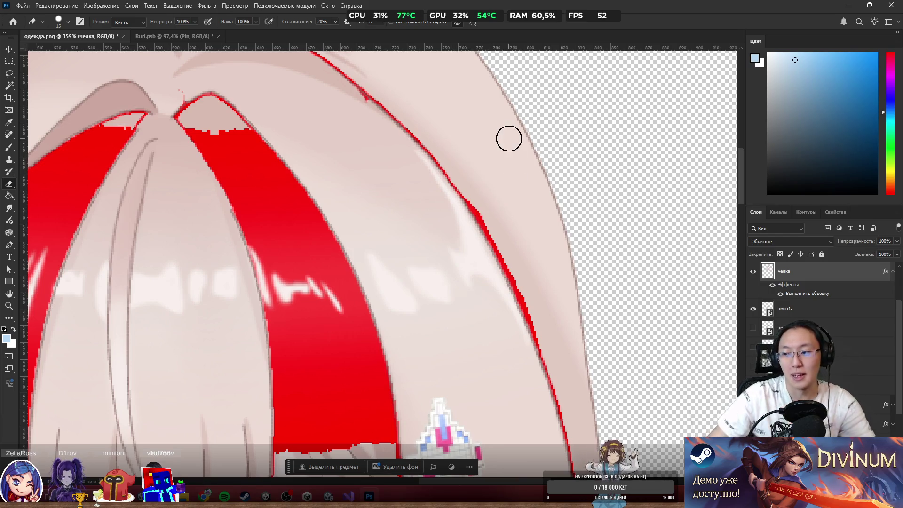
{"action": "scroll", "coordinate": [566, 189], "scroll_direction": "down", "scroll_amount": 2}
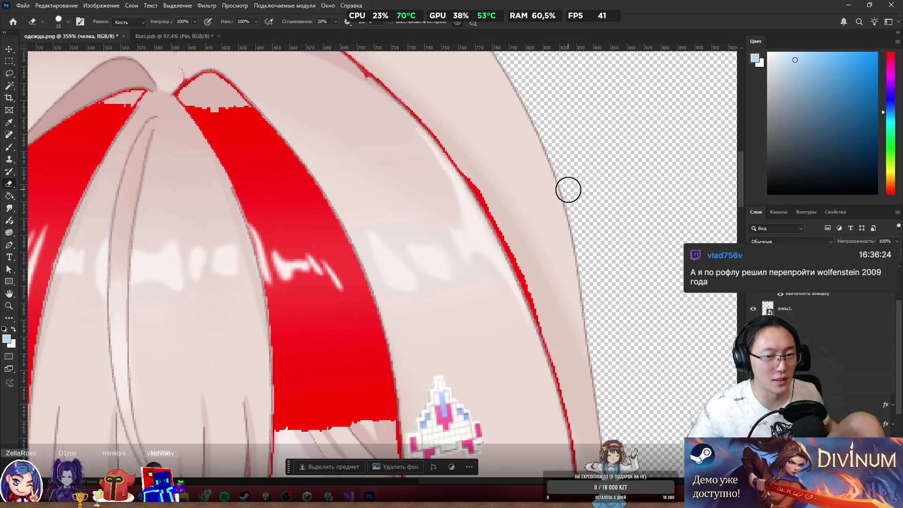
{"action": "scroll", "coordinate": [569, 188], "scroll_direction": "down", "scroll_amount": 1}
{"action": "scroll", "coordinate": [546, 233], "scroll_direction": "up", "scroll_amount": 2}
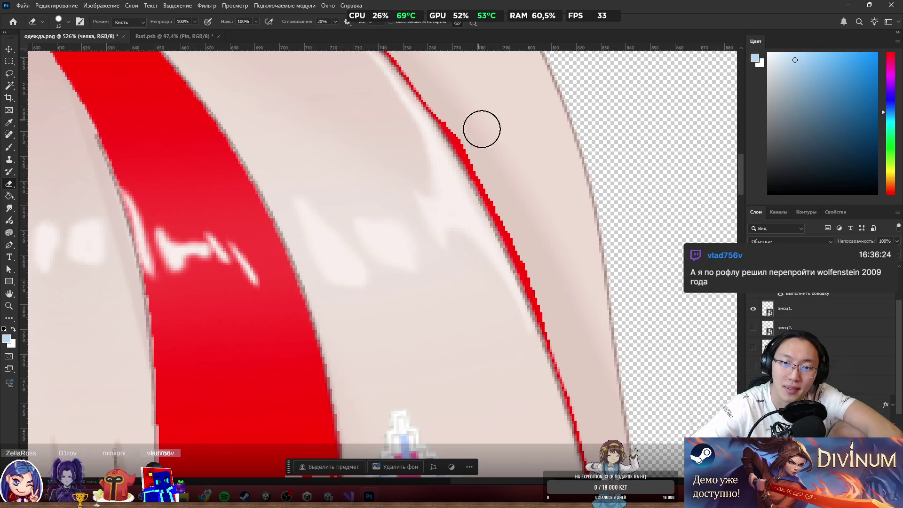
{"action": "left_click_drag", "start_coordinate": [453, 121], "coordinate": [484, 171]}
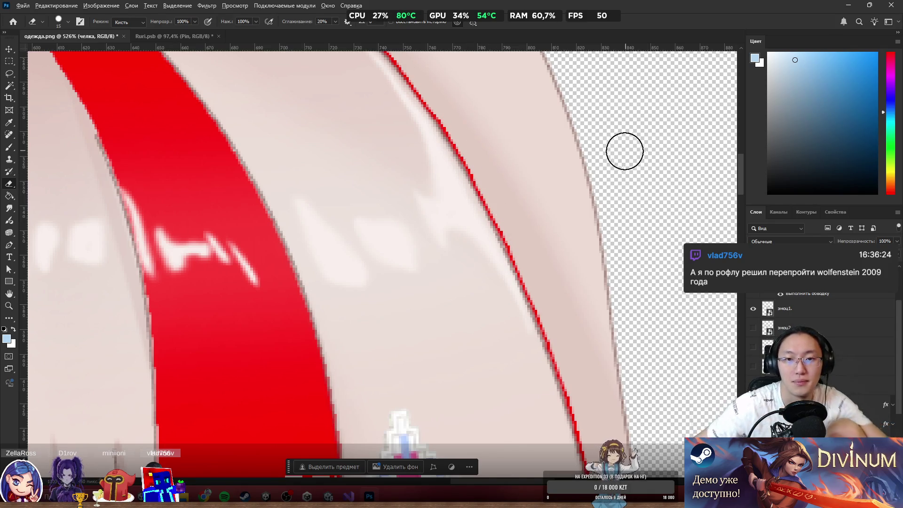
{"action": "scroll", "coordinate": [623, 148], "scroll_direction": "down", "scroll_amount": 5}
{"action": "scroll", "coordinate": [585, 159], "scroll_direction": "up", "scroll_amount": 3}
{"action": "scroll", "coordinate": [527, 119], "scroll_direction": "up", "scroll_amount": 2}
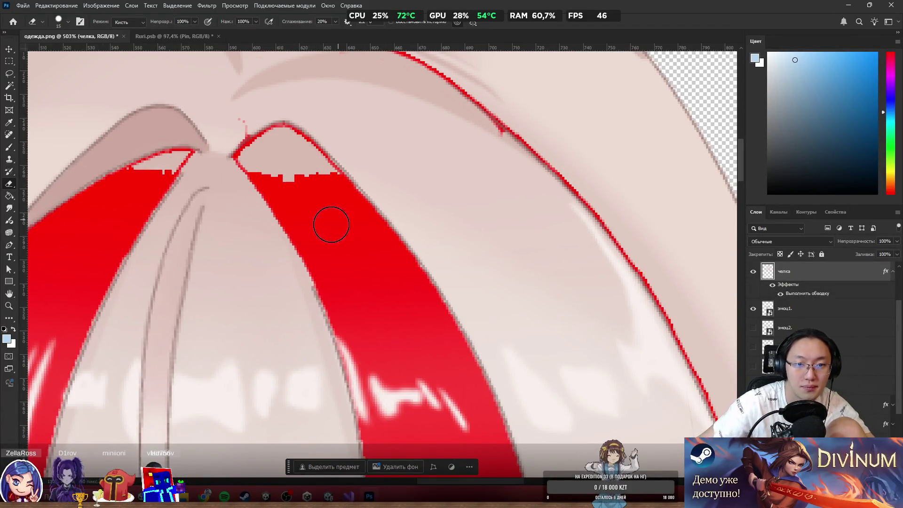
Select the right red strip with the Magic Wand, try erasing through it, then undo the stroke.
{"action": "key", "text": "w"}
{"action": "left_click", "coordinate": [347, 224]}
{"action": "scroll", "coordinate": [367, 211], "scroll_direction": "down", "scroll_amount": 3}
{"action": "scroll", "coordinate": [368, 212], "scroll_direction": "down", "scroll_amount": 2}
{"action": "scroll", "coordinate": [382, 279], "scroll_direction": "up", "scroll_amount": 2}
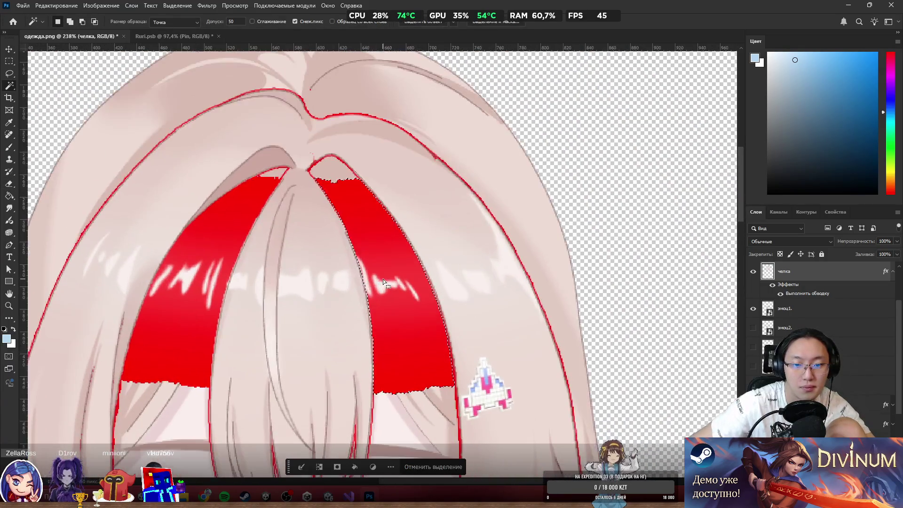
{"action": "key", "text": "e"}
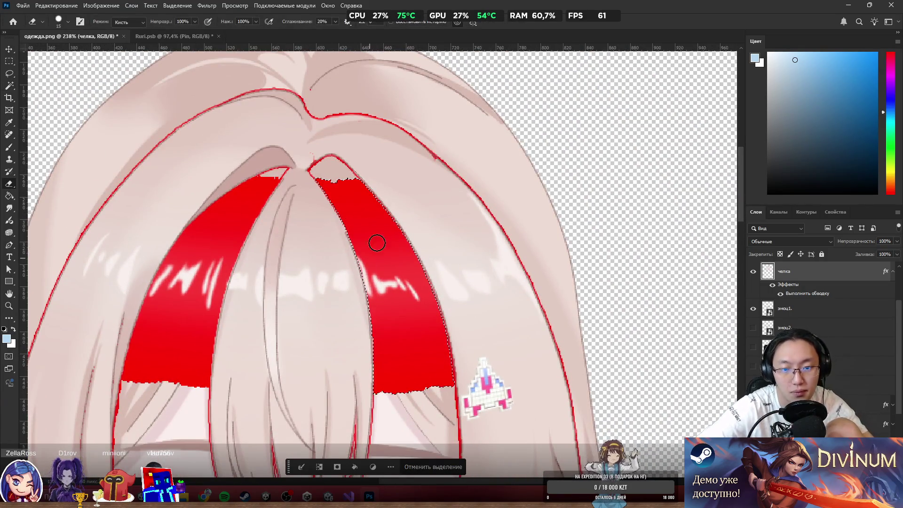
{"action": "left_click_drag", "start_coordinate": [382, 235], "coordinate": [408, 327]}
{"action": "key", "text": "w"}
{"action": "key", "text": "ctrl+z"}
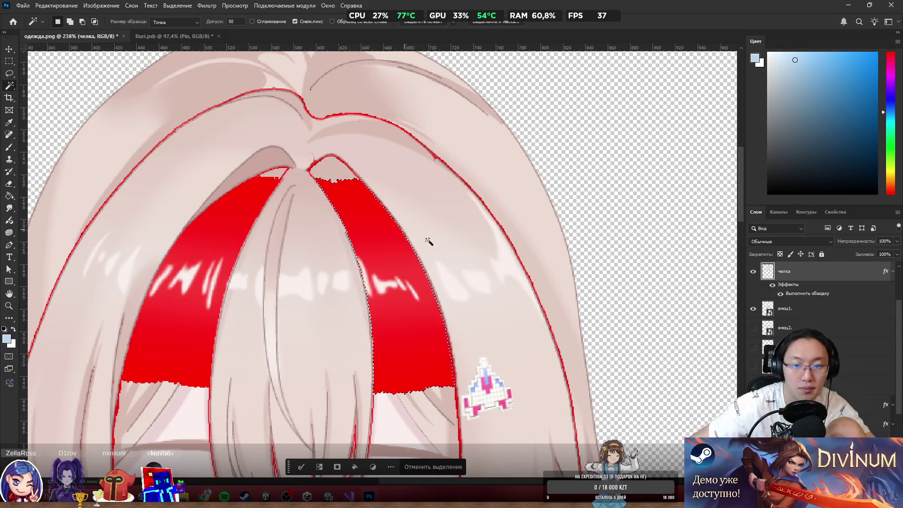
Set Magic Wand tolerance to 10, add the strip's bands and gaps to the selection, then deselect.
{"action": "double_click", "coordinate": [231, 22]}
{"action": "type", "text": "10"}
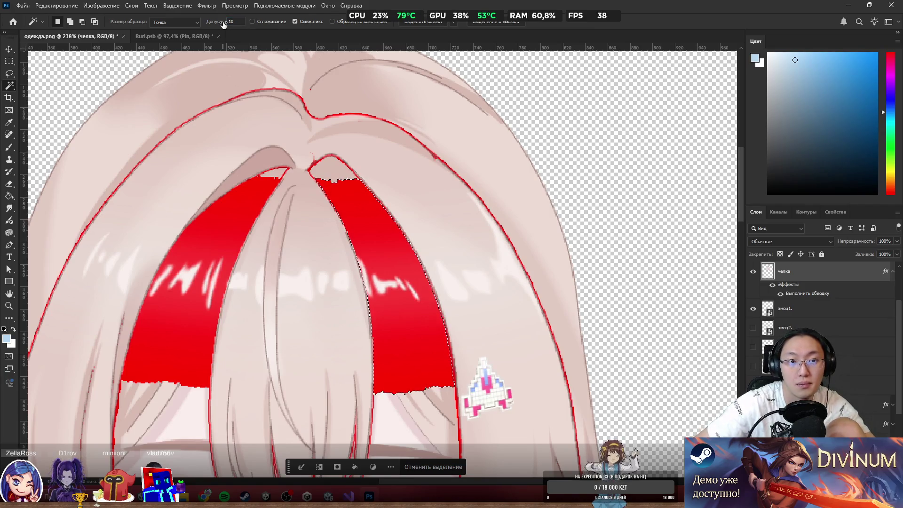
{"action": "left_click", "coordinate": [364, 211]}
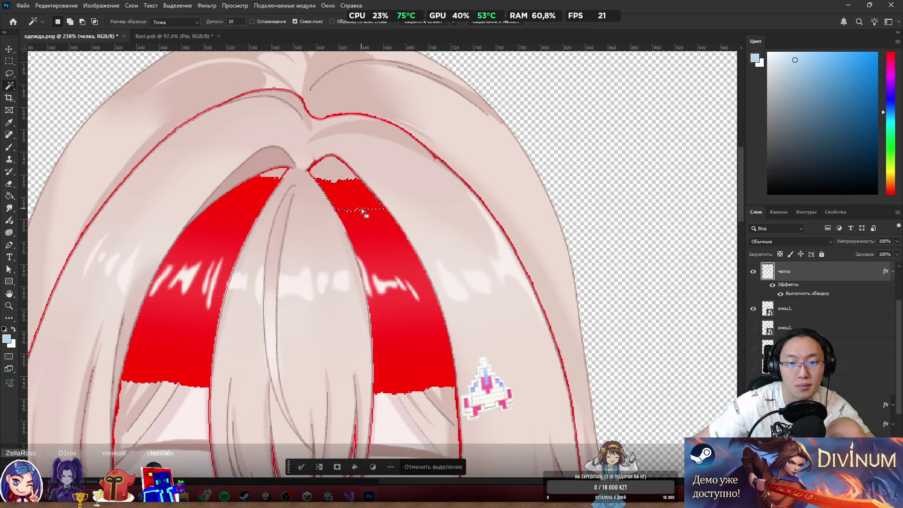
{"action": "left_click", "coordinate": [377, 227]}
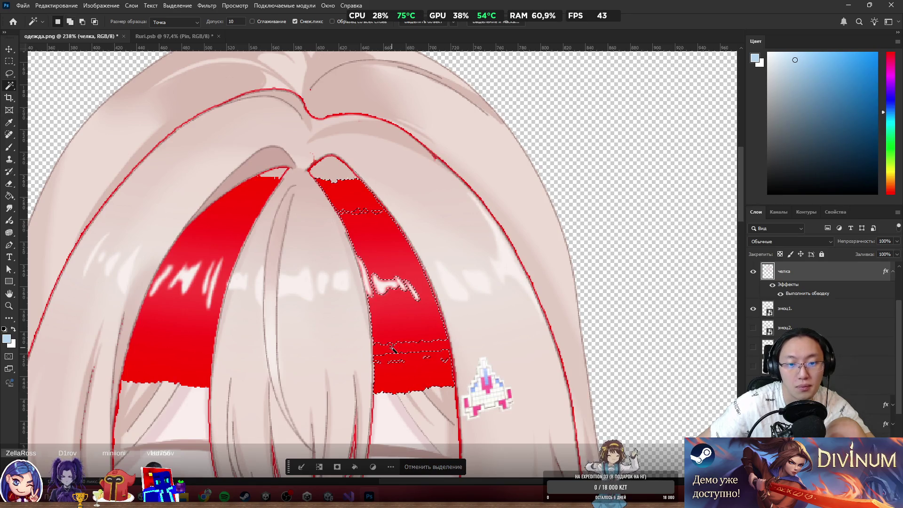
{"action": "scroll", "coordinate": [394, 348], "scroll_direction": "up", "scroll_amount": 3}
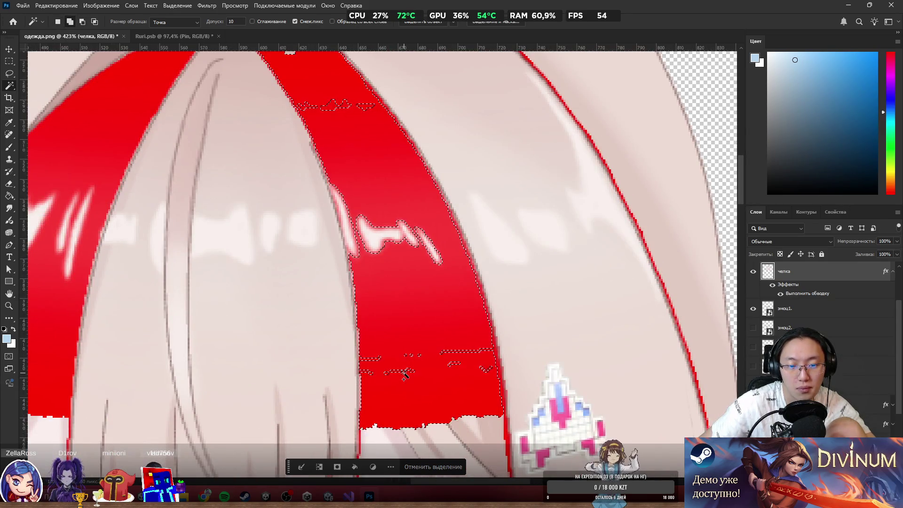
{"action": "left_click", "coordinate": [409, 372], "text": "shift"}
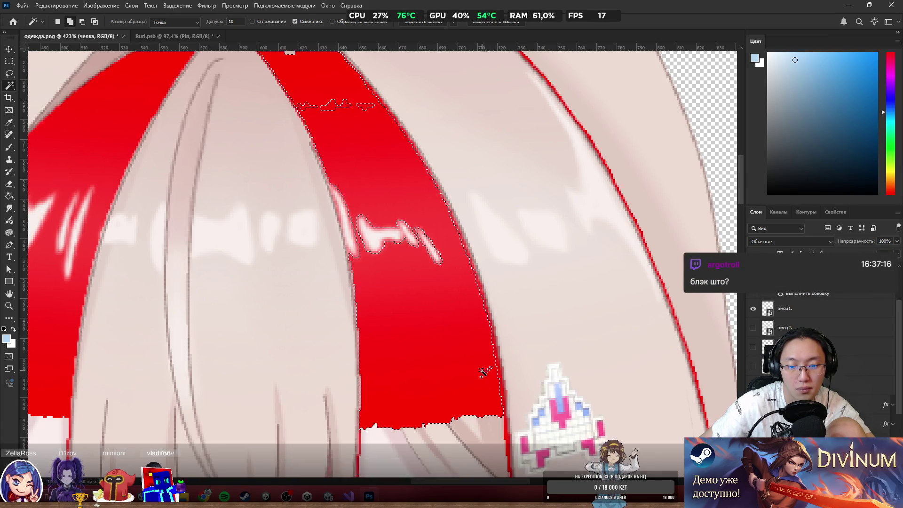
{"action": "left_click", "coordinate": [485, 372], "text": "shift"}
{"action": "scroll", "coordinate": [454, 361], "scroll_direction": "down", "scroll_amount": 2}
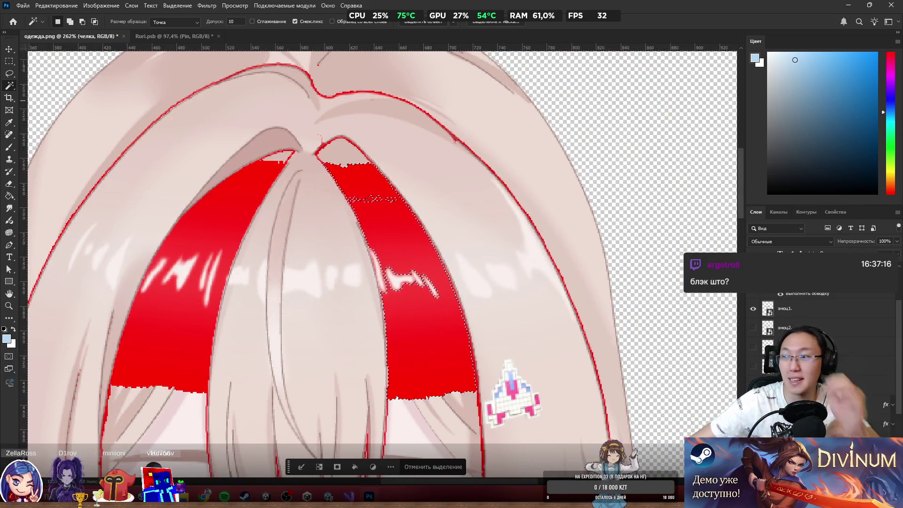
{"action": "key", "text": "ctrl+d"}
Search 'black skylands' in the browser and open the Black Skylands review from the video results.
{"action": "key", "text": "alt+Tab"}
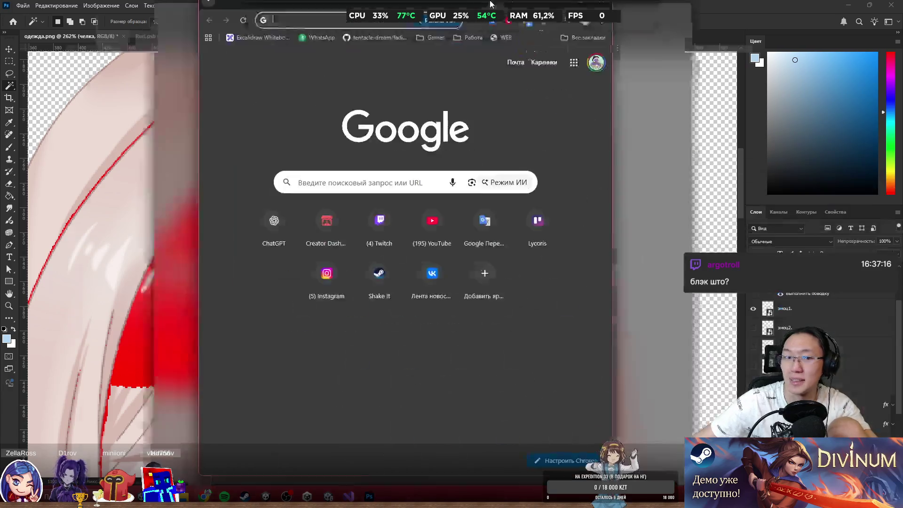
{"action": "type", "text": "black s"}
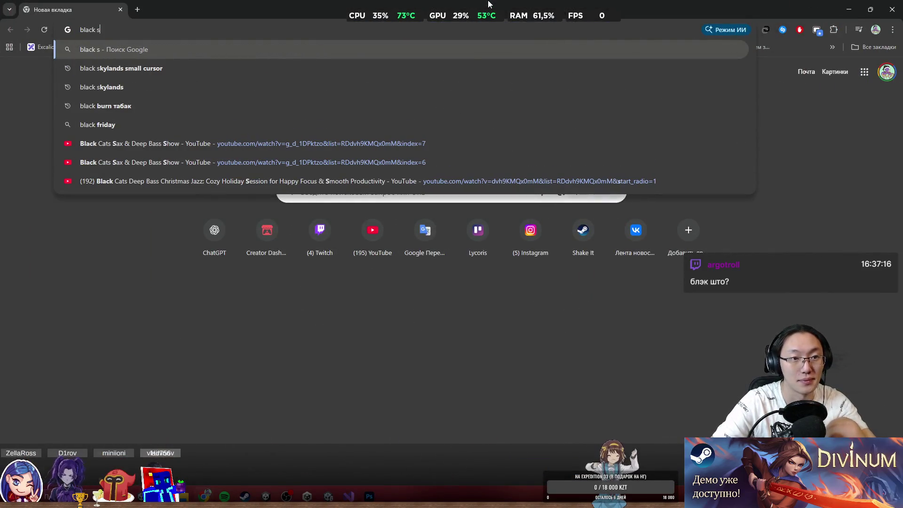
{"action": "key", "text": "Down"}
{"action": "key", "text": "Down"}
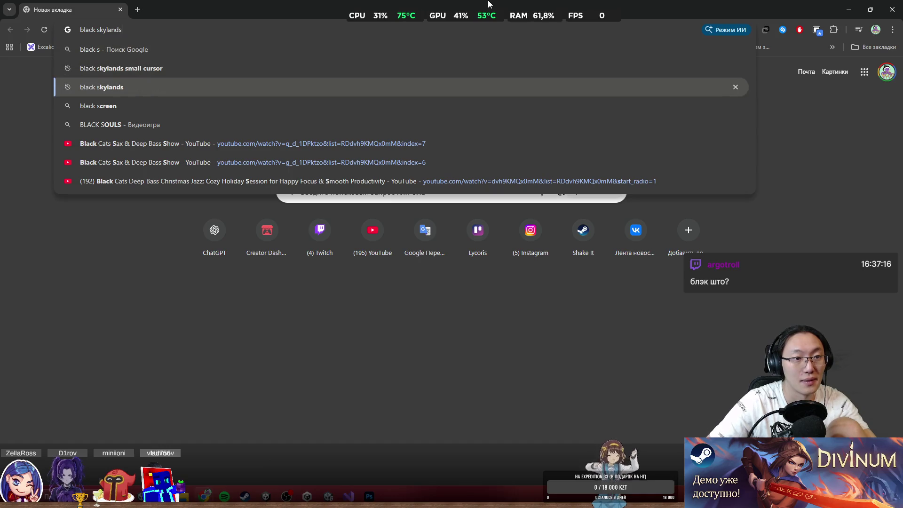
{"action": "key", "text": "Return"}
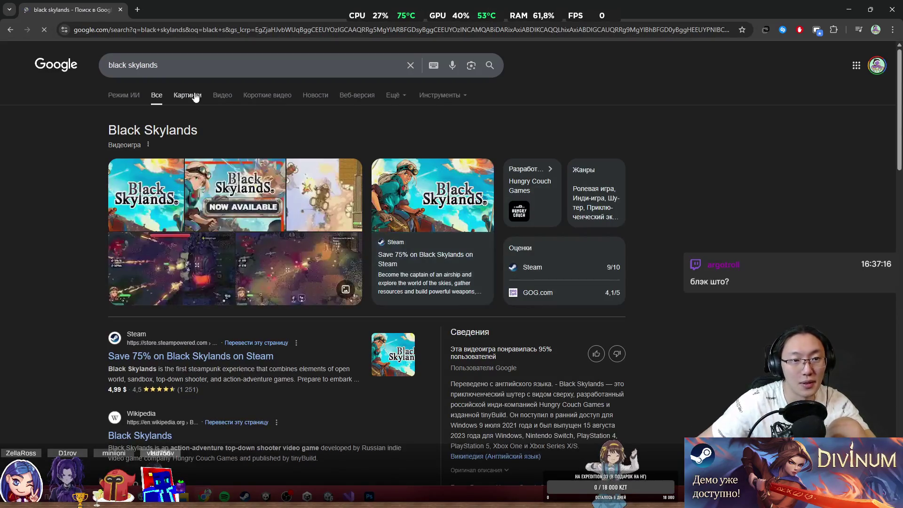
{"action": "left_click", "coordinate": [220, 98]}
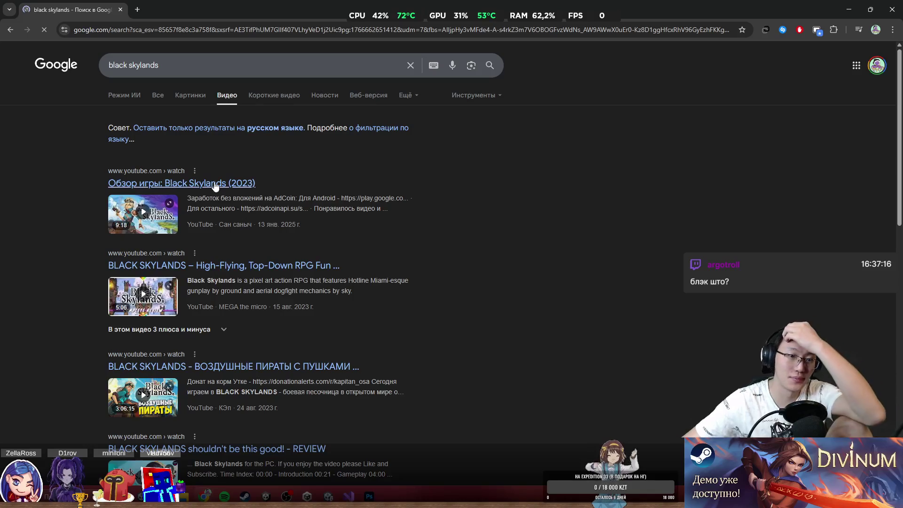
{"action": "left_click", "coordinate": [215, 183]}
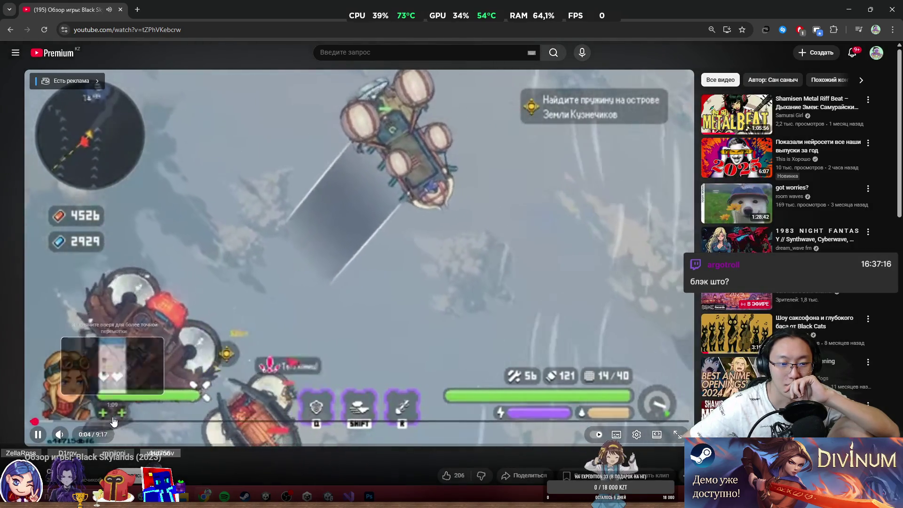
Skip the review ahead to the airship scene around 6:56, pause it, and restore the window.
{"action": "left_click_drag", "start_coordinate": [111, 422], "coordinate": [273, 425]}
{"action": "left_click", "coordinate": [322, 421]}
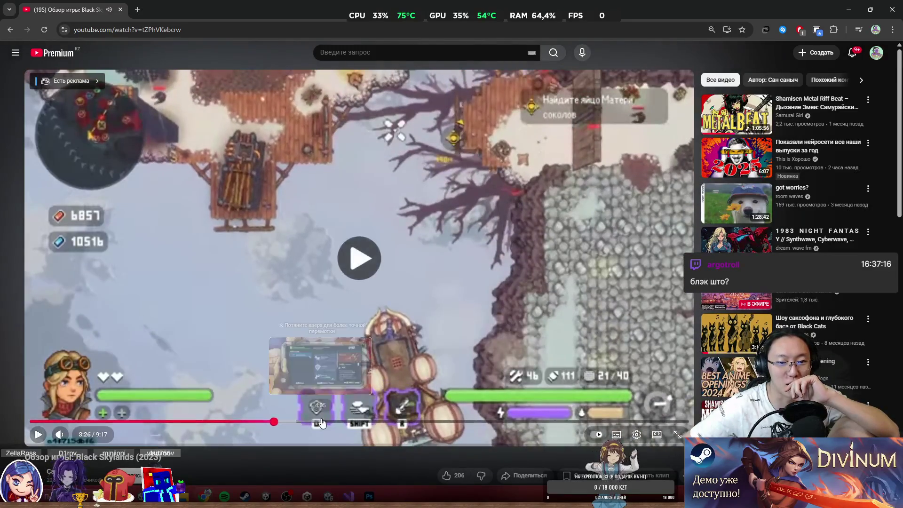
{"action": "left_click", "coordinate": [364, 423]}
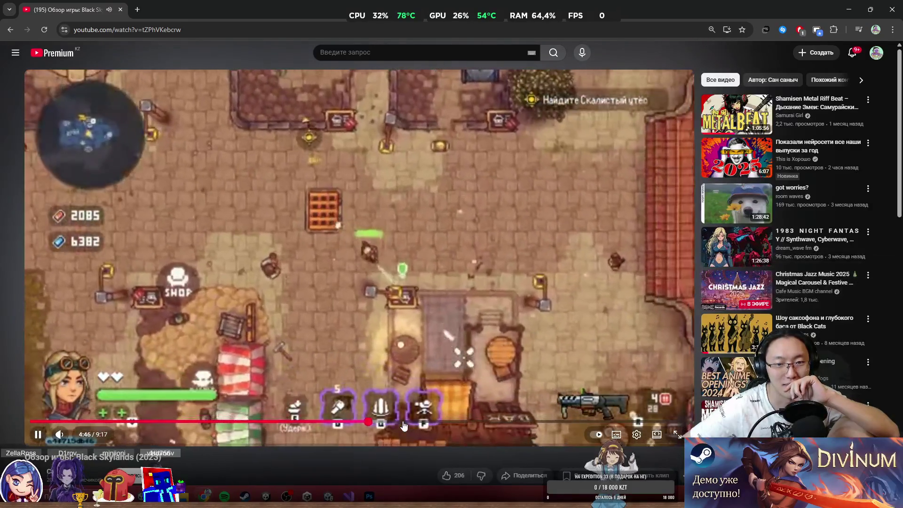
{"action": "left_click", "coordinate": [423, 423]}
{"action": "left_click", "coordinate": [468, 424]}
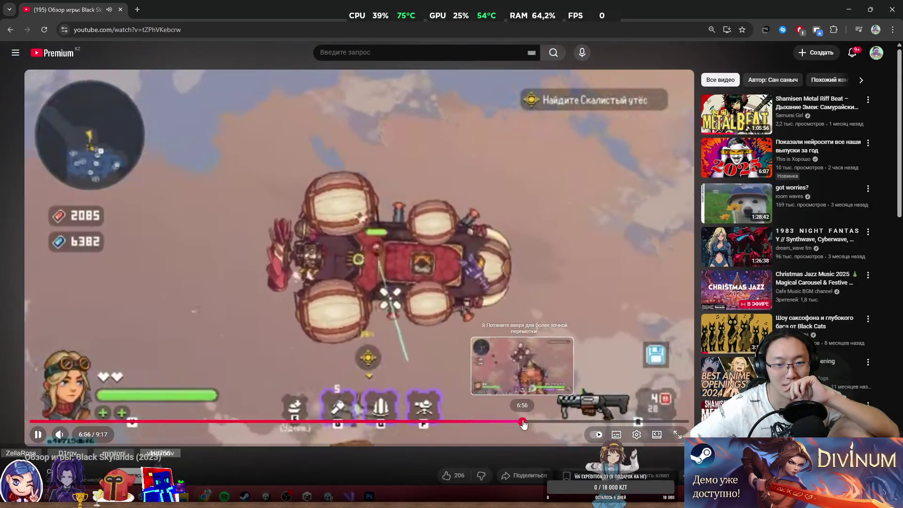
{"action": "left_click", "coordinate": [523, 424]}
{"action": "left_click", "coordinate": [487, 191]}
{"action": "left_click", "coordinate": [871, 9]}
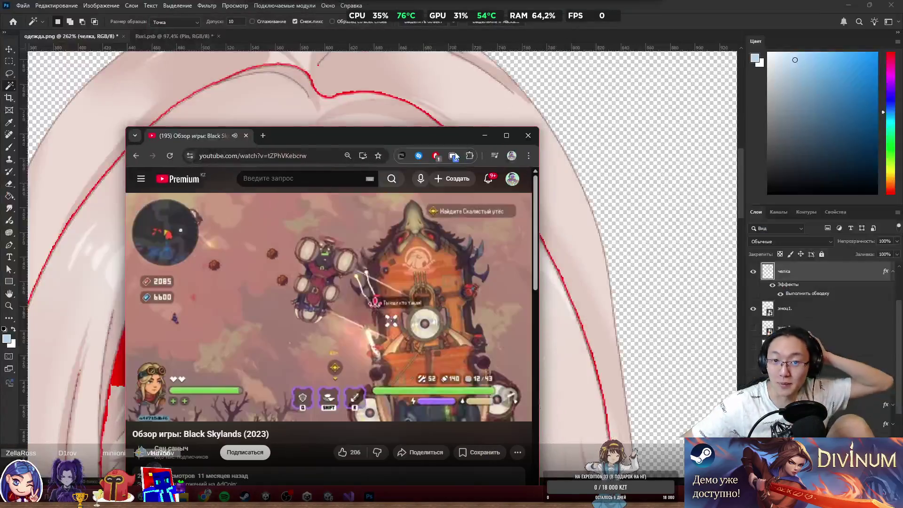
Close the browser and select both red hair bands plus the missed strips with the Magic Wand.
{"action": "left_click", "coordinate": [525, 137]}
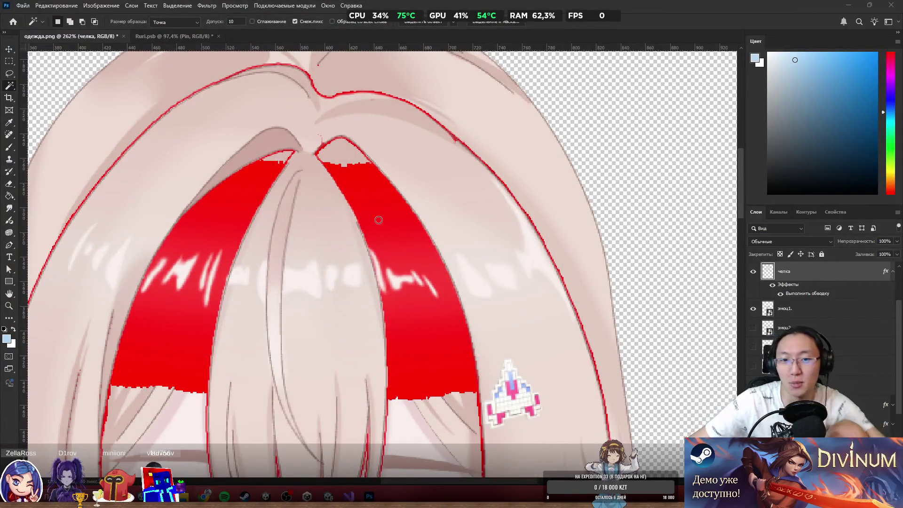
{"action": "left_click", "coordinate": [379, 204]}
{"action": "scroll", "coordinate": [389, 221], "scroll_direction": "up", "scroll_amount": 2}
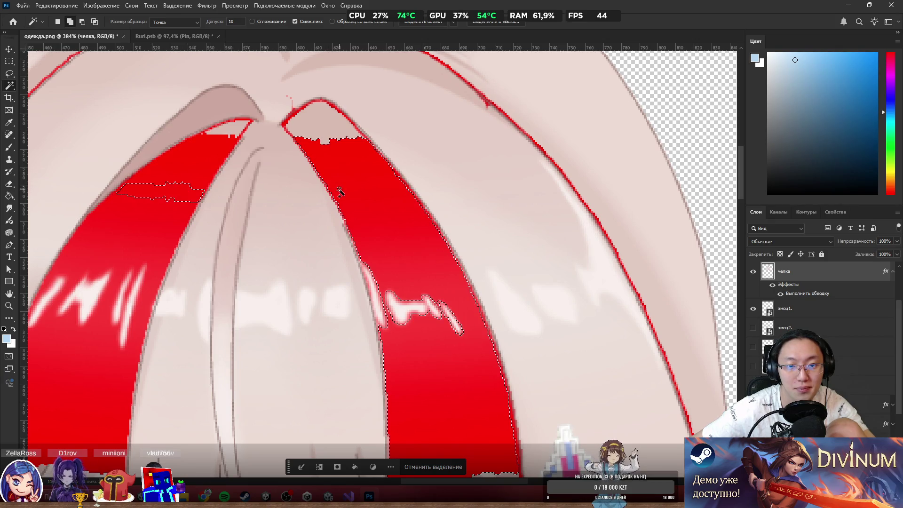
{"action": "left_click", "coordinate": [178, 193]}
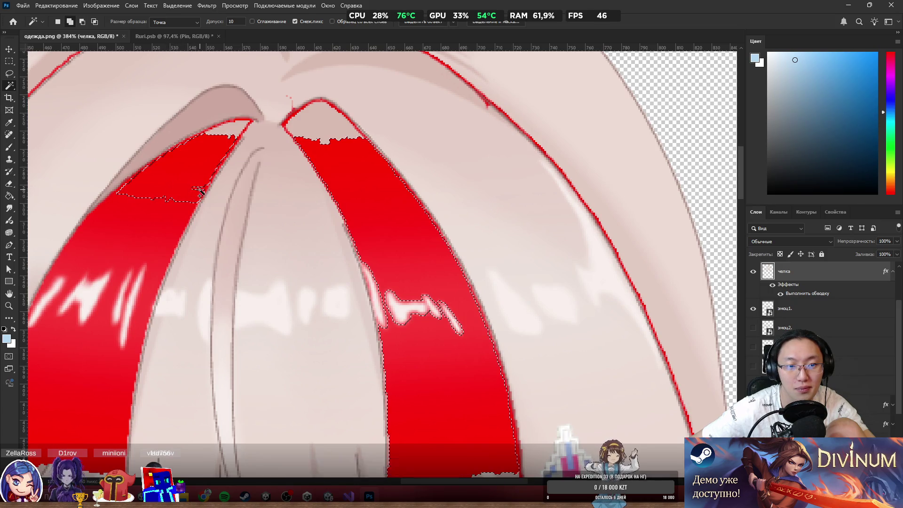
{"action": "scroll", "coordinate": [467, 232], "scroll_direction": "down", "scroll_amount": 3}
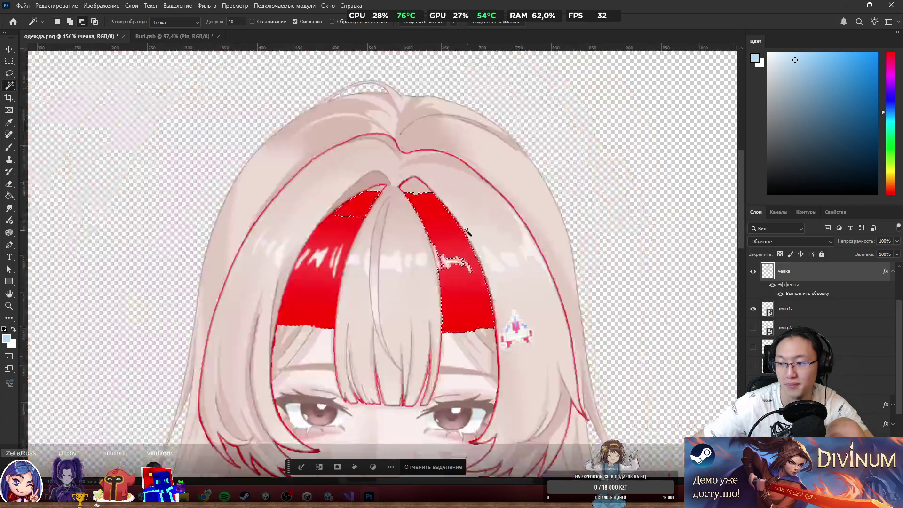
{"action": "scroll", "coordinate": [312, 289], "scroll_direction": "up", "scroll_amount": 5}
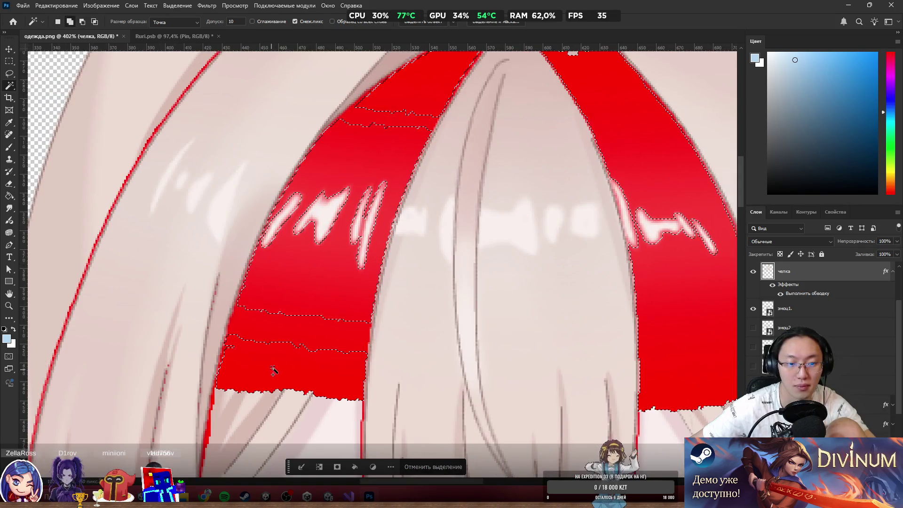
{"action": "left_click", "coordinate": [276, 330]}
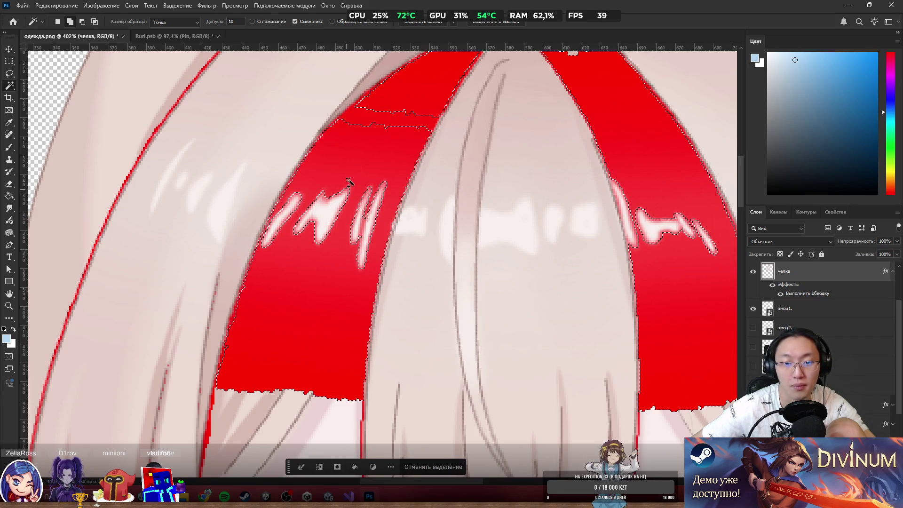
{"action": "left_click", "coordinate": [394, 118]}
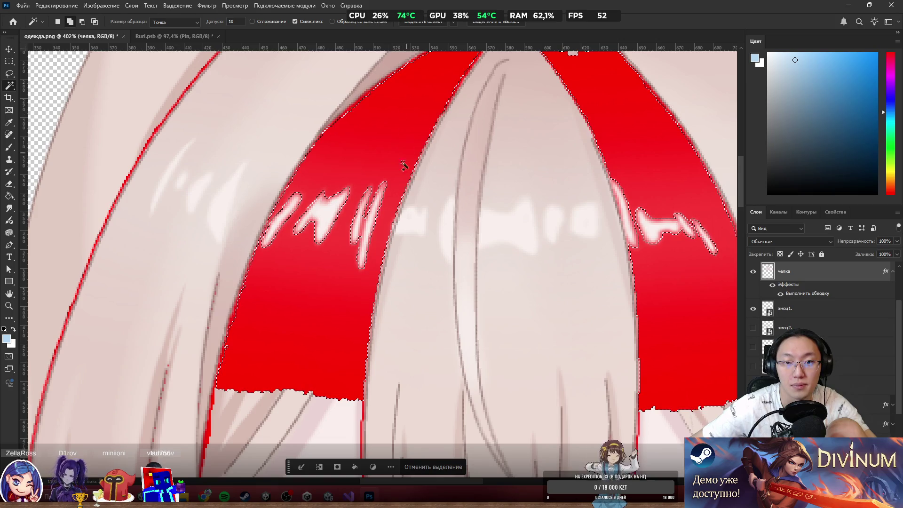
{"action": "scroll", "coordinate": [409, 174], "scroll_direction": "down", "scroll_amount": 3}
Erase the red fill inside the selected bangs and clear the selection.
{"action": "key", "text": "e"}
{"action": "mouse_move", "coordinate": [423, 193]}
{"action": "left_mouse_down"}
{"action": "mouse_move", "coordinate": [303, 238]}
{"action": "mouse_move", "coordinate": [323, 161]}
{"action": "mouse_move", "coordinate": [548, 343]}
{"action": "left_mouse_up"}
{"action": "left_click", "coordinate": [458, 465]}
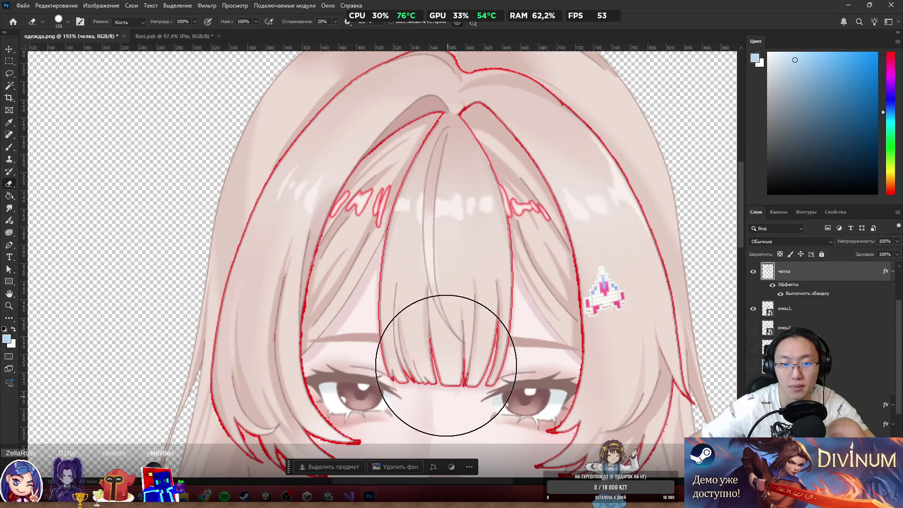
Zoom in on the bangs and shrink the Eraser brush from 156 px to about 22 px.
{"action": "scroll", "coordinate": [515, 186], "scroll_direction": "up", "scroll_amount": 3}
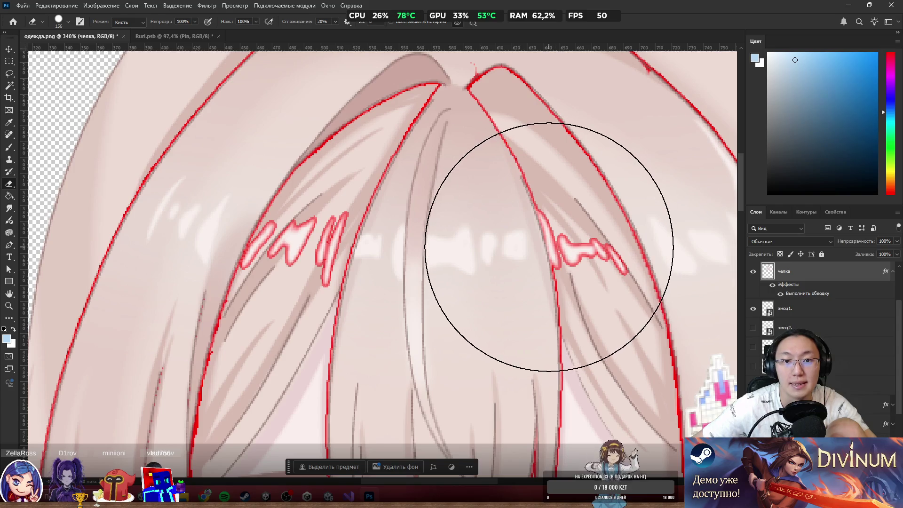
{"action": "scroll", "coordinate": [547, 251], "scroll_direction": "down", "scroll_amount": 3}
{"action": "scroll", "coordinate": [546, 247], "scroll_direction": "down", "scroll_amount": 2}
{"action": "scroll", "coordinate": [588, 278], "scroll_direction": "up", "scroll_amount": 3}
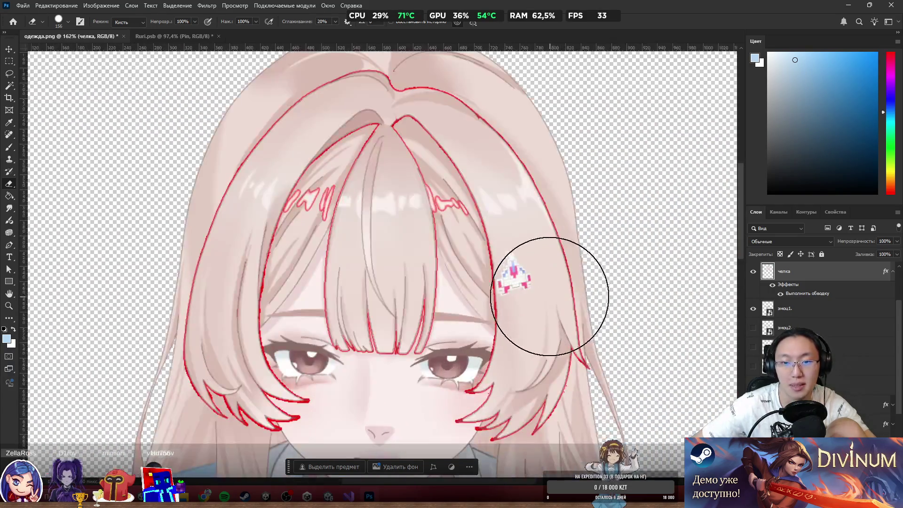
{"action": "scroll", "coordinate": [470, 238], "scroll_direction": "up", "scroll_amount": 1}
{"action": "scroll", "coordinate": [376, 108], "scroll_direction": "up", "scroll_amount": 3}
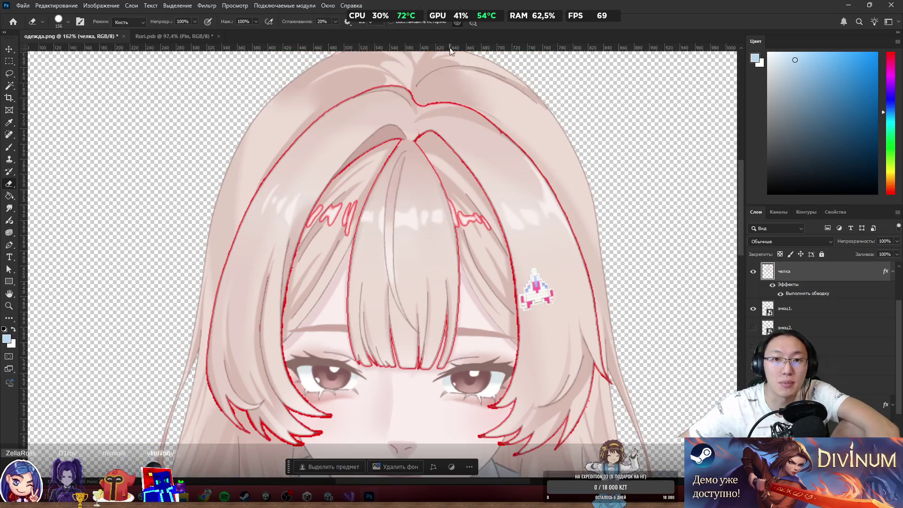
{"action": "scroll", "coordinate": [417, 99], "scroll_direction": "down", "scroll_amount": 3}
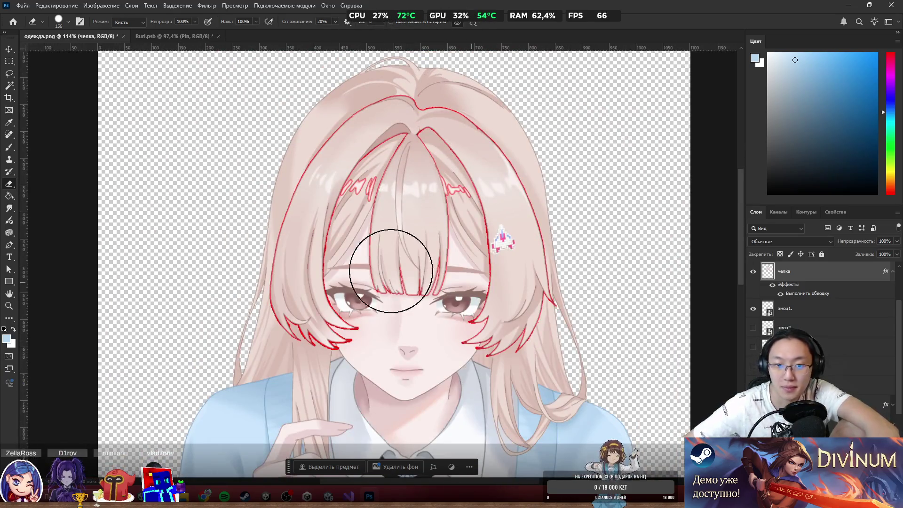
{"action": "scroll", "coordinate": [357, 258], "scroll_direction": "up", "scroll_amount": 3}
{"action": "scroll", "coordinate": [354, 258], "scroll_direction": "up", "scroll_amount": 3}
{"action": "mouse_move", "coordinate": [369, 236]}
{"action": "left_mouse_down"}
{"action": "mouse_move", "coordinate": [282, 238]}
{"action": "mouse_move", "coordinate": [313, 228]}
{"action": "mouse_move", "coordinate": [315, 208]}
{"action": "left_mouse_up"}
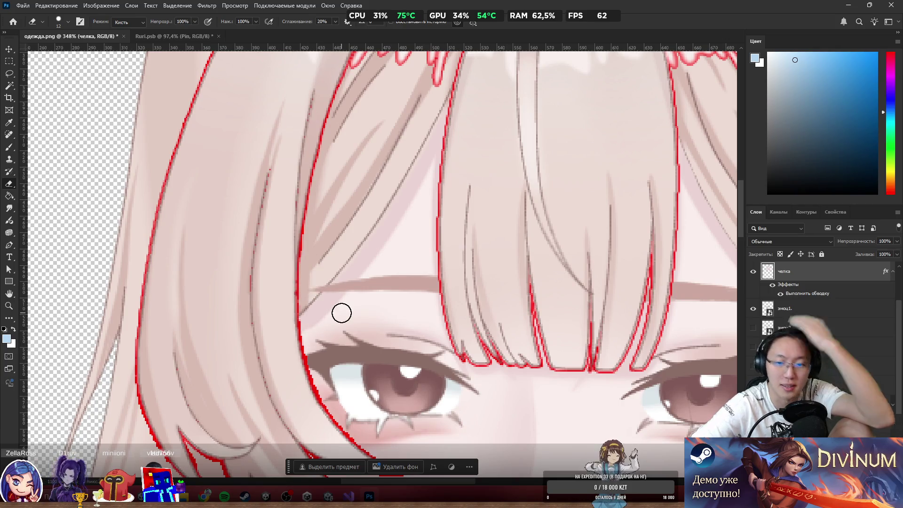
{"action": "scroll", "coordinate": [407, 306], "scroll_direction": "down", "scroll_amount": 4}
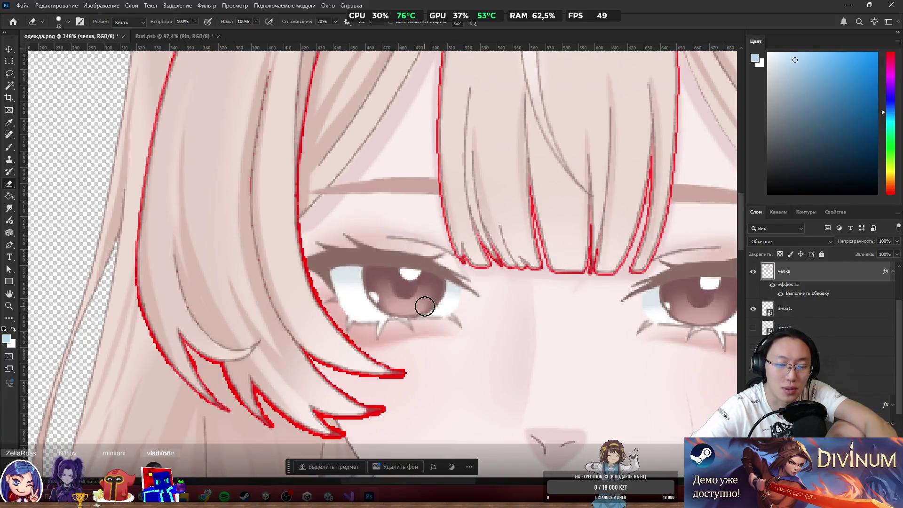